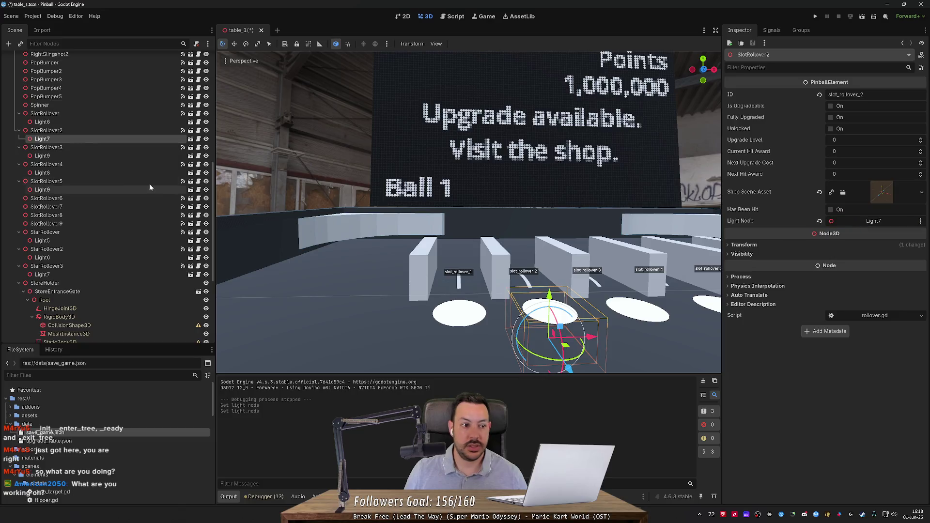
Step: Link SlotRollover3, SlotRollover4 and SlotRollover5 to their own lights as Light Node, then save
click(89, 148)
drag(87, 155, 838, 227)
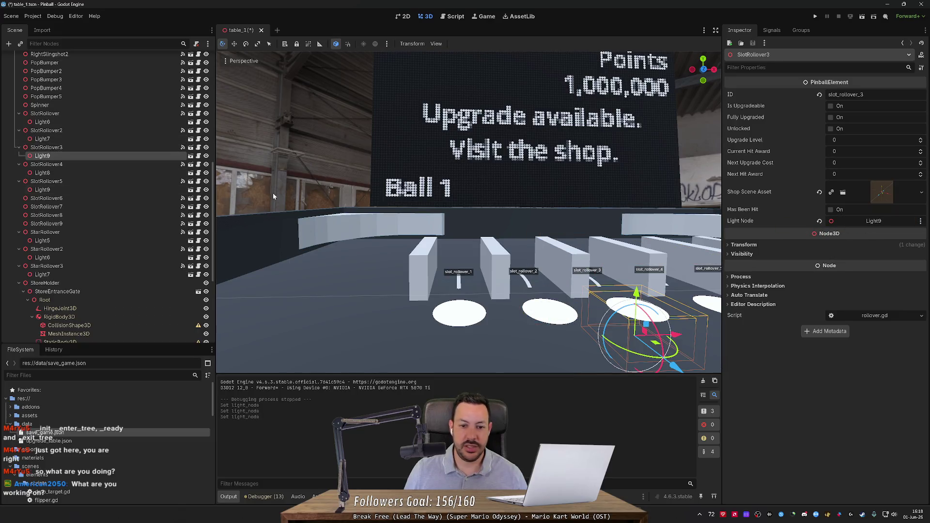
click(83, 166)
drag(83, 172, 834, 226)
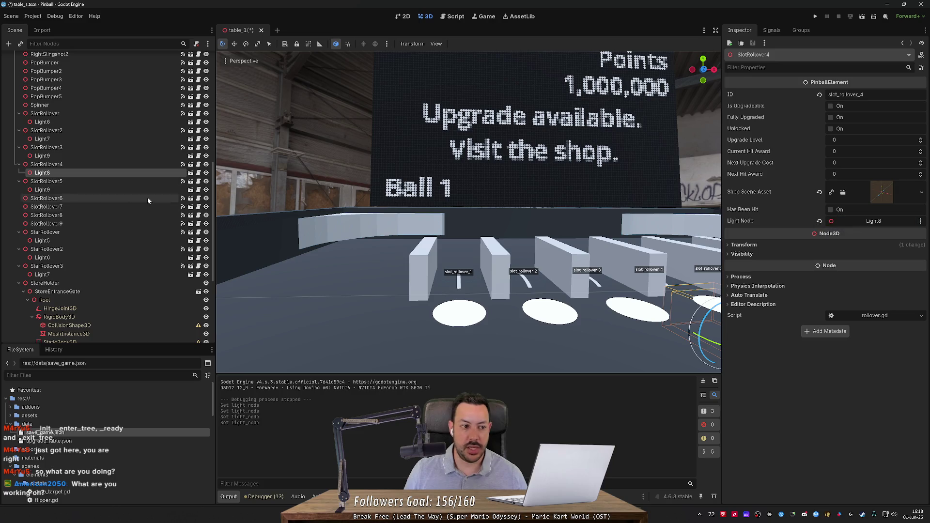
click(88, 182)
drag(87, 190, 863, 226)
key(ctrl+s)
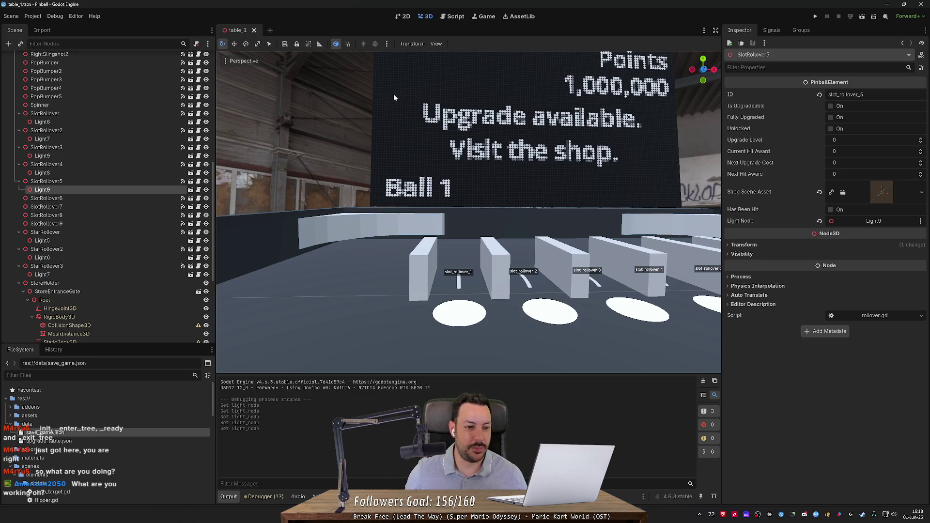
click(813, 15)
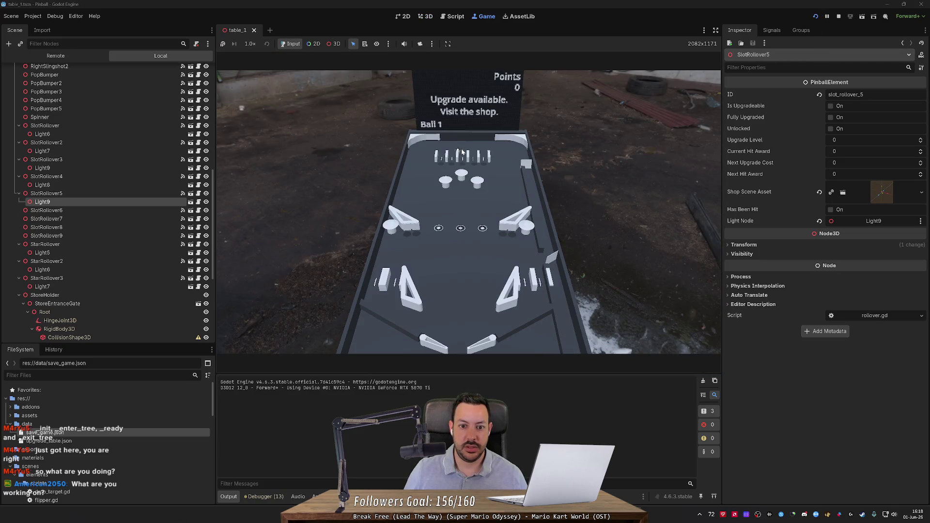
click(464, 154)
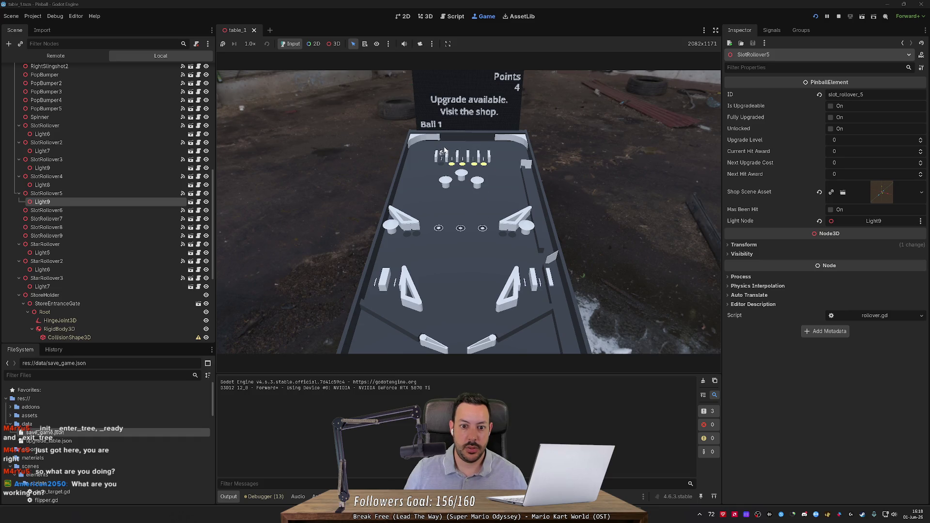
click(838, 16)
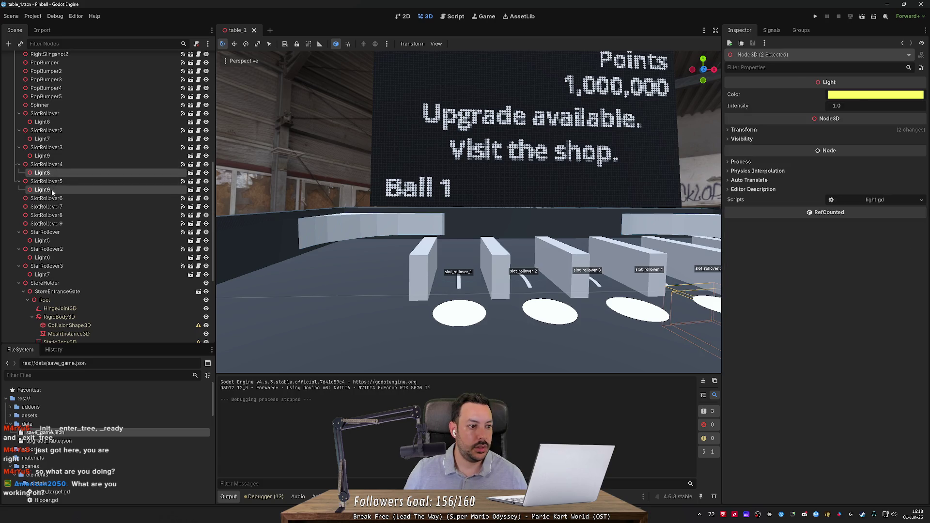
Step: Select the five rollover lights, change their colour from yellow to salmon (ff7964), and save
ctrl+click(42, 173)
ctrl+click(42, 155)
ctrl+click(42, 139)
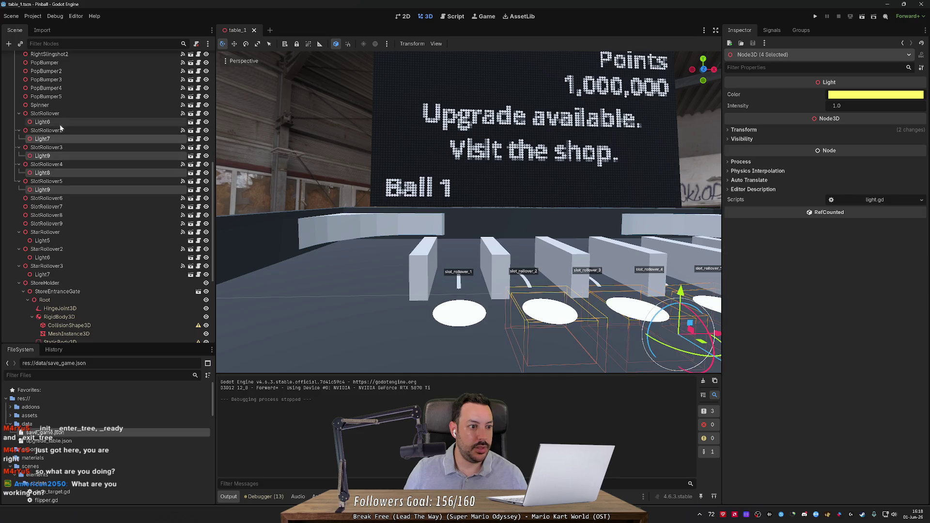
ctrl+click(42, 122)
click(893, 96)
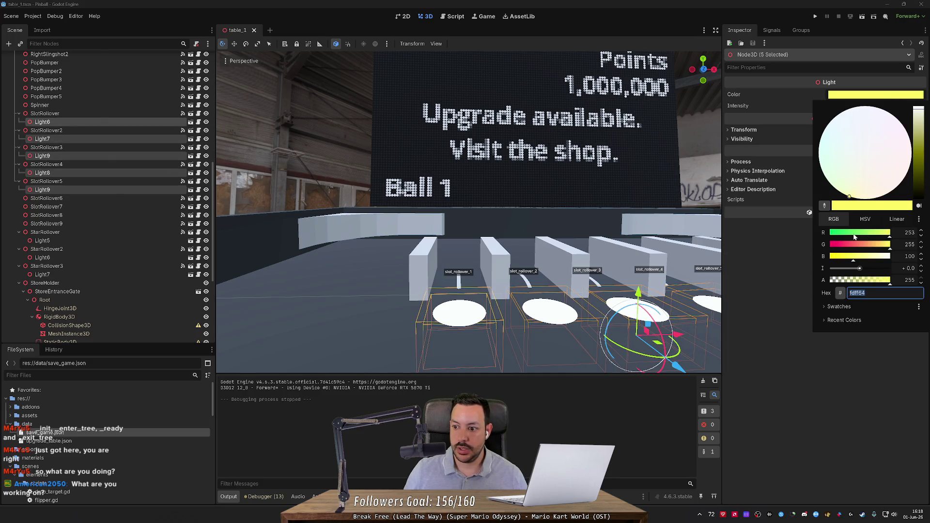
drag(886, 244, 858, 246)
click(786, 289)
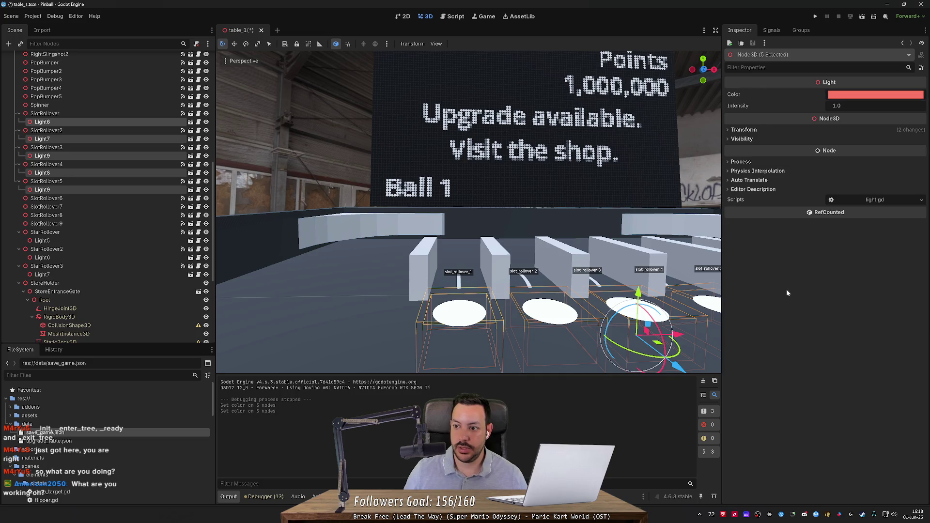
key(ctrl+s)
Step: Set the lights' intensity to 99.0 and run the game to see them glow
click(836, 105)
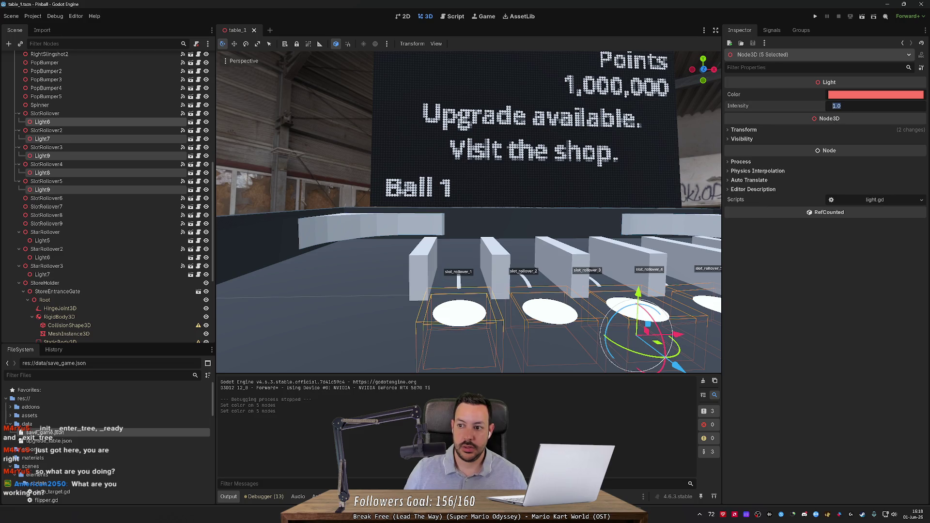
text(99)
key(Return)
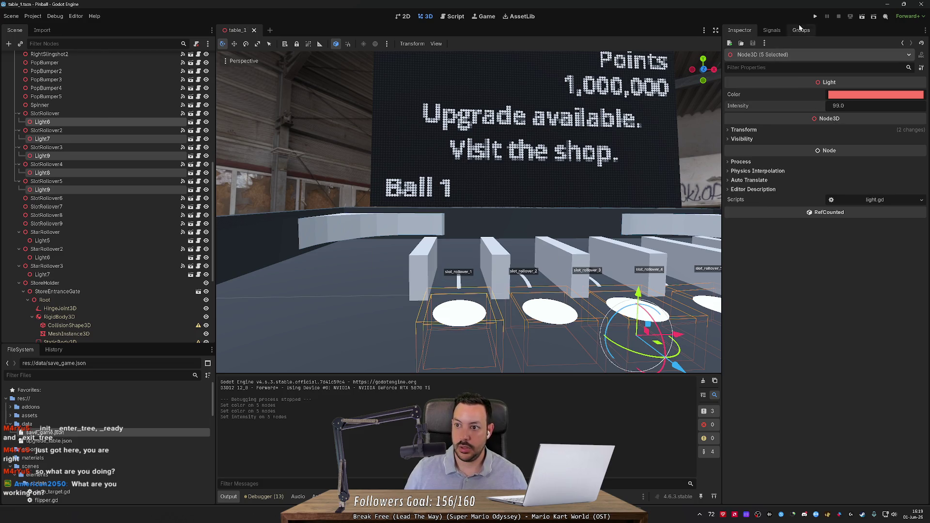
click(815, 16)
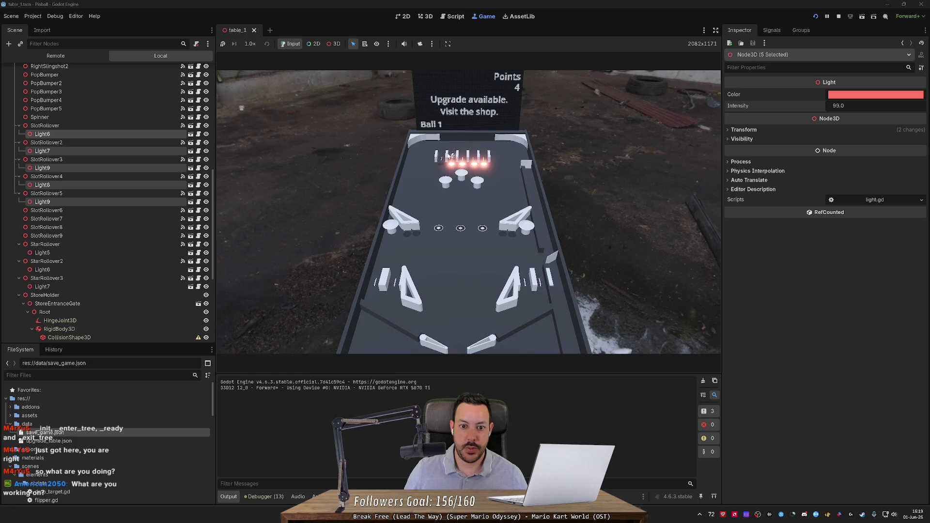
Step: Lower the five lights' intensity to 1.0, then test-run the game and stop it
click(842, 105)
text(1)
key(Return)
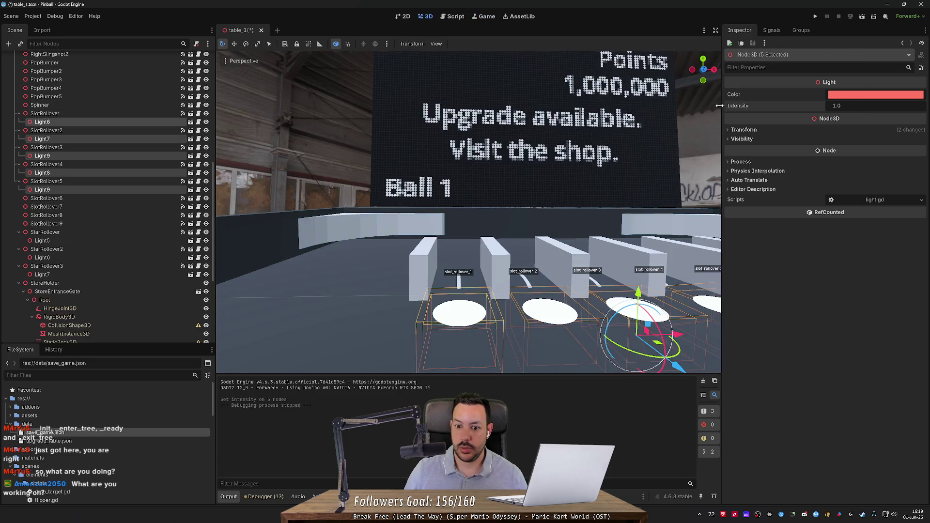
click(815, 16)
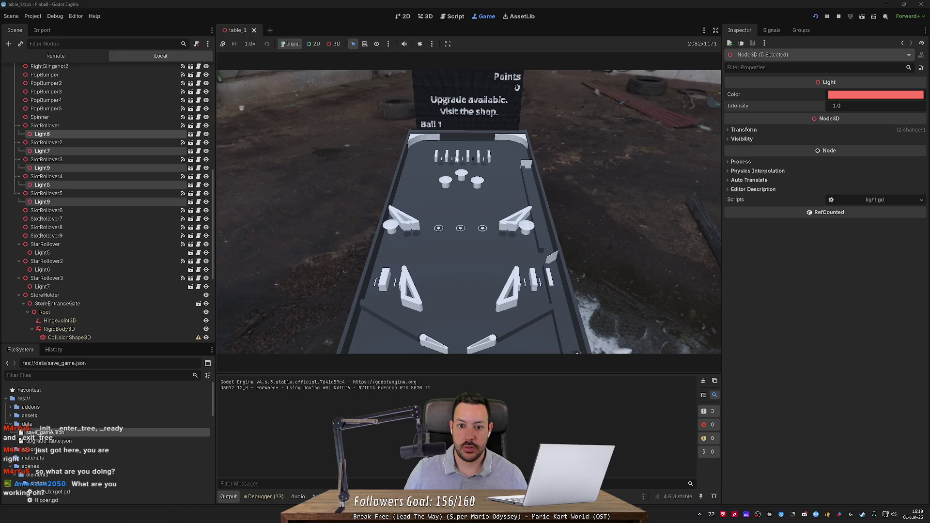
click(839, 17)
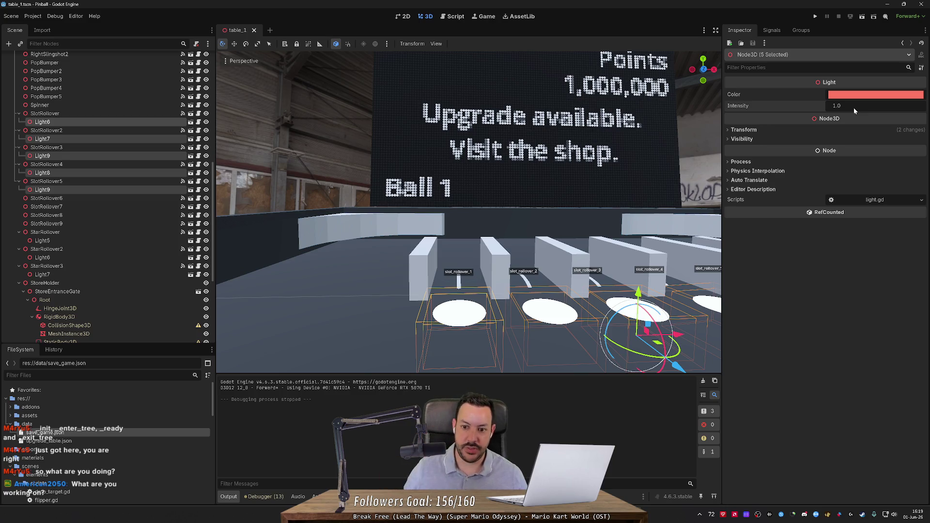
scroll(81, 109, up, 10)
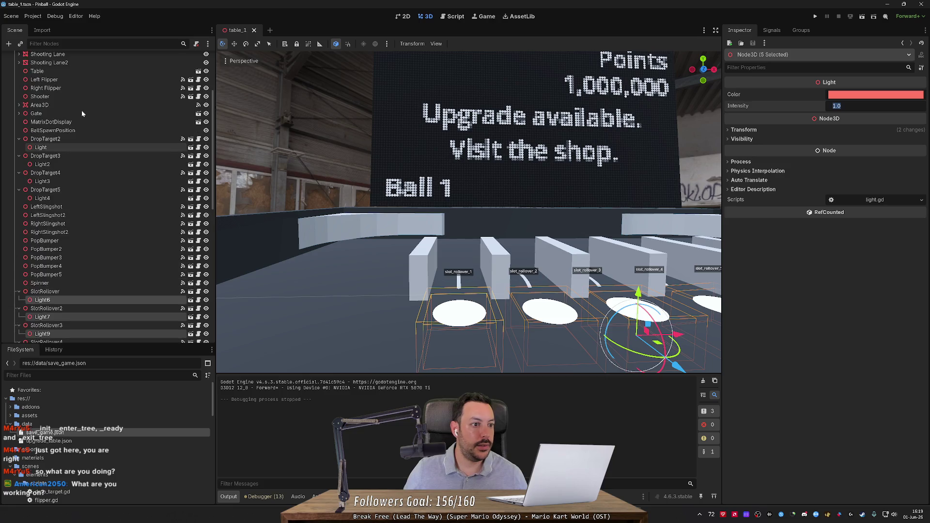
Step: On Playfield, rename the first element group to 'Star Rollovers' and save
click(93, 83)
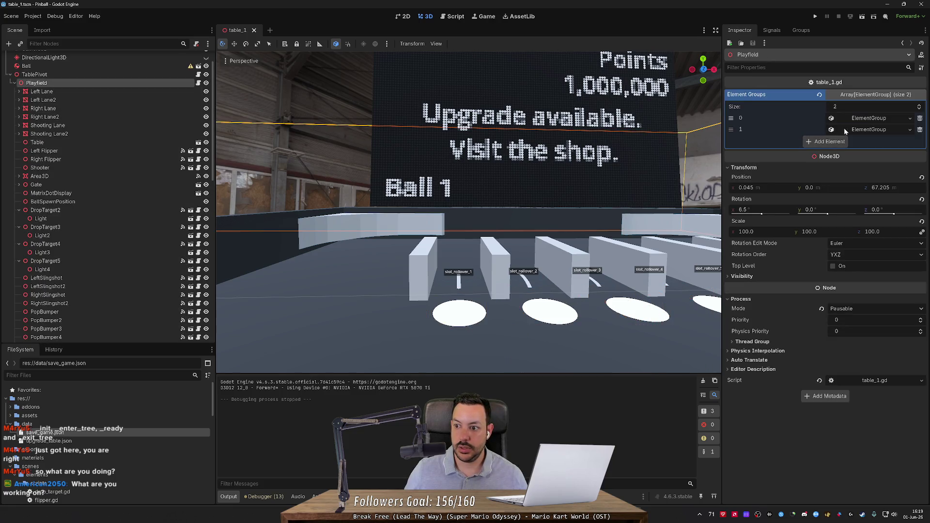
click(877, 130)
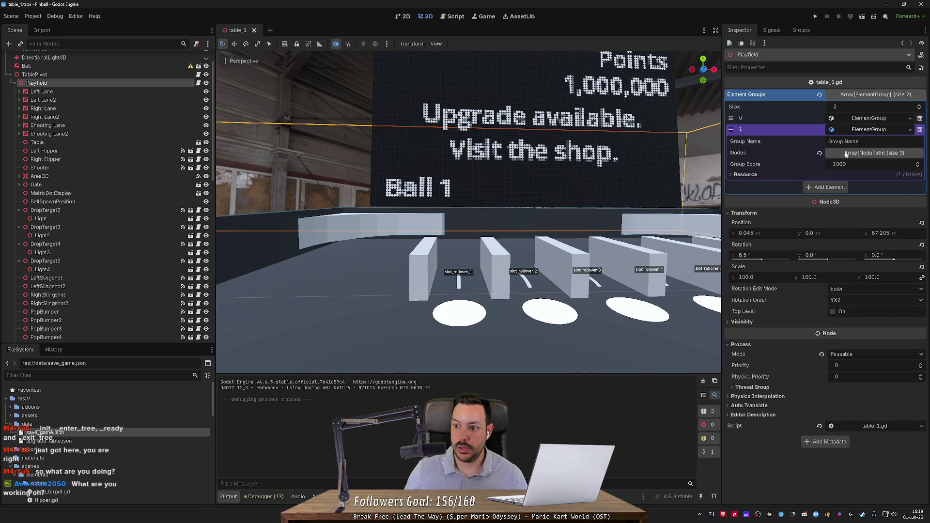
click(847, 153)
click(862, 141)
text(Star Rollovers)
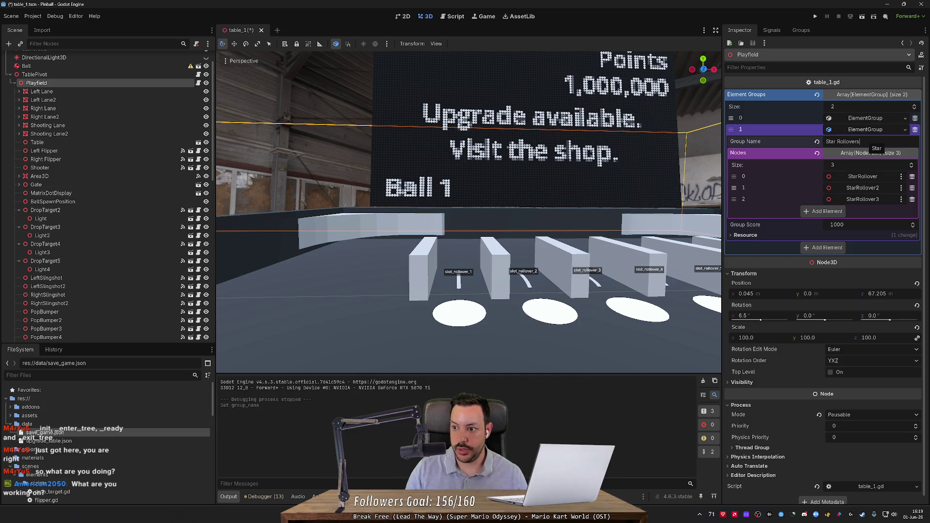
key(ctrl+s)
click(849, 119)
click(855, 118)
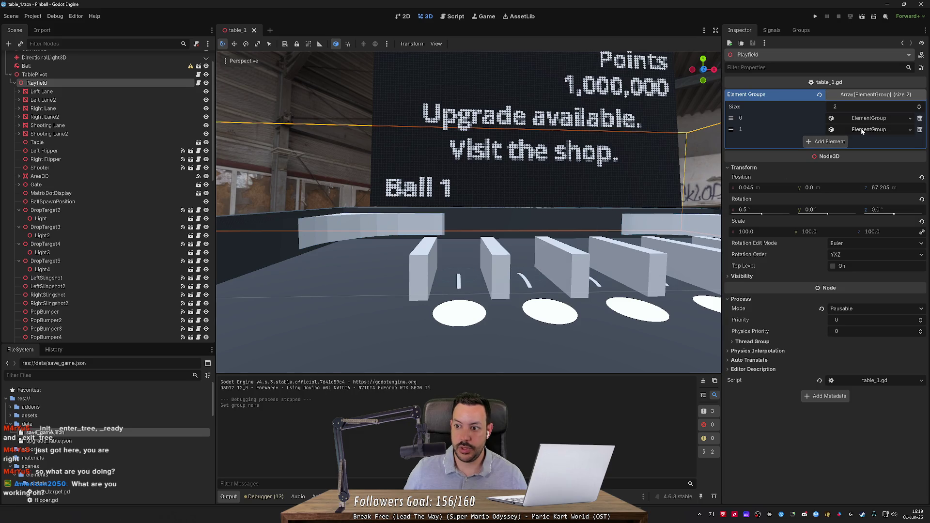
click(862, 129)
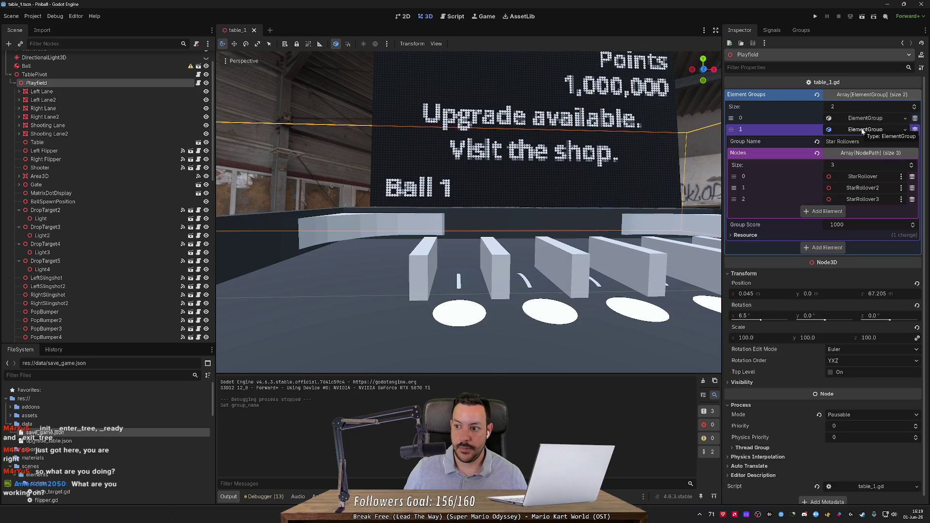
click(863, 130)
Step: Add a third element group as a New ElementGroup with score 1000 and select its placeholder name
click(827, 141)
click(856, 141)
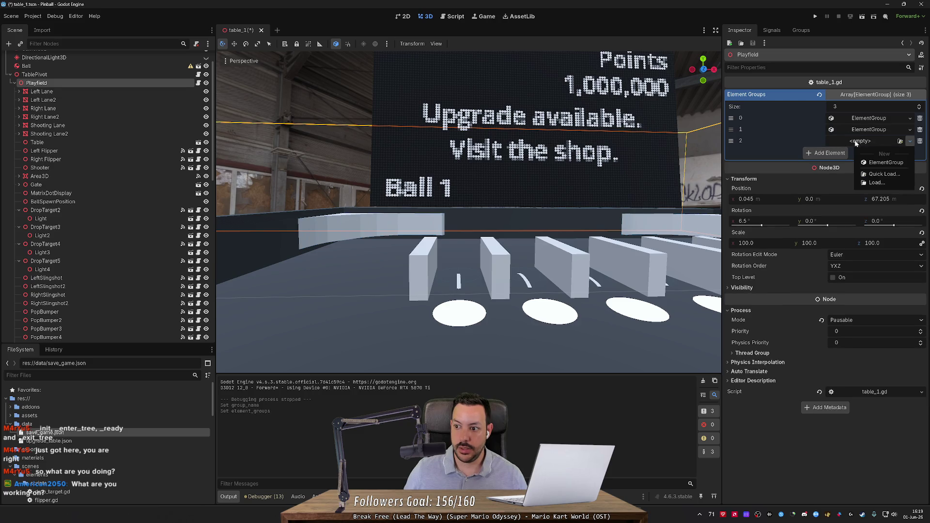
click(885, 162)
click(869, 141)
click(858, 153)
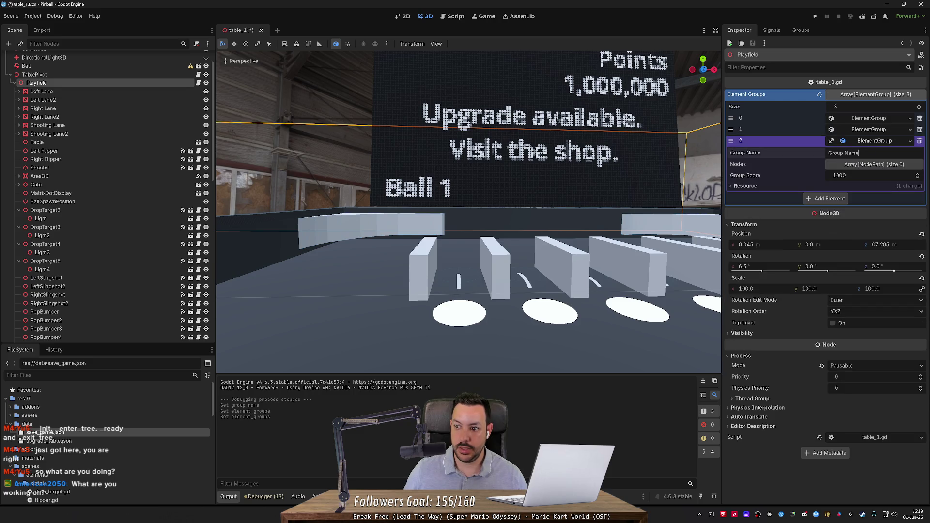
key(ctrl+a)
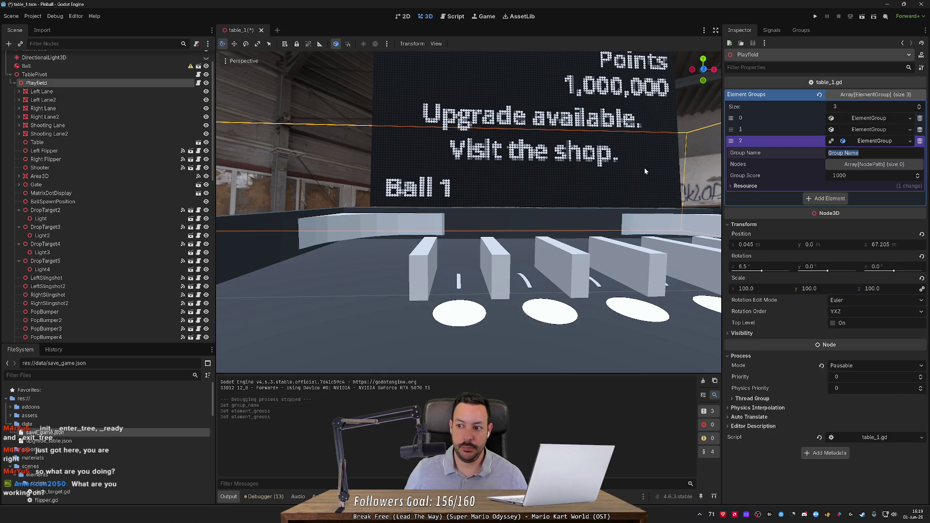
mouse_move(644, 167)
mouse_down()
mouse_move(644, 267)
mouse_move(644, 242)
mouse_up()
Step: Name the new group 'Top Slot Rollovers' and add five empty slots to its Nodes list
scroll(485, 242, up, 5)
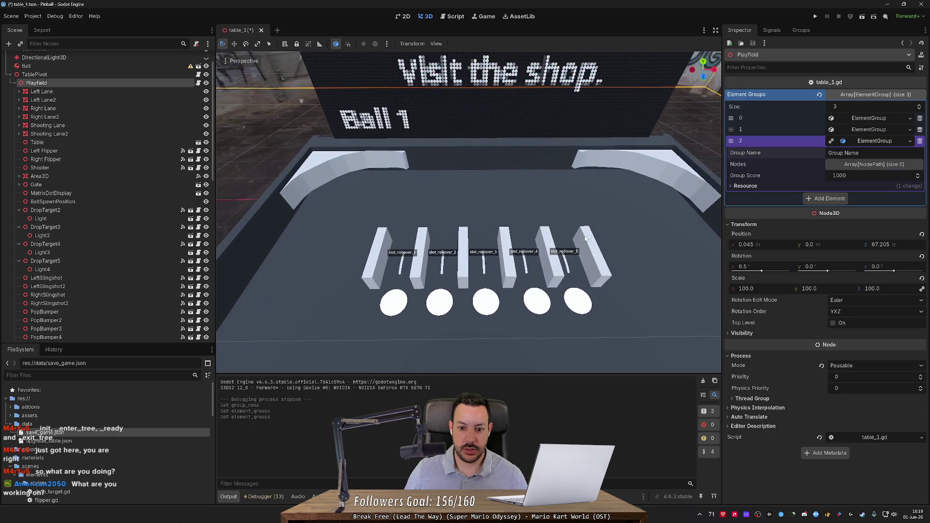
click(843, 152)
text(Top Slot)
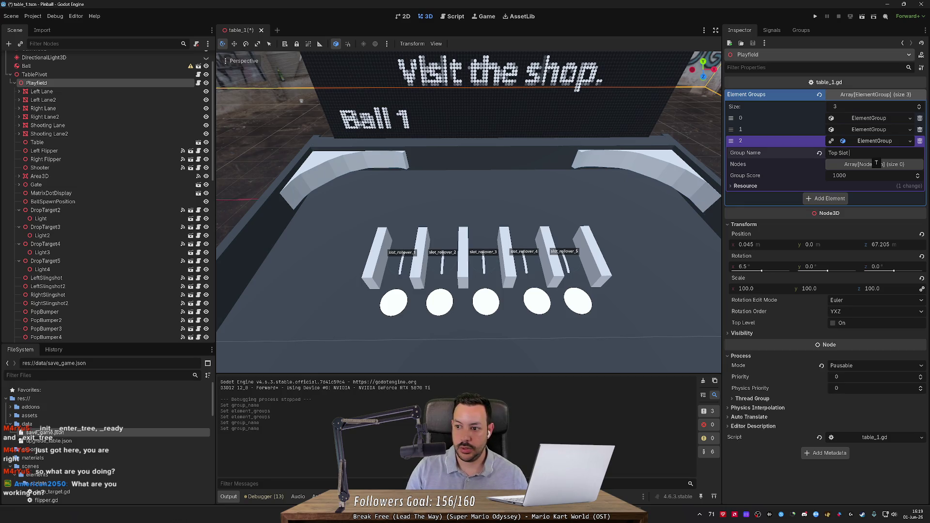
text( Rollovers)
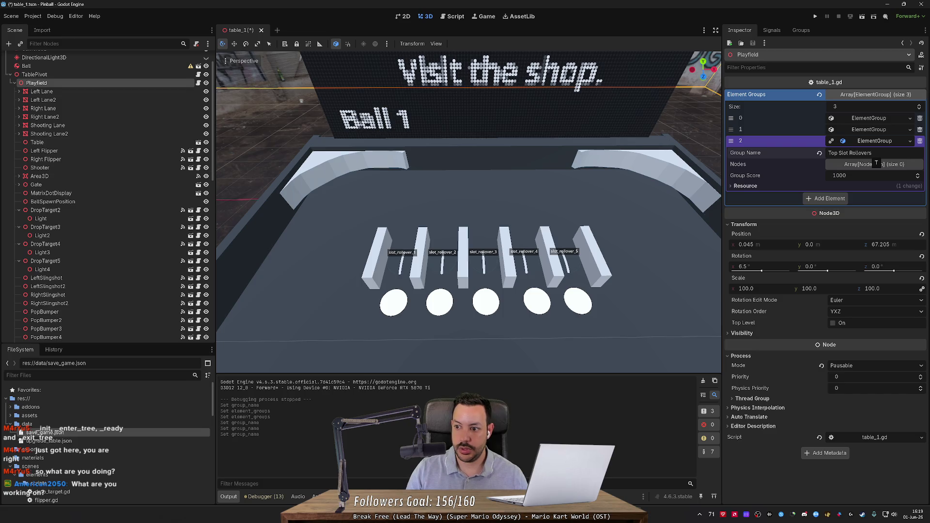
click(858, 164)
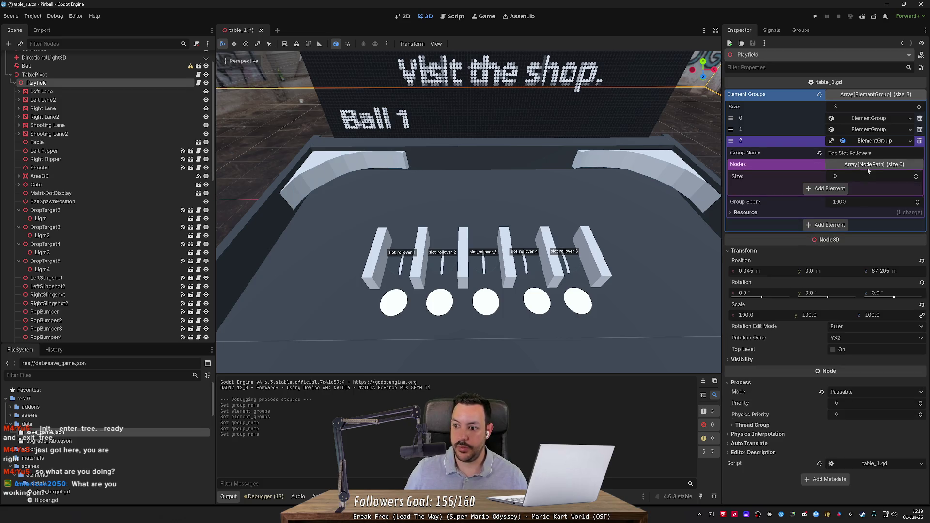
click(833, 190)
click(827, 203)
click(824, 214)
click(824, 225)
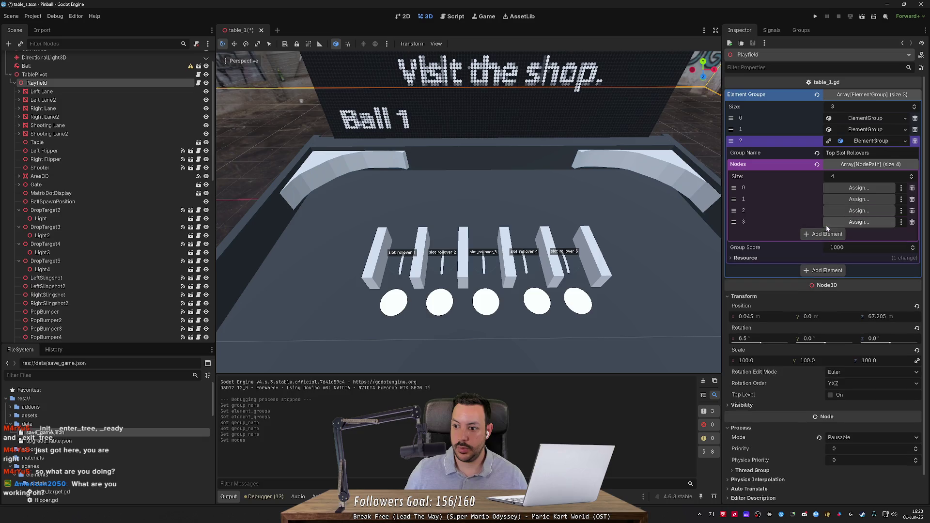
click(824, 235)
Step: Fill the Nodes slots with SlotRollover through SlotRollover5, save, and test-run the game
scroll(116, 204, down, 6)
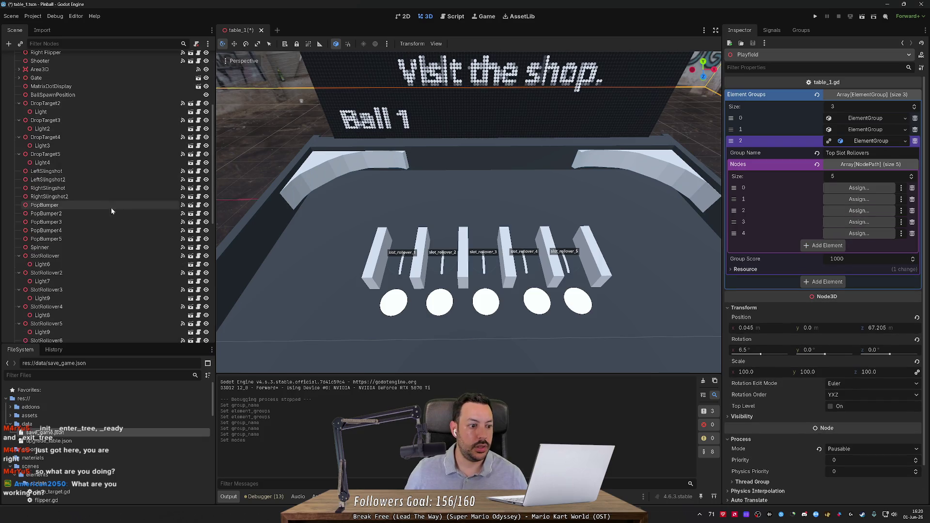
scroll(116, 204, down, 3)
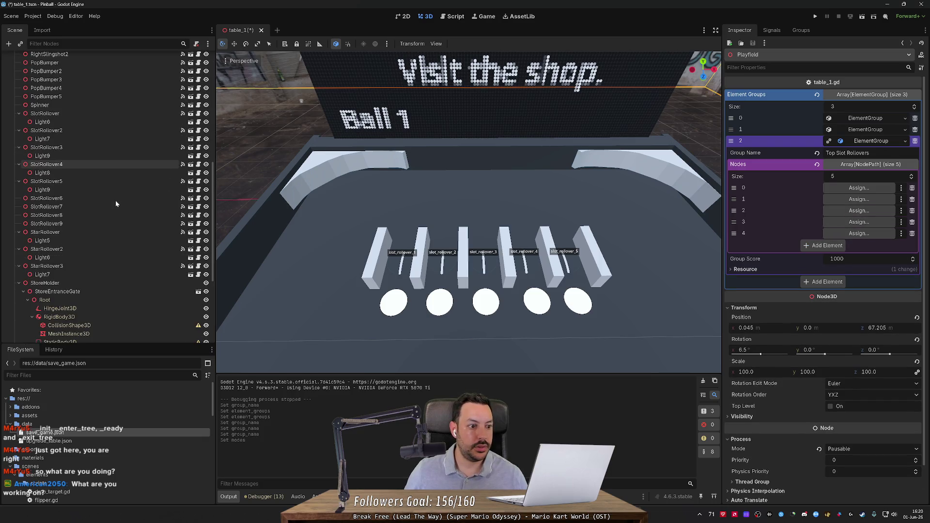
click(19, 164)
click(19, 173)
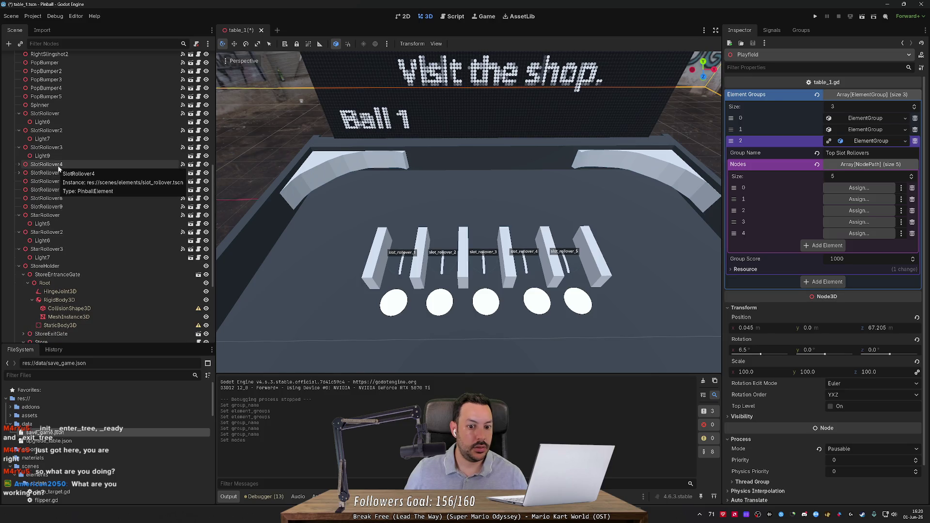
click(19, 148)
click(19, 131)
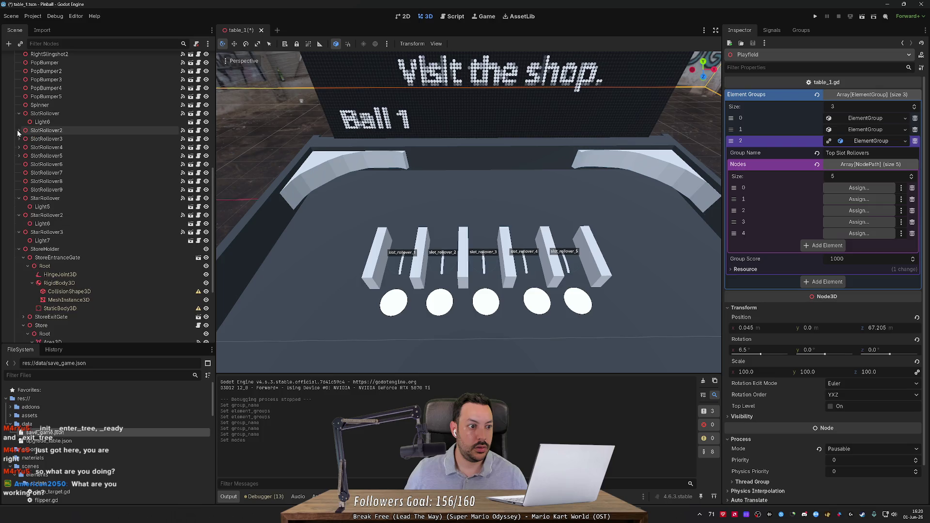
click(19, 114)
mouse_move(45, 113)
mouse_down()
mouse_move(859, 187)
mouse_move(47, 122)
mouse_move(859, 199)
mouse_up()
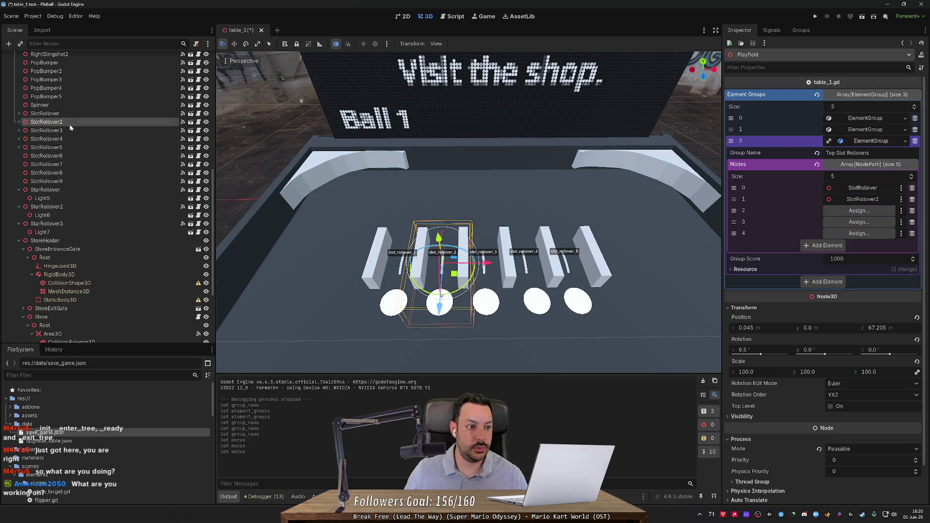
mouse_move(46, 130)
mouse_down()
mouse_move(53, 146)
mouse_move(860, 209)
mouse_move(848, 215)
mouse_up()
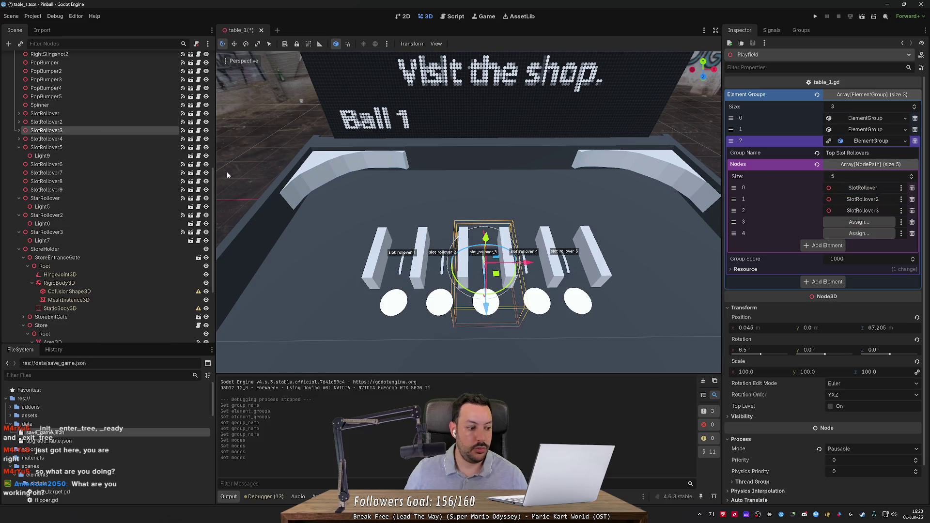
mouse_move(46, 139)
mouse_down()
mouse_move(286, 155)
mouse_move(859, 234)
mouse_move(858, 221)
mouse_move(145, 155)
mouse_move(859, 233)
mouse_up()
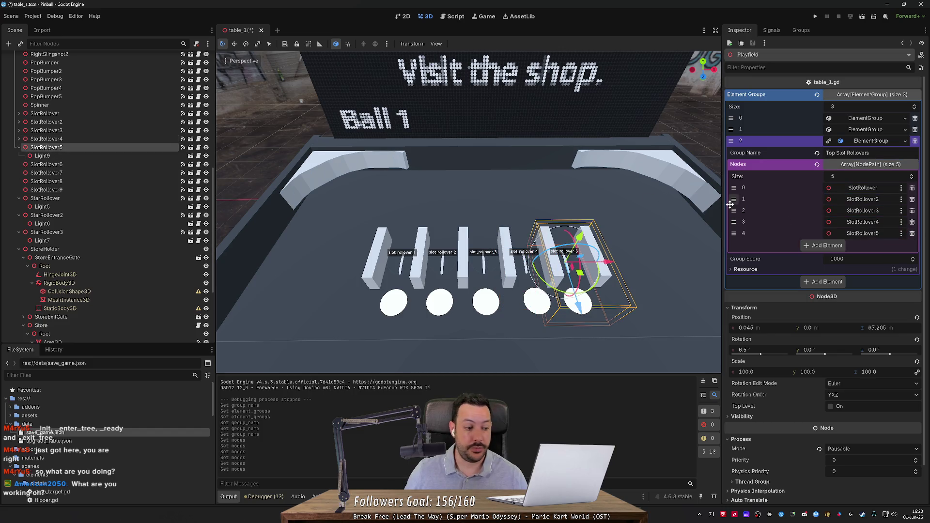
key(ctrl+s)
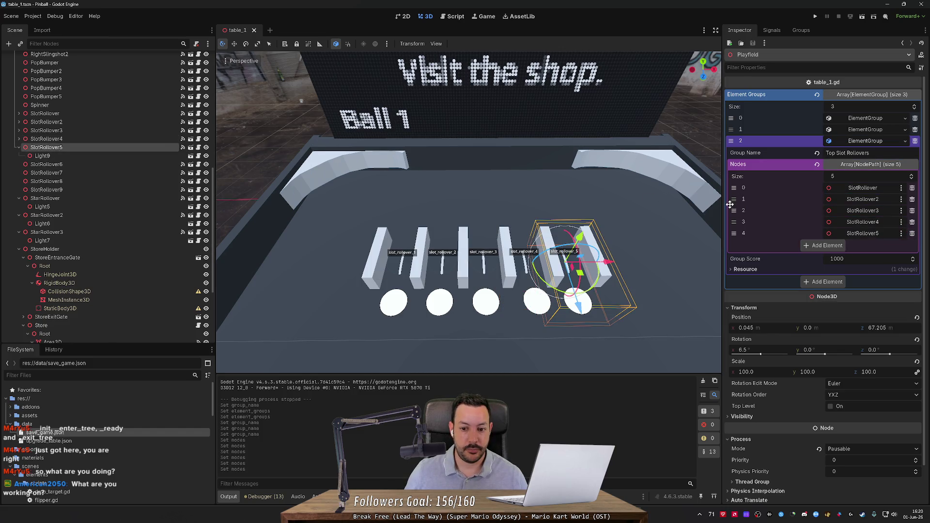
click(815, 16)
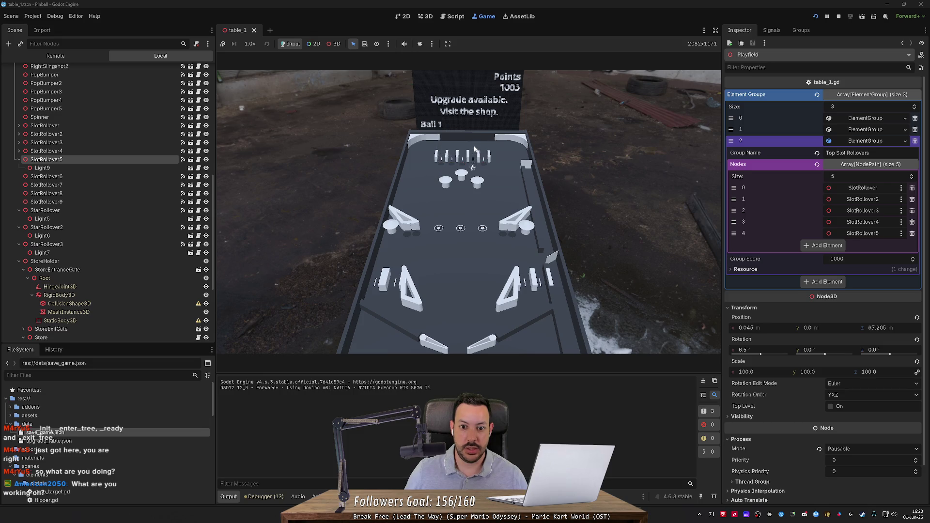
click(838, 16)
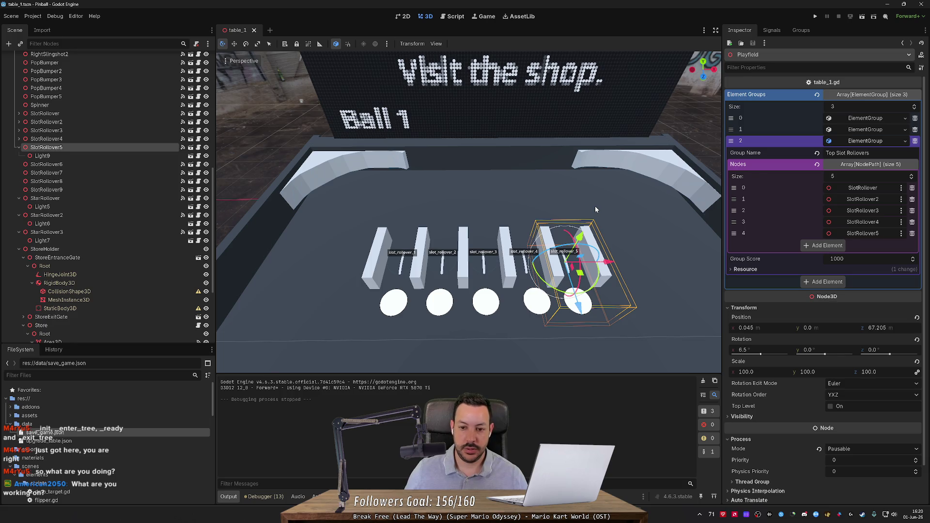
drag(594, 205, 465, 170)
Step: Duplicate Light9 to create Light10 and further copies for SlotRollover6 onward
click(107, 157)
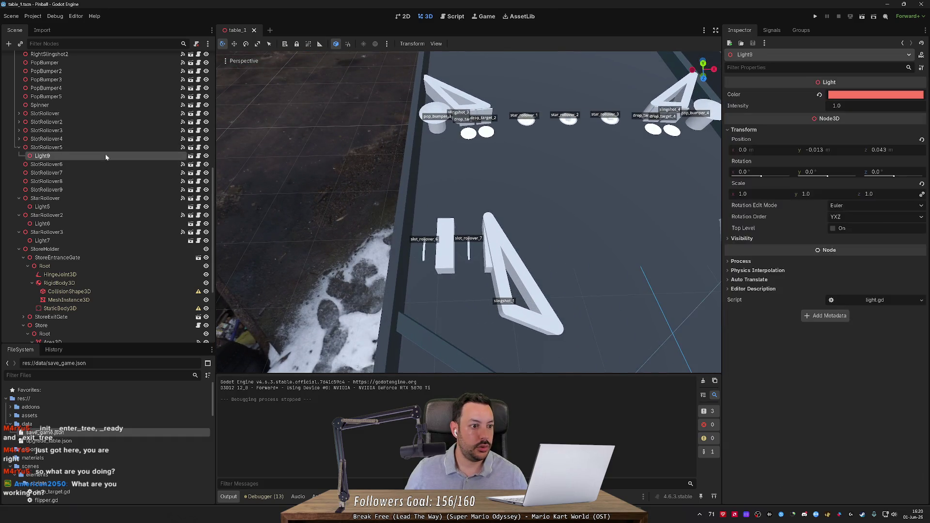
key(ctrl+d)
drag(97, 162, 68, 226)
key(ctrl+d)
key(ctrl+d)
key(ctrl+d)
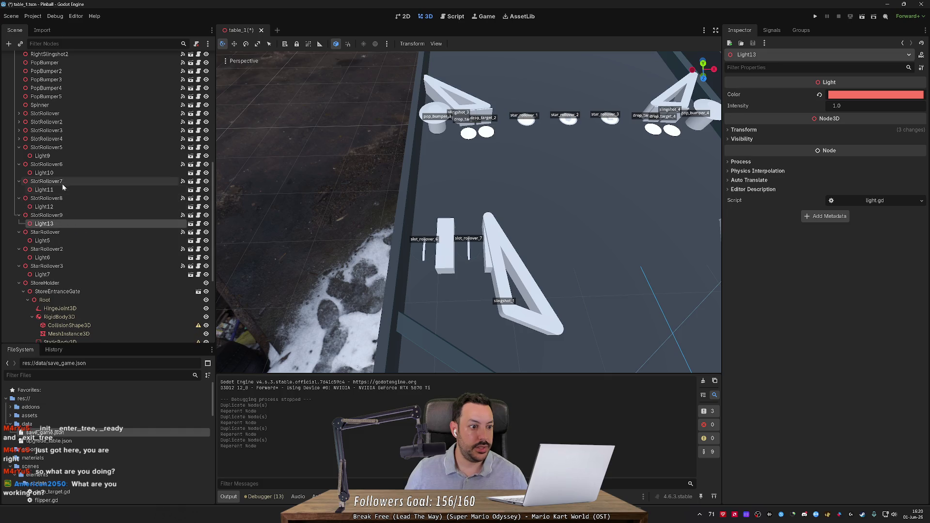
Step: Assign Light10, Light11 and Light12 as the Light Node of SlotRollover6, 7 and 8
click(68, 164)
drag(68, 173, 823, 221)
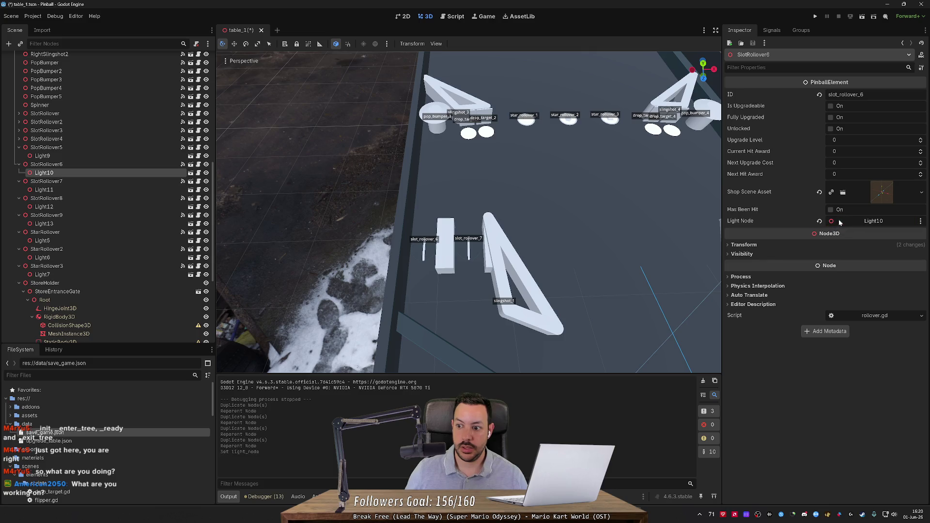
click(57, 189)
click(60, 182)
drag(44, 189, 823, 221)
click(73, 199)
drag(76, 208, 823, 221)
Step: Assign Light13 to SlotRollover9, save the scene, and run a brief test of the game
click(108, 216)
drag(97, 224, 855, 223)
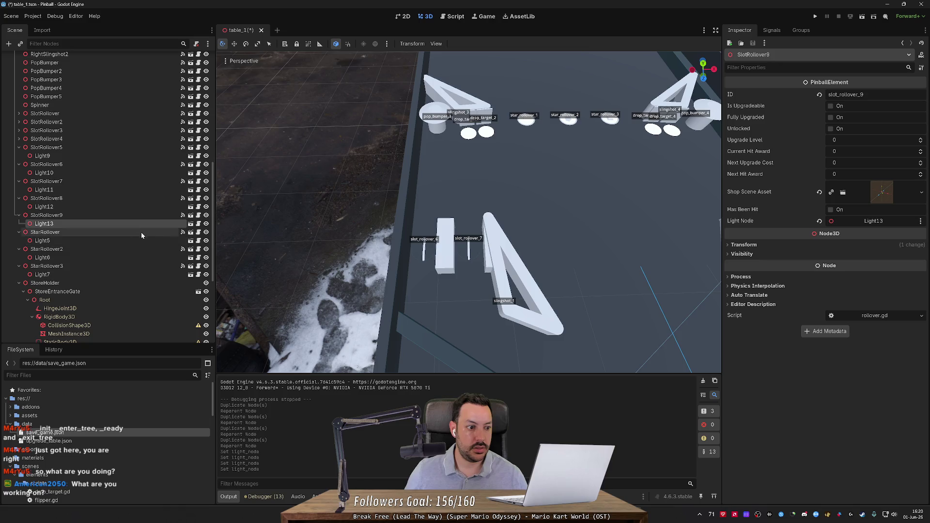
key(ctrl+s)
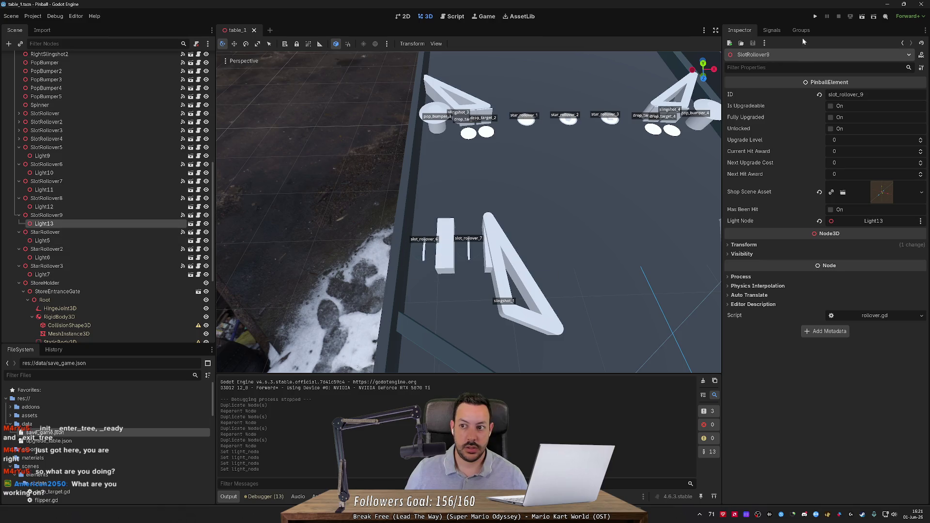
click(815, 16)
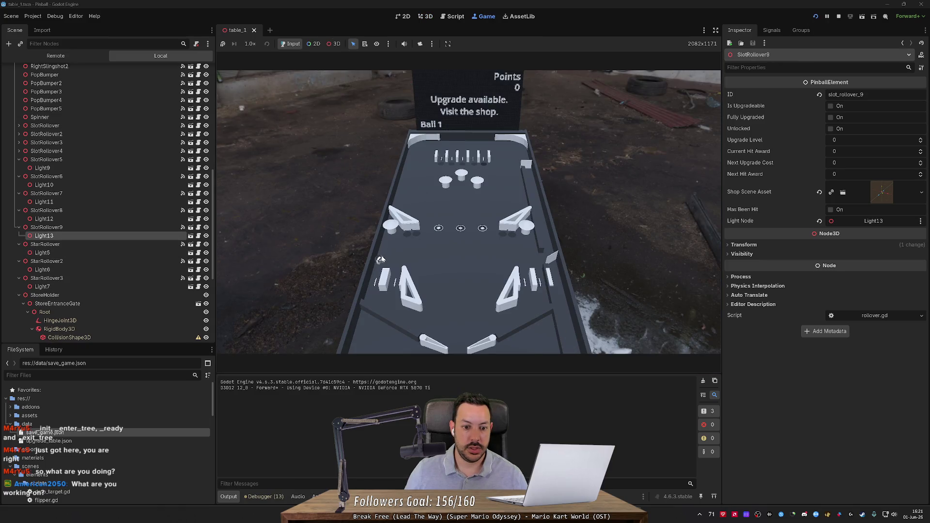
key(F8)
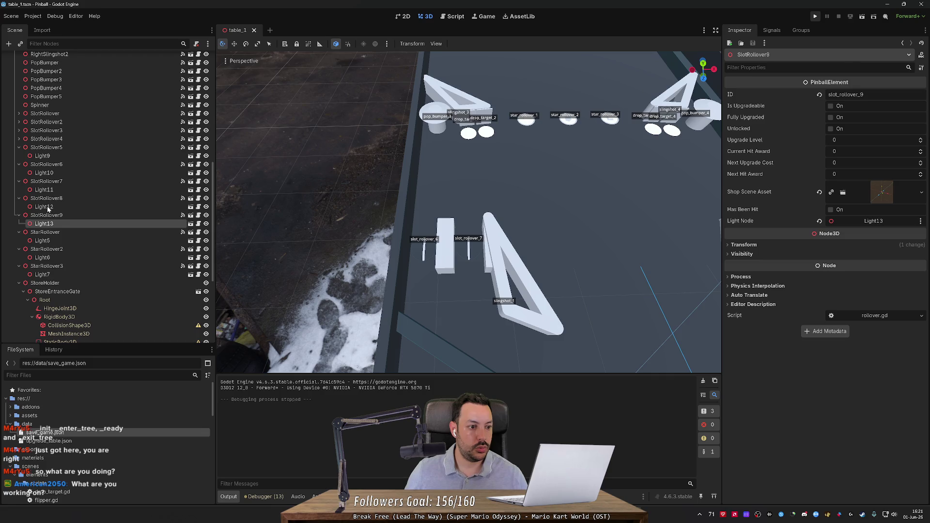
ctrl+click(53, 190)
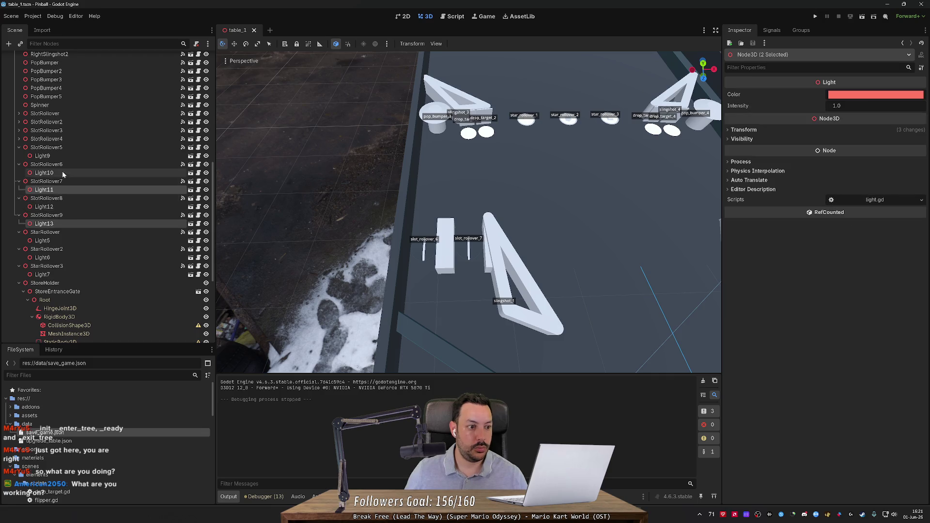
Step: Select Light9, Light10, Light11 and Light13 and reset their position to zero
ctrl+click(62, 172)
ctrl+click(58, 155)
click(743, 129)
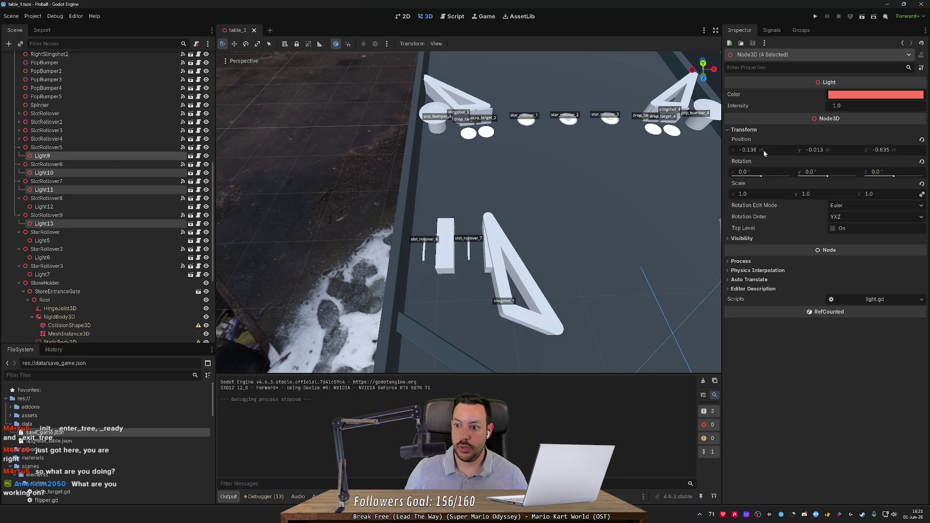
click(763, 150)
click(922, 139)
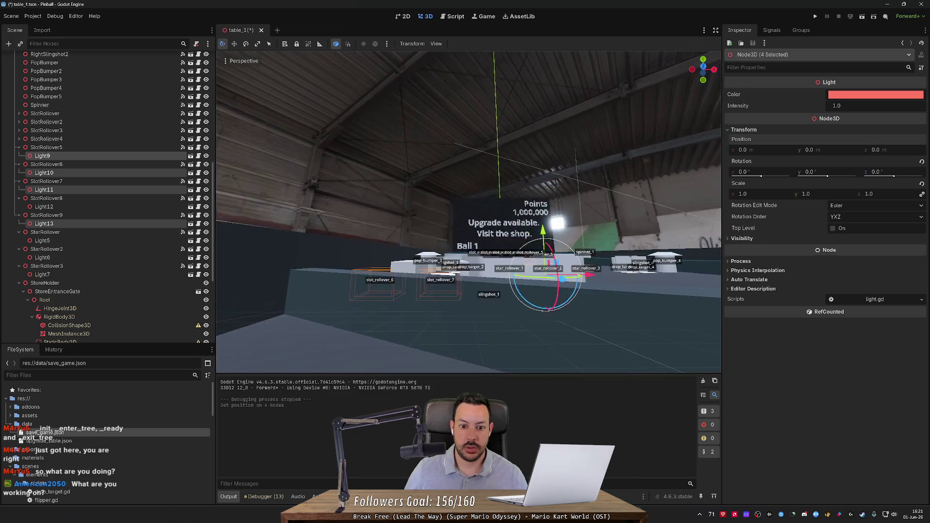
Step: Move the four lights down and along Z into the rollovers (0, -0.013, 0.037), then save
scroll(468, 212, up, 2)
scroll(620, 268, down, 1)
key(w)
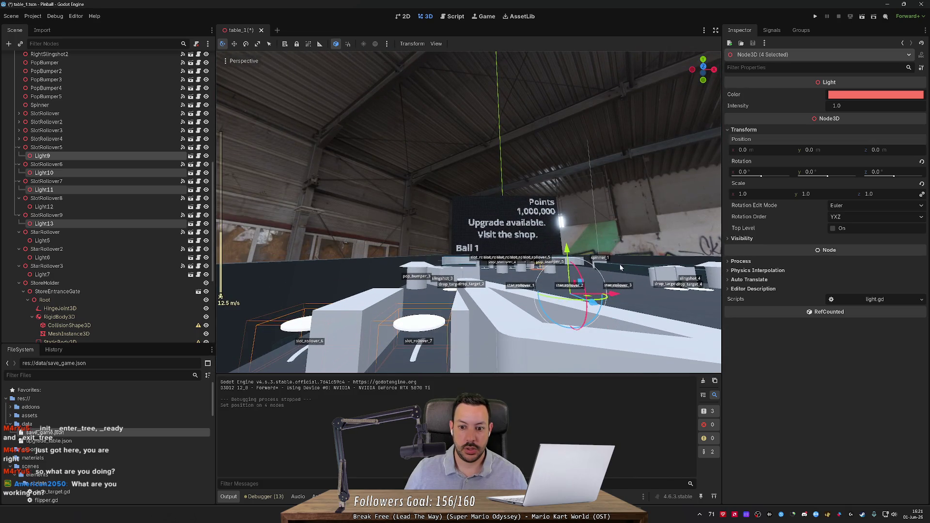
drag(573, 255, 508, 271)
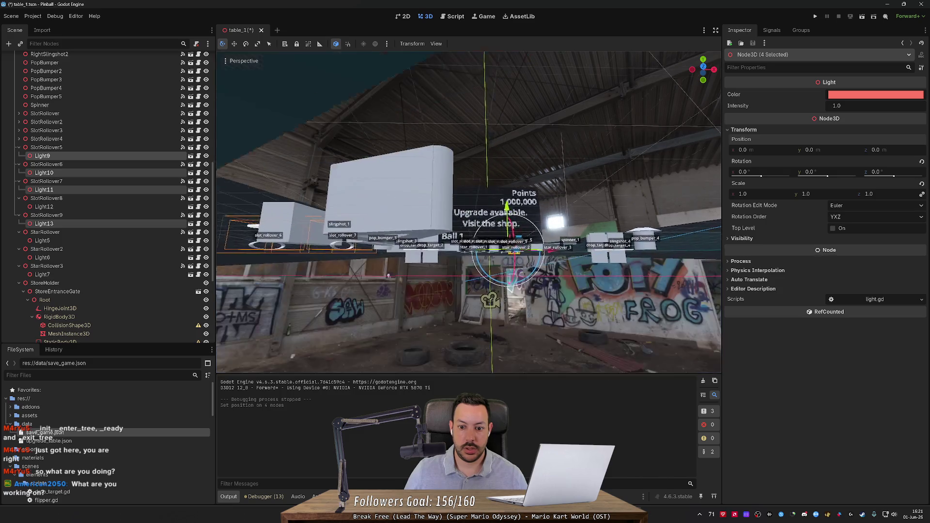
key(w)
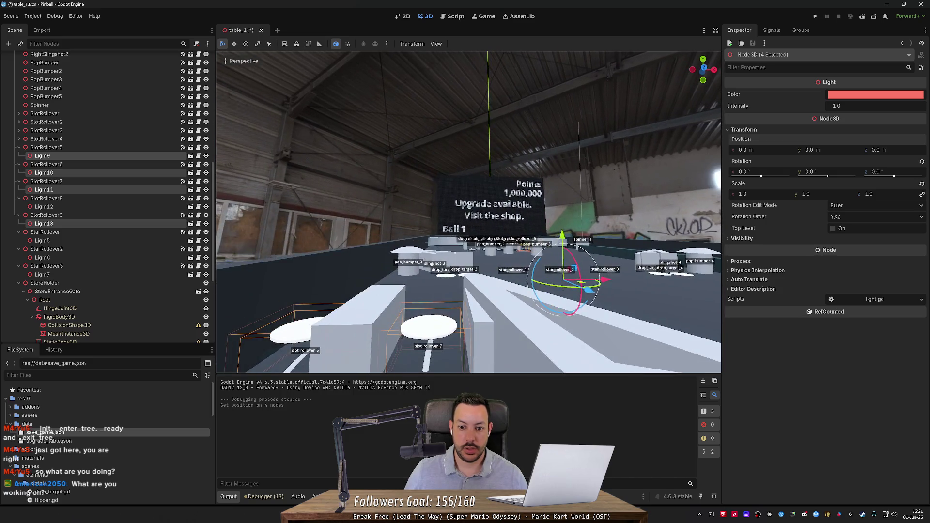
key(s)
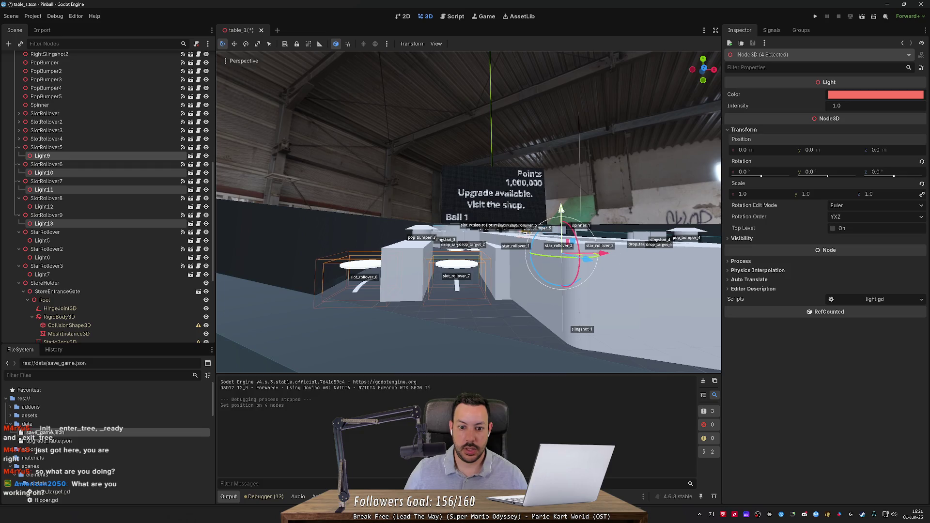
drag(560, 209, 561, 217)
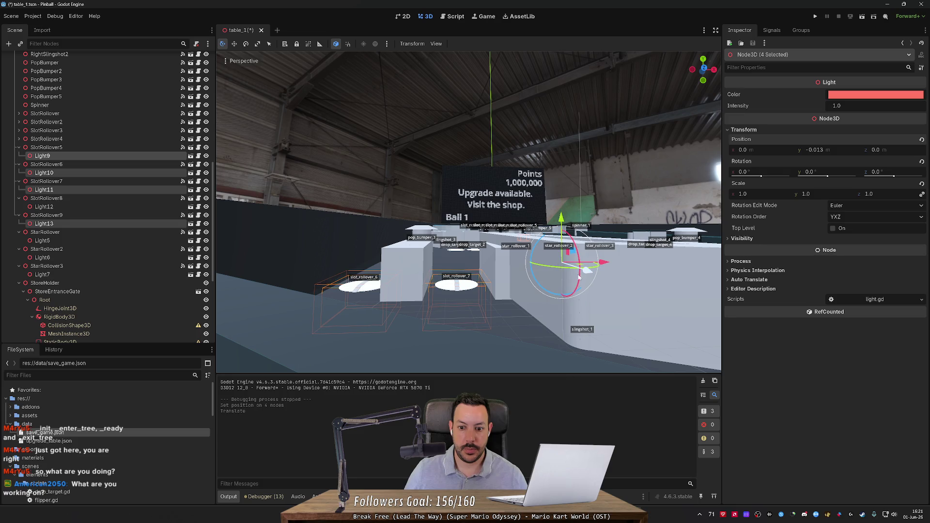
drag(587, 270, 608, 316)
key(w)
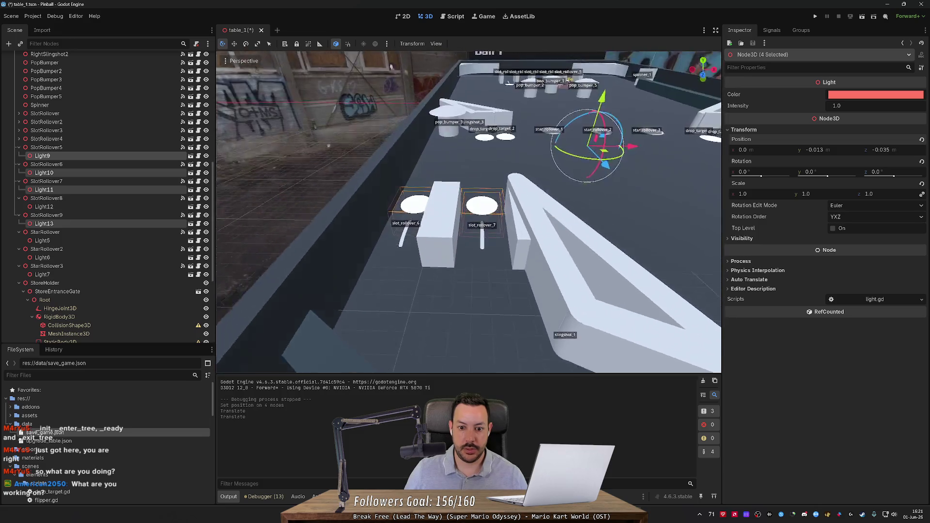
key(s)
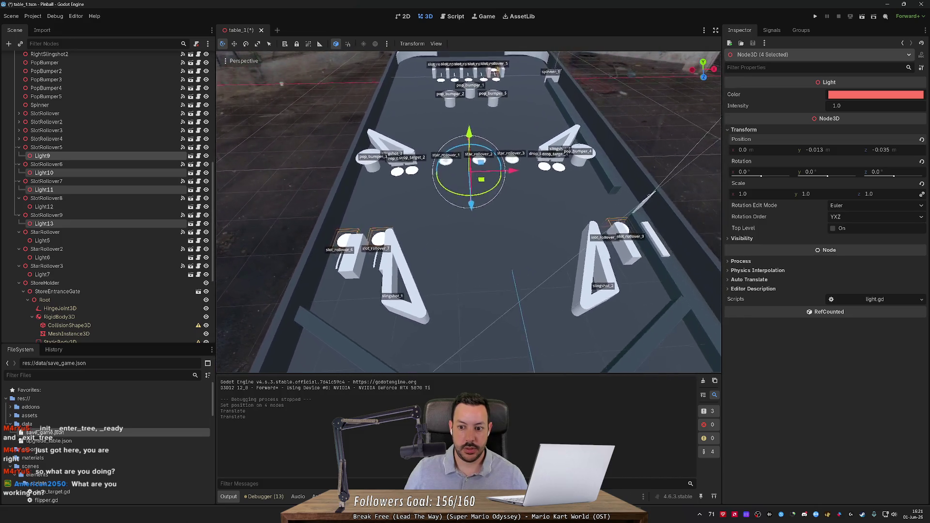
key(s)
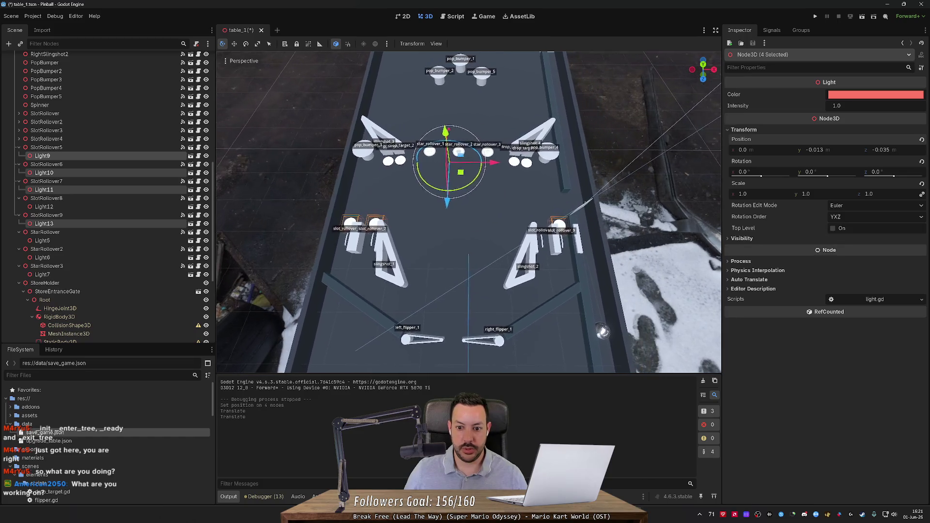
drag(460, 220, 467, 247)
drag(473, 217, 469, 248)
key(ctrl+s)
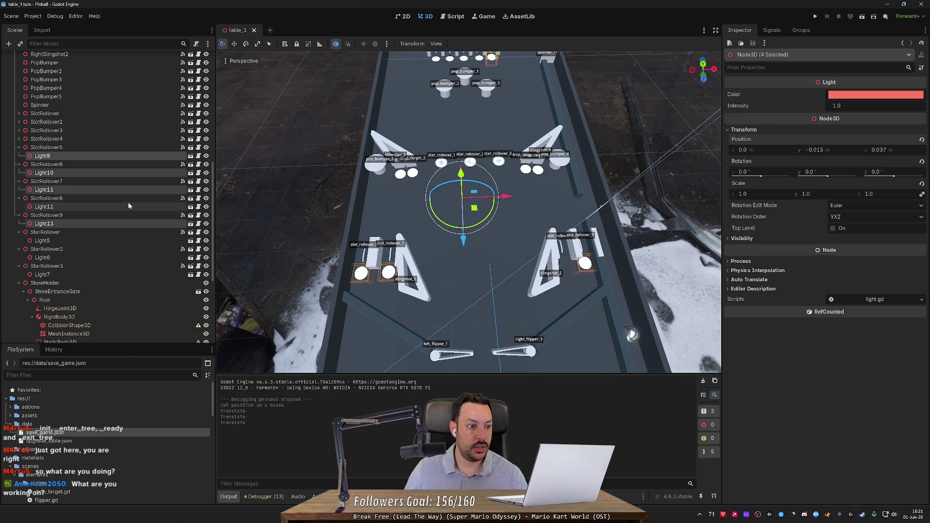
Step: Paste the copied position into Light12 and check Light13's Y value of -0.013
click(126, 207)
click(744, 130)
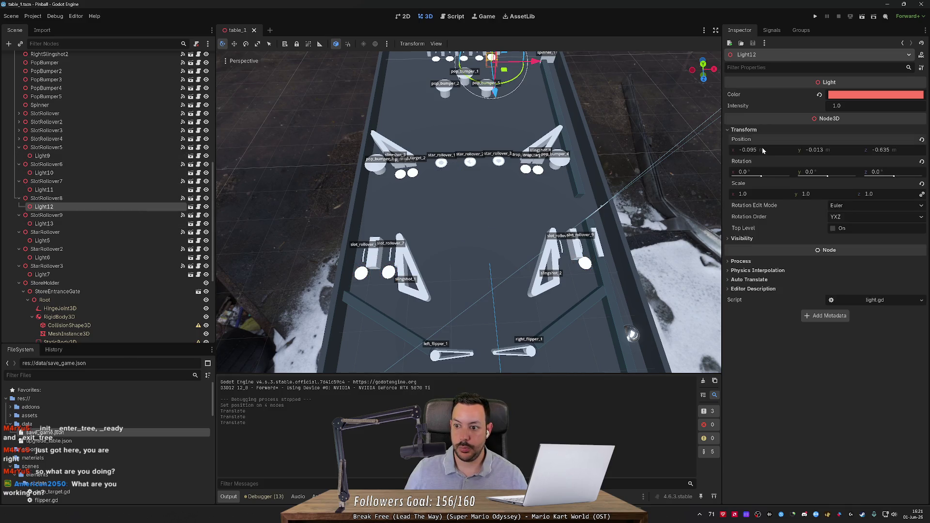
key(ctrl+v)
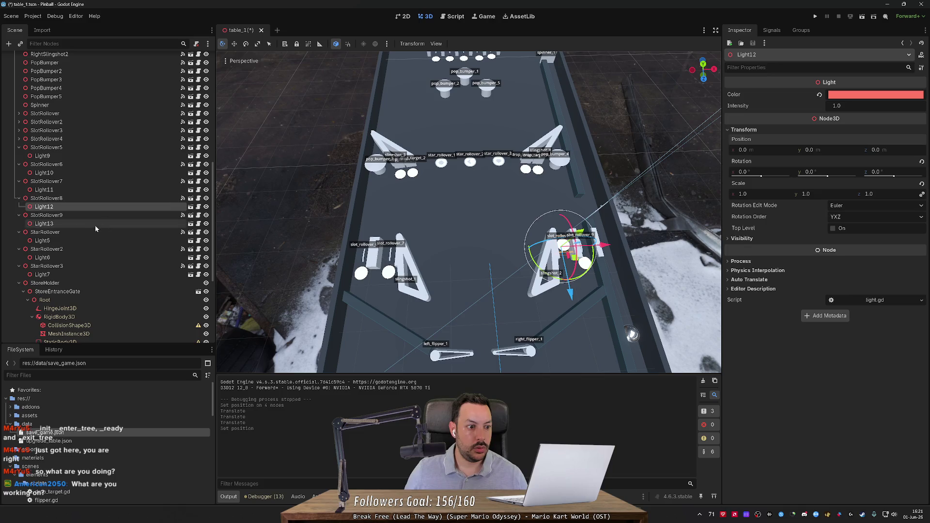
click(95, 223)
click(745, 129)
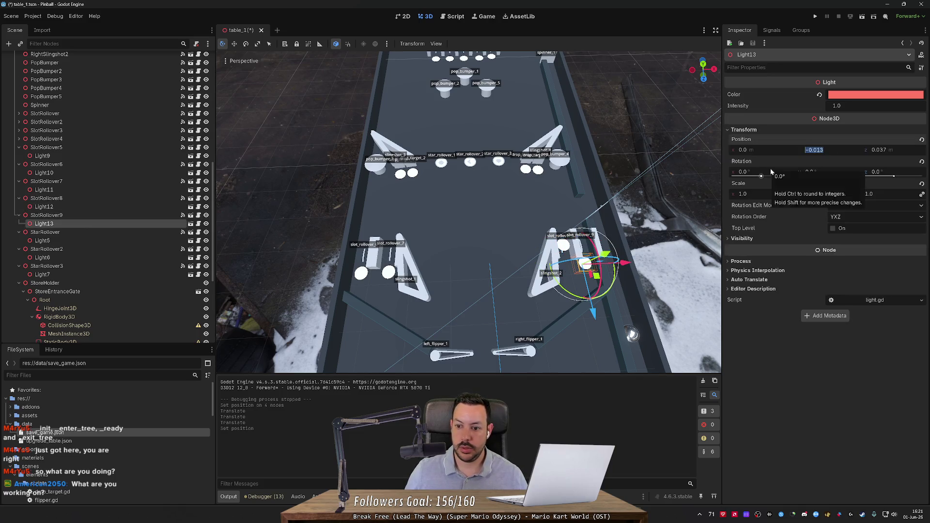
key(Return)
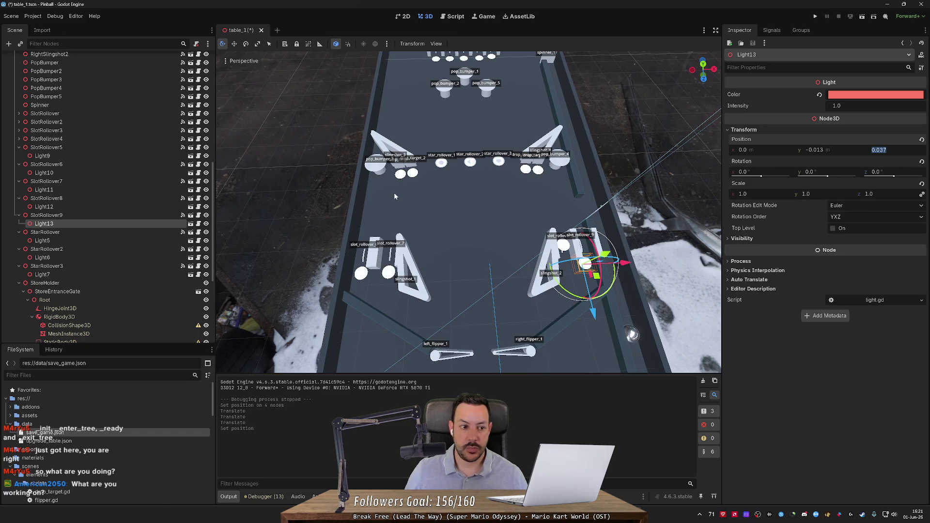
Step: Set Light12's position to Y -0.013 and Z 0.037, then save the table scene
click(106, 207)
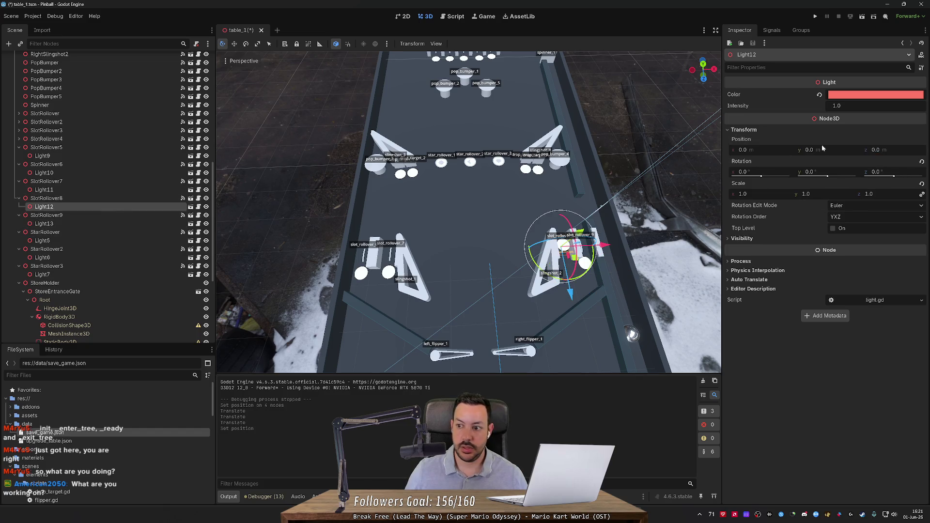
click(889, 148)
text(0.037)
key(Return)
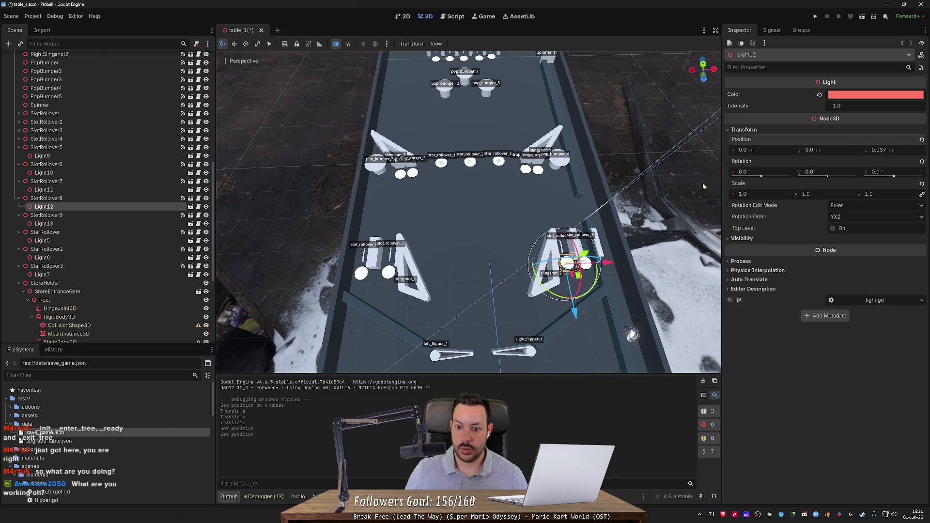
click(100, 223)
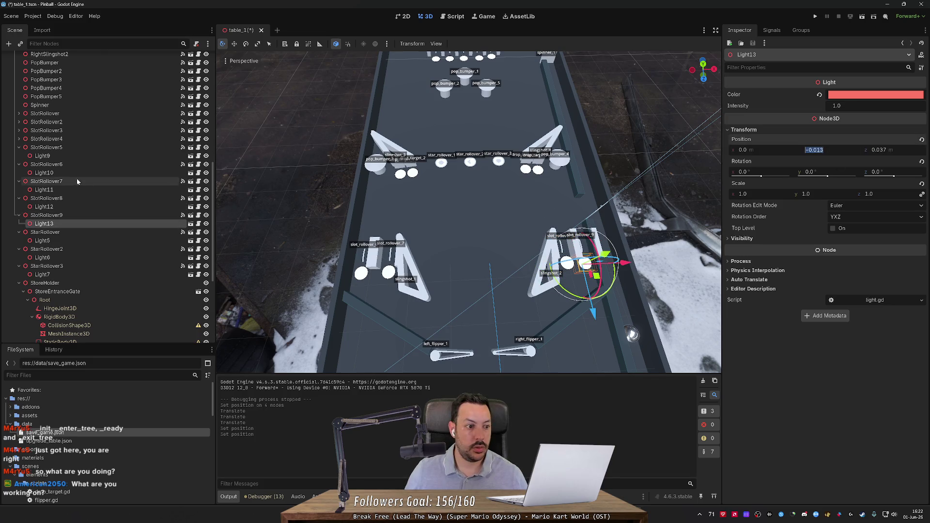
click(74, 206)
click(827, 150)
key(Return)
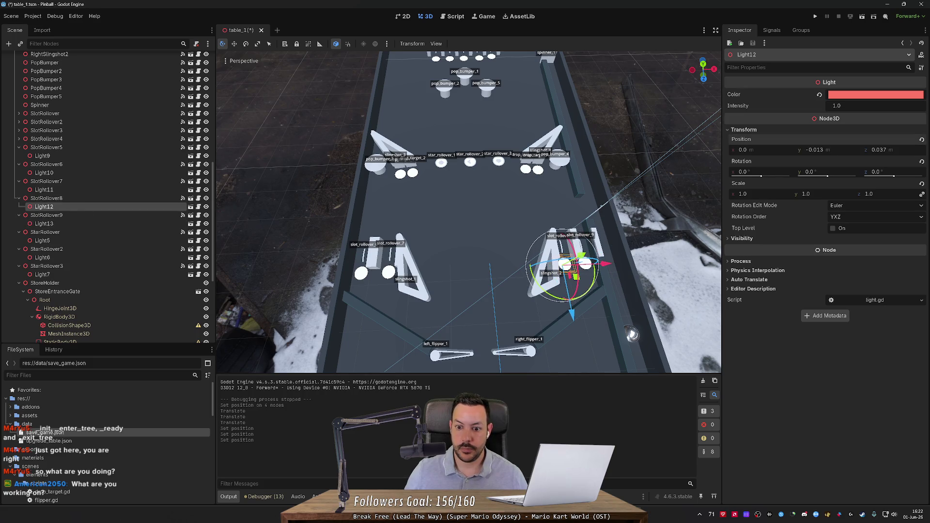
key(ctrl+s)
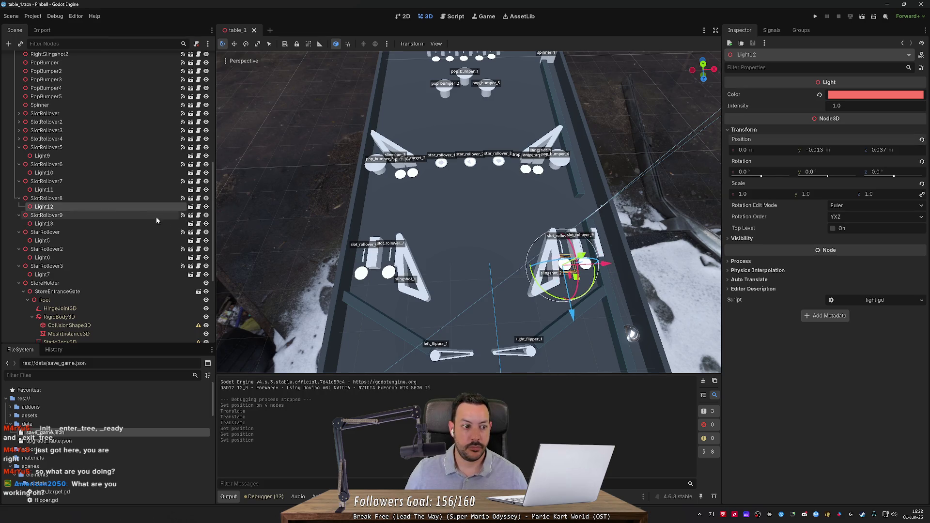
Step: Recheck SlotRollover9, Light13 and Light12, undo an accidental move, and run the game
click(108, 218)
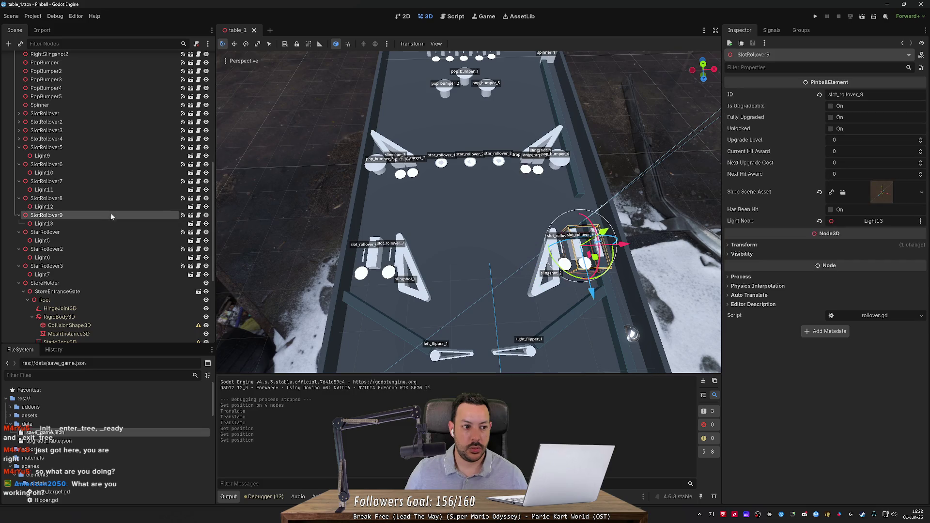
click(105, 223)
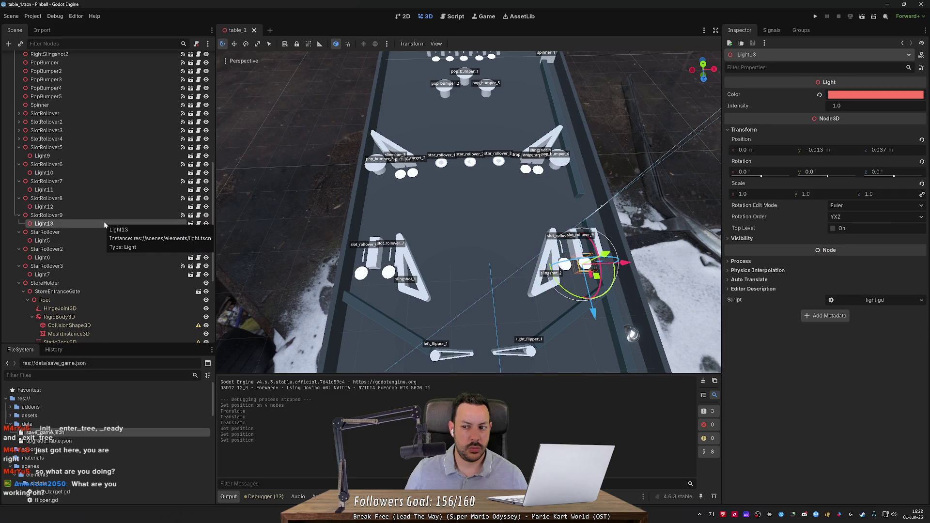
click(106, 207)
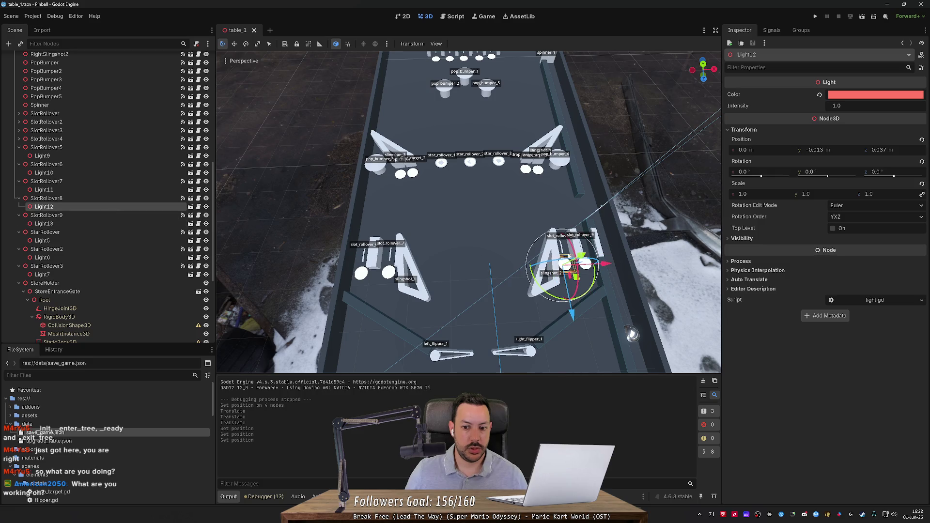
drag(582, 256, 584, 257)
key(ctrl+z)
click(815, 16)
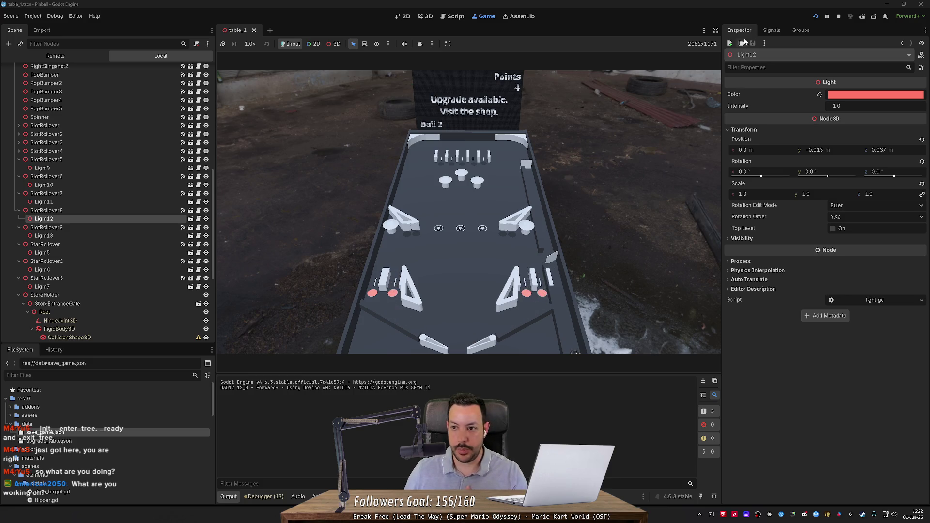
click(839, 16)
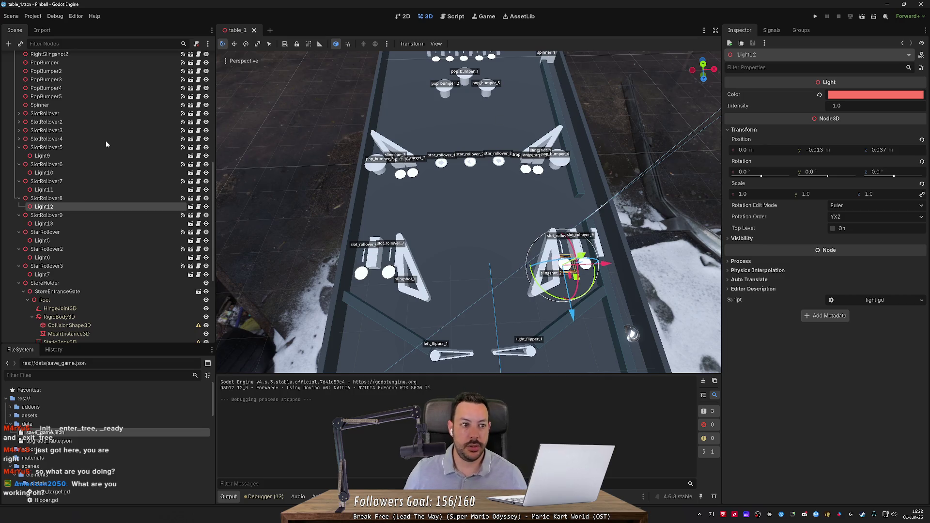
scroll(102, 141, up, 10)
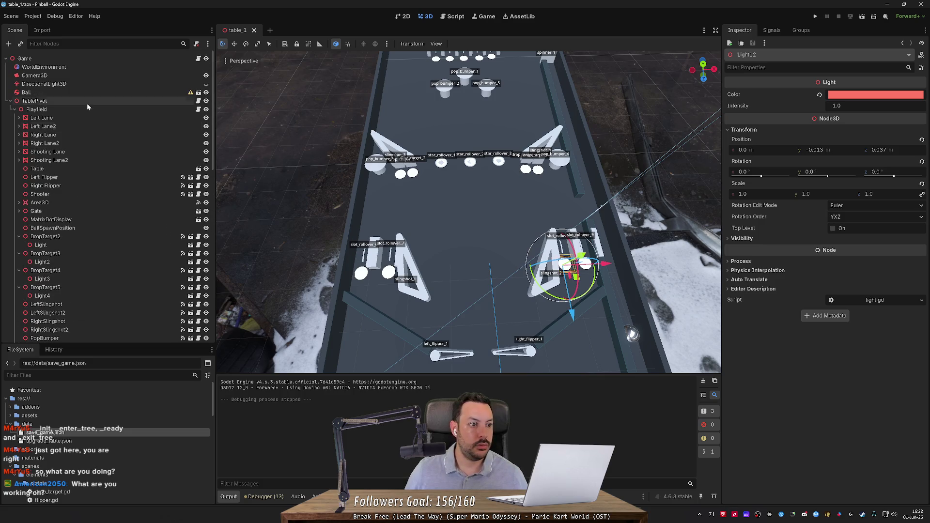
Step: Add a fourth Playfield element group named 'Bottom Slot Rollovers' with four empty node slots
click(86, 109)
click(833, 153)
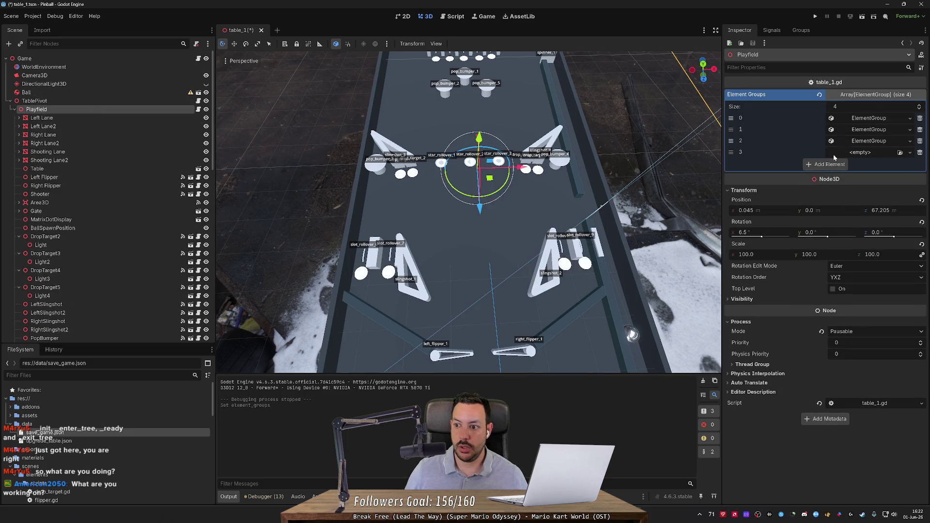
click(870, 153)
click(870, 160)
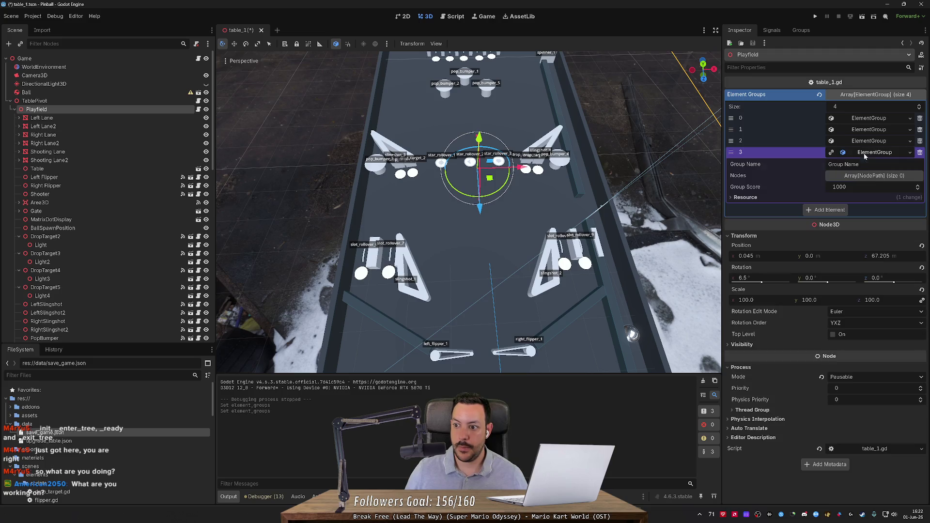
click(853, 164)
text(Botto)
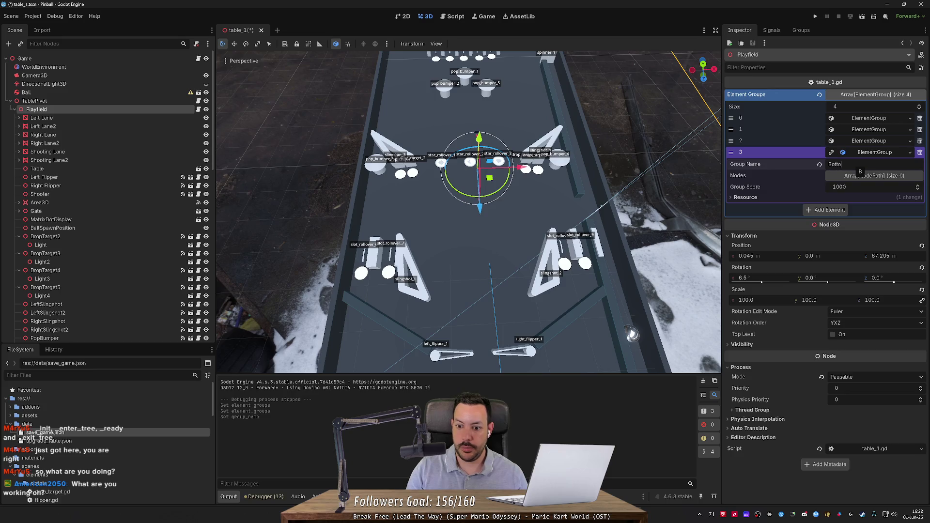
text(m Slot Rollovers)
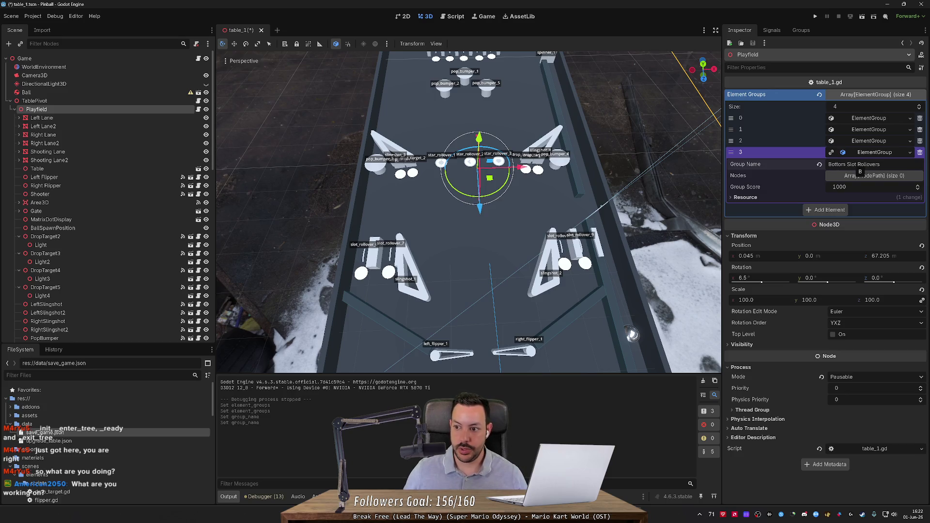
click(860, 175)
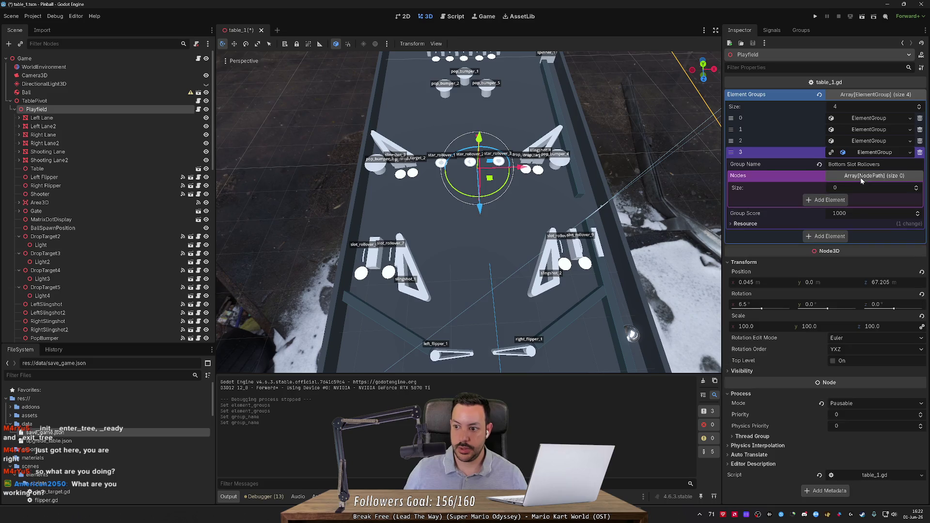
click(828, 201)
click(826, 211)
click(827, 222)
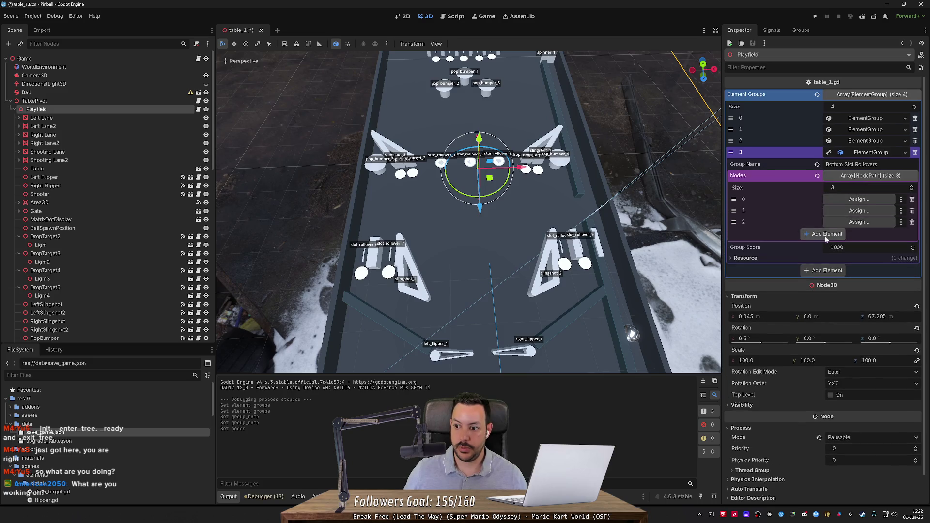
click(826, 234)
Step: Collapse SlotRollover5–9 and StarRollover in the Scene tree to hide their lights
scroll(71, 224, down, 5)
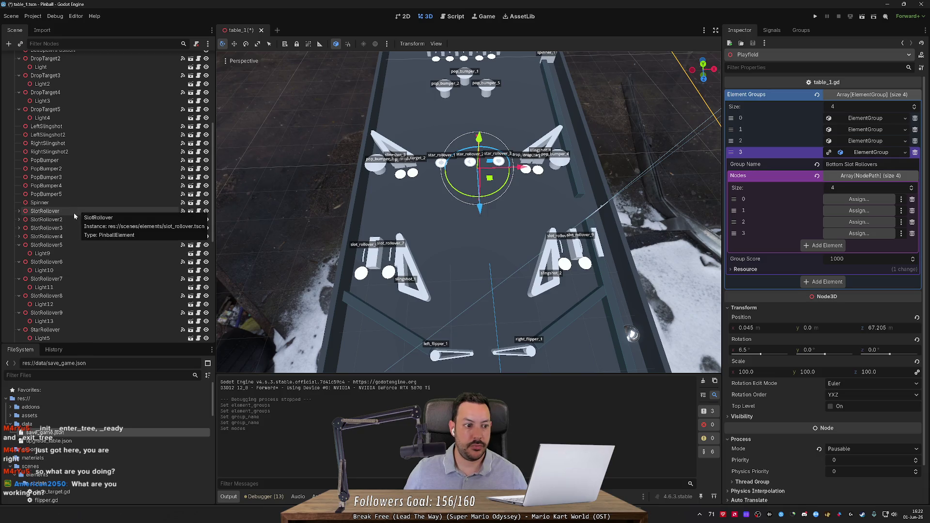
click(22, 247)
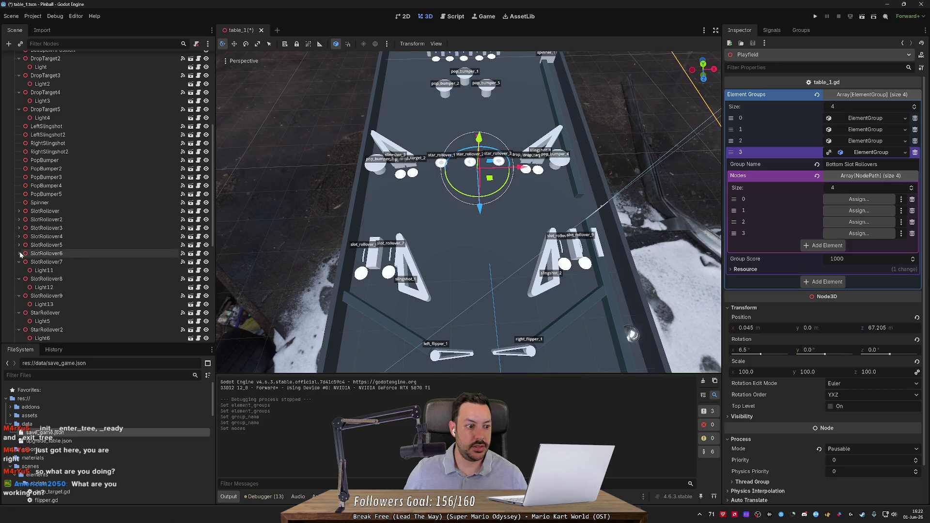
click(21, 255)
click(22, 262)
click(21, 272)
click(21, 280)
click(29, 287)
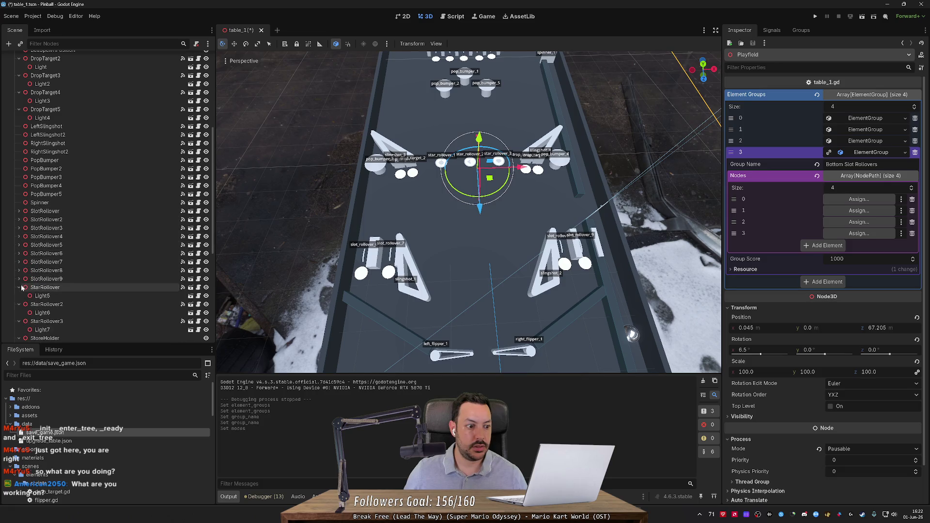
click(19, 287)
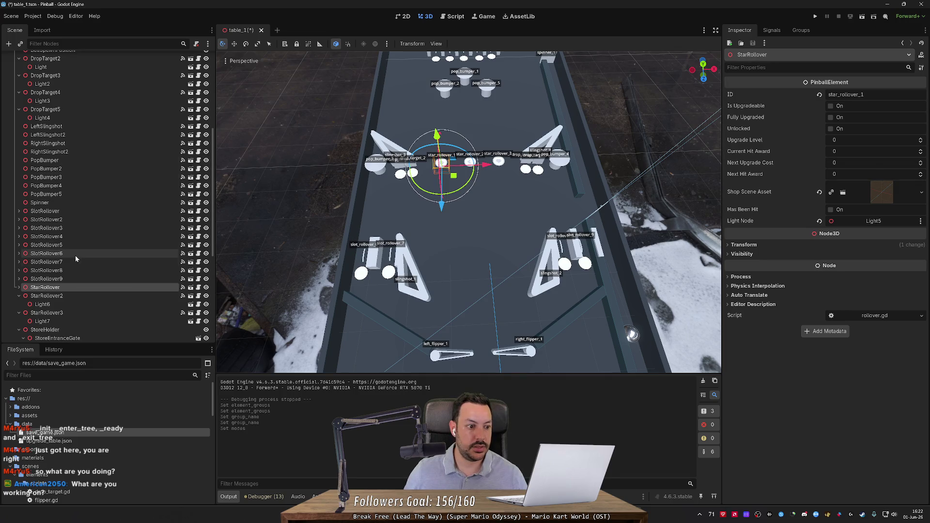
scroll(95, 182, up, 10)
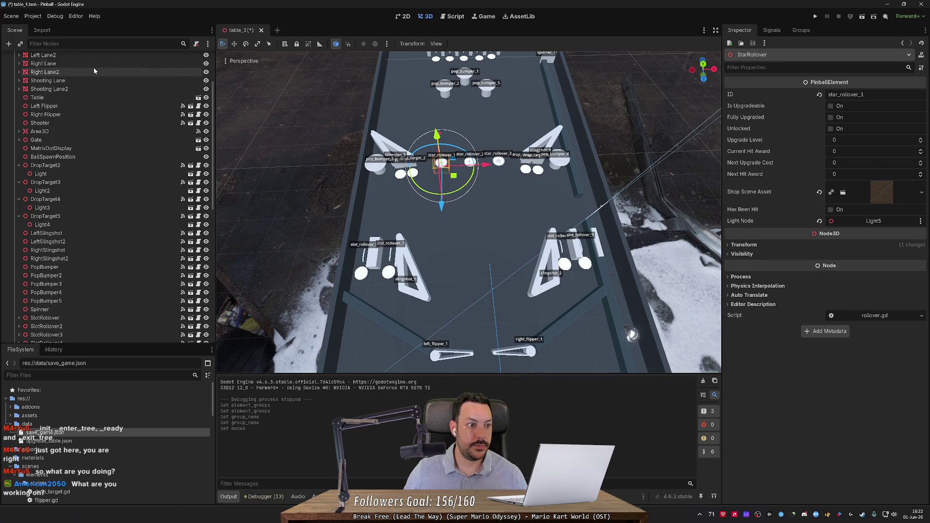
Step: Fill the group's node slots with SlotRollover6–9, save the scene, and run the game
click(71, 108)
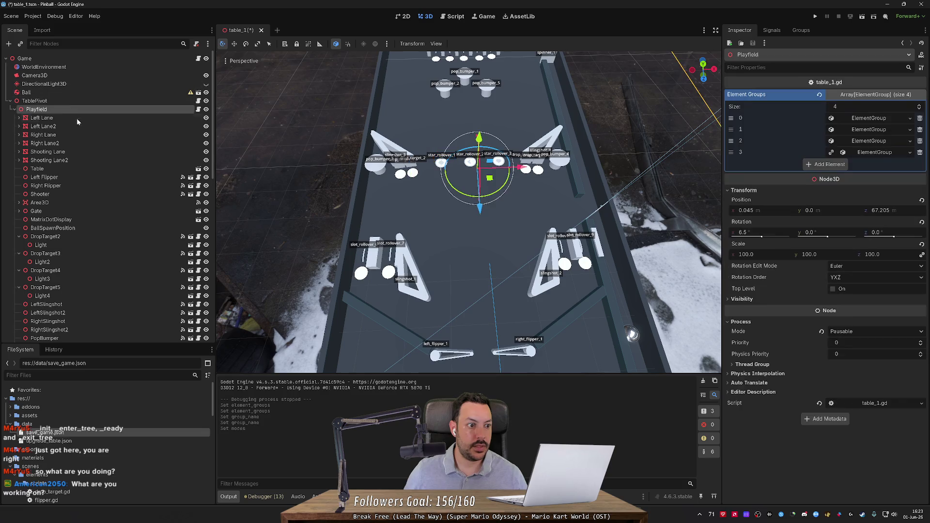
scroll(102, 145, down, 5)
scroll(126, 167, down, 3)
click(887, 153)
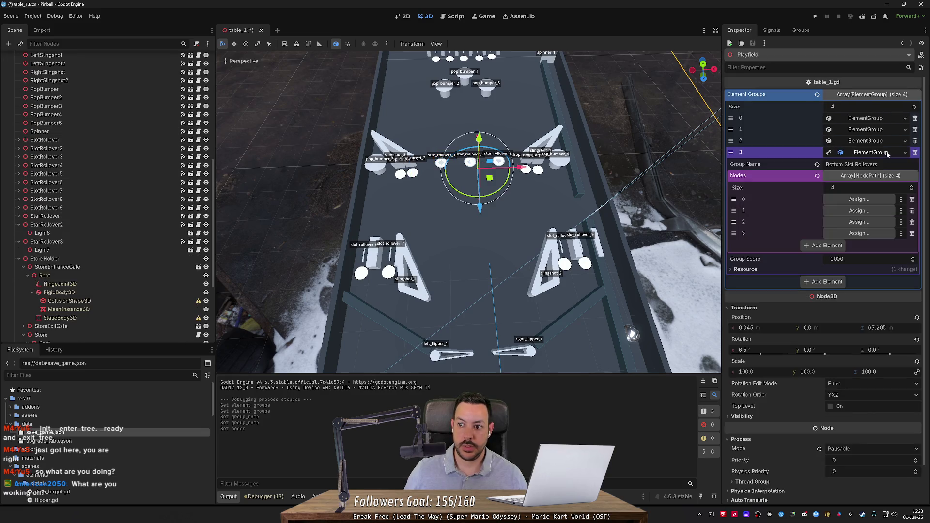
scroll(112, 228, up, 2)
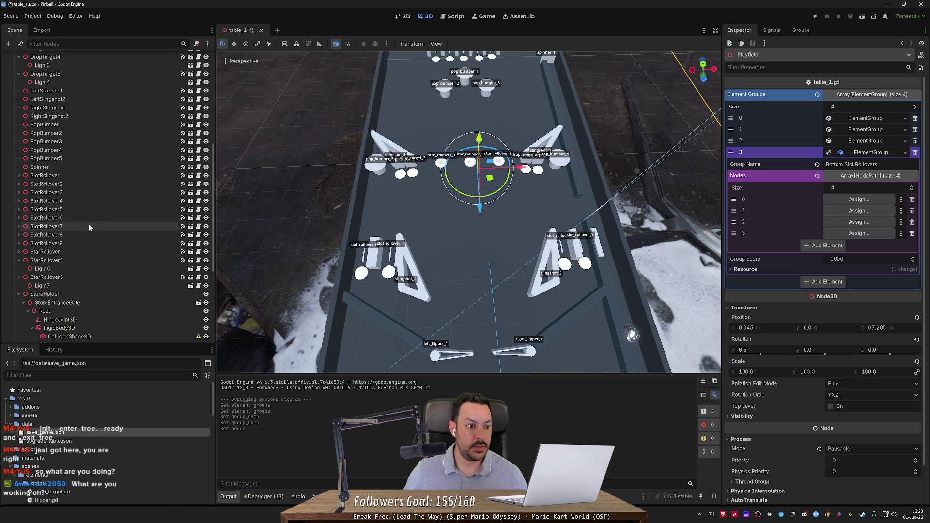
drag(89, 218, 859, 199)
drag(47, 226, 862, 212)
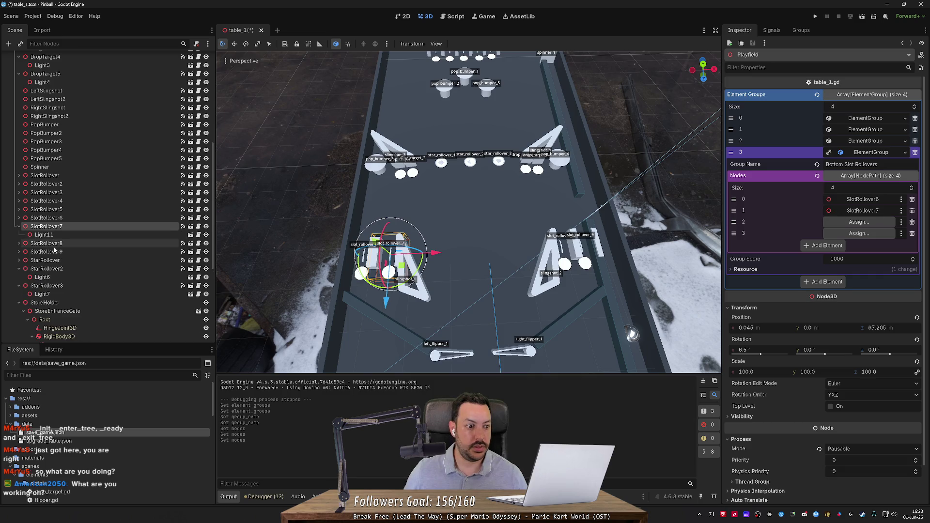
mouse_move(46, 243)
mouse_down()
mouse_move(813, 209)
mouse_move(860, 222)
mouse_up()
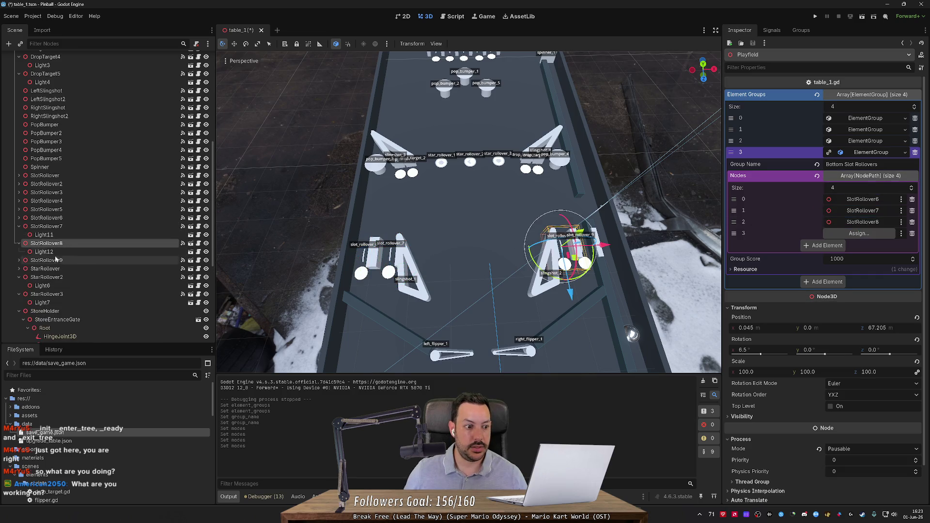
drag(47, 260, 858, 233)
key(ctrl+s)
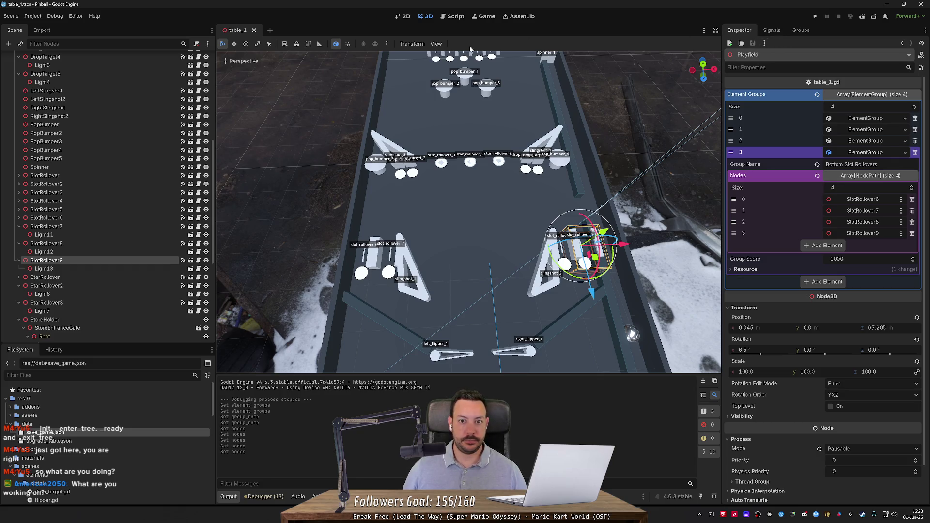
click(816, 17)
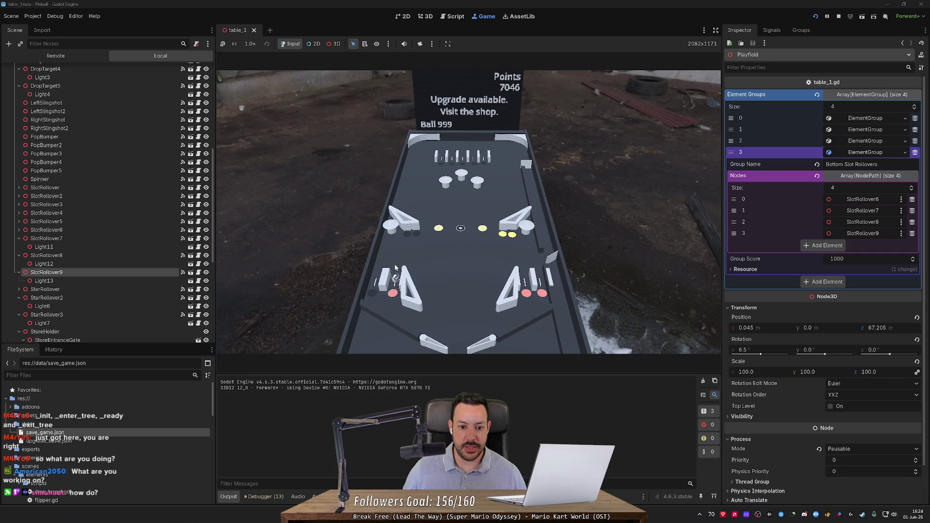
key(Left)
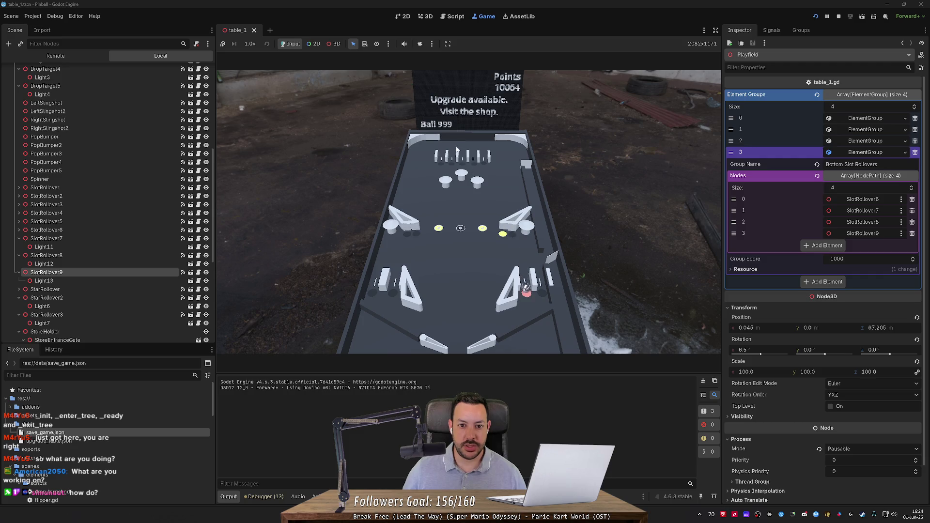
key(Right)
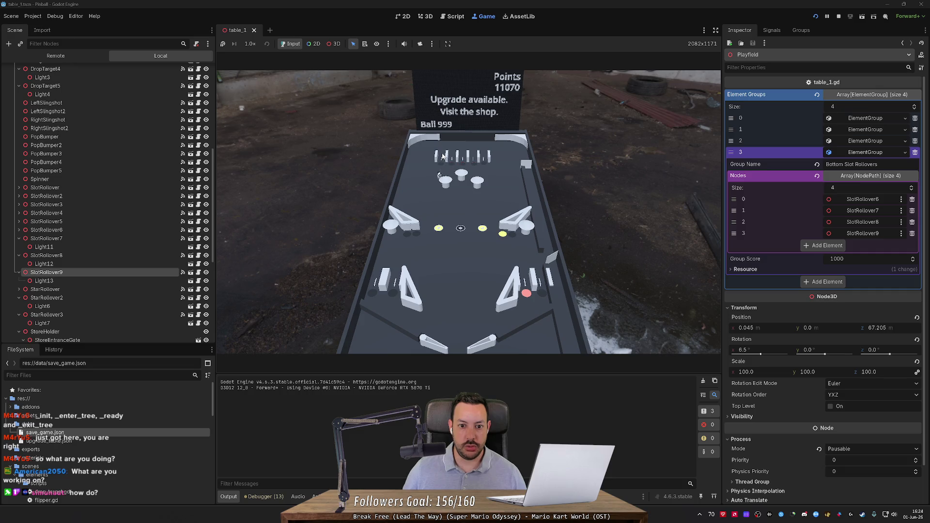
click(838, 16)
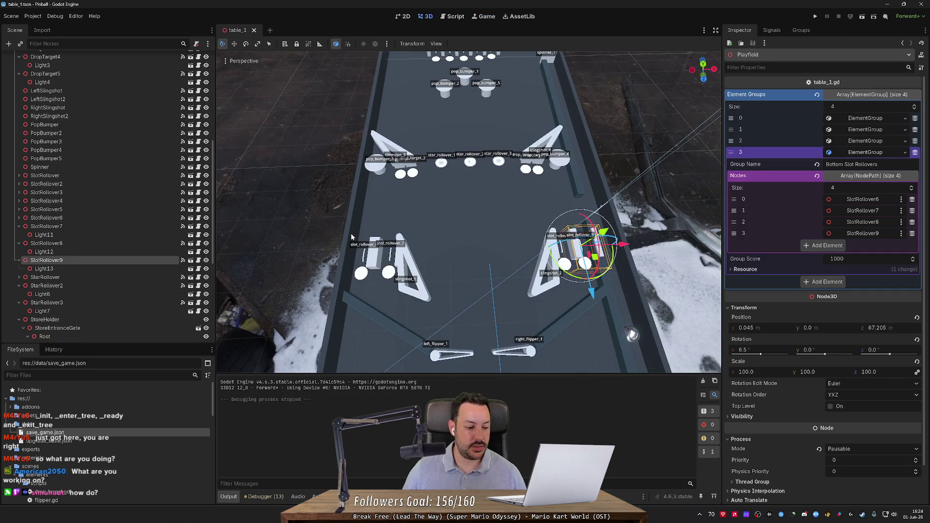
Step: Open light.gd and search the whole project for 'deactivate(' calls
click(455, 17)
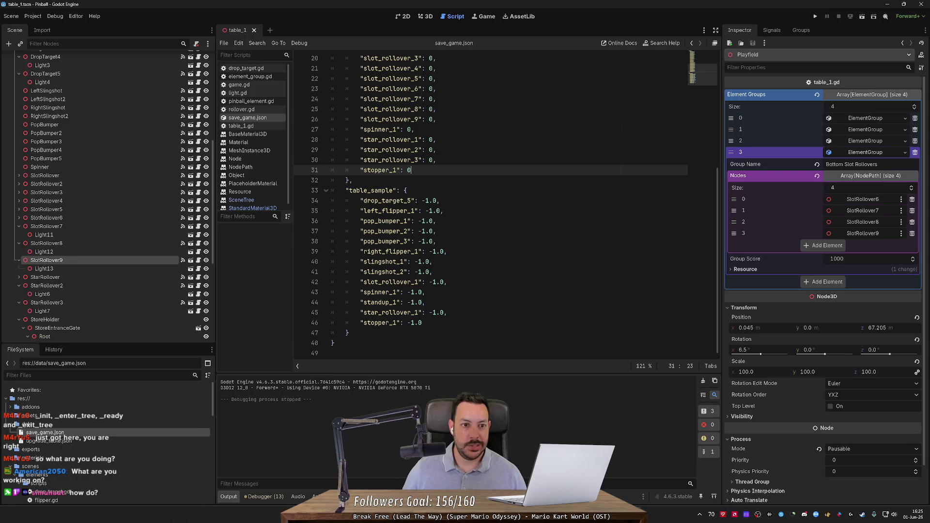
click(259, 94)
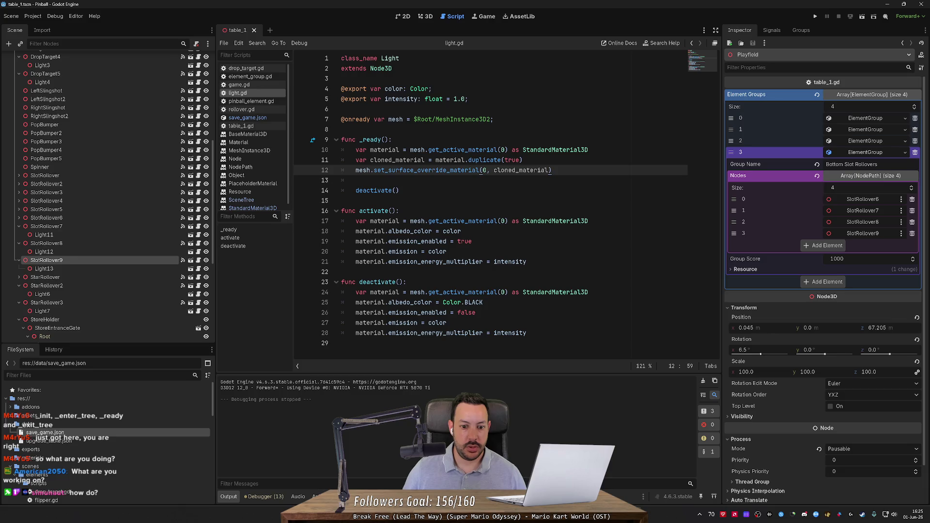
mouse_move(411, 261)
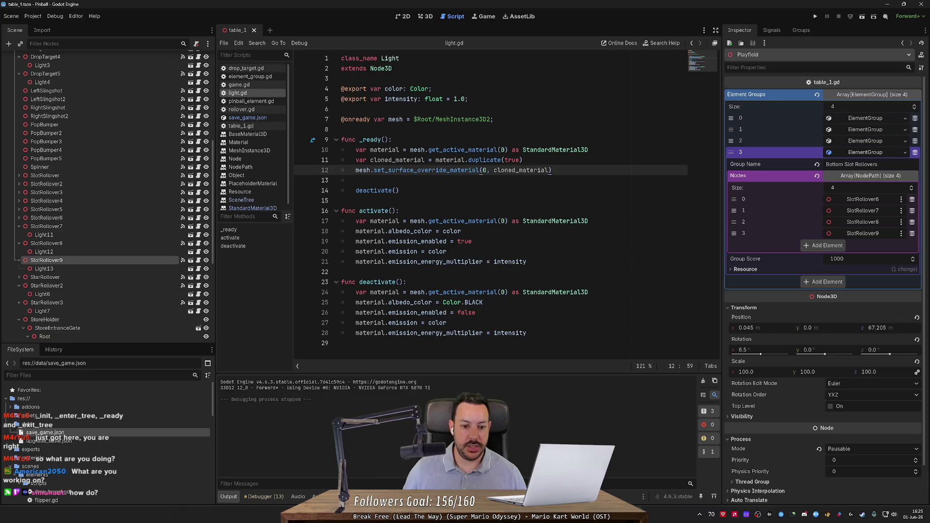
click(378, 282)
double_click(378, 282)
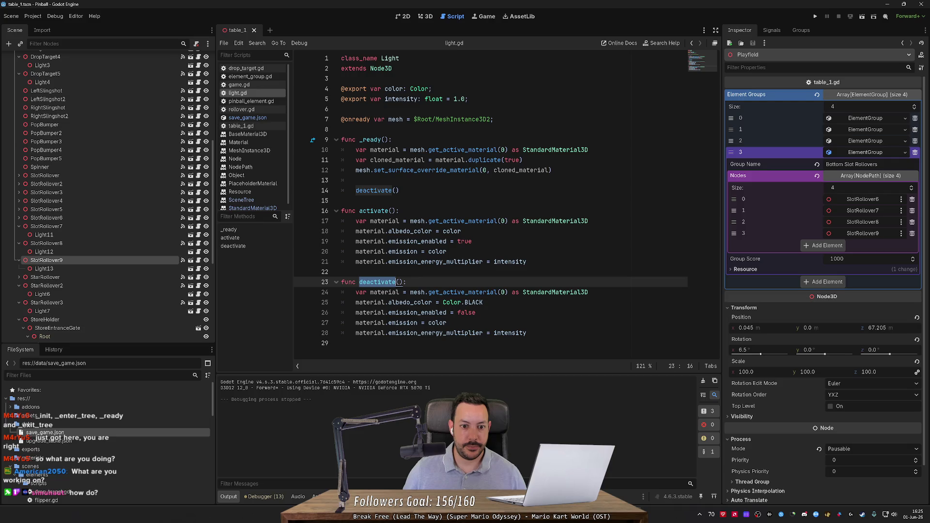
key(ctrl+shift+f)
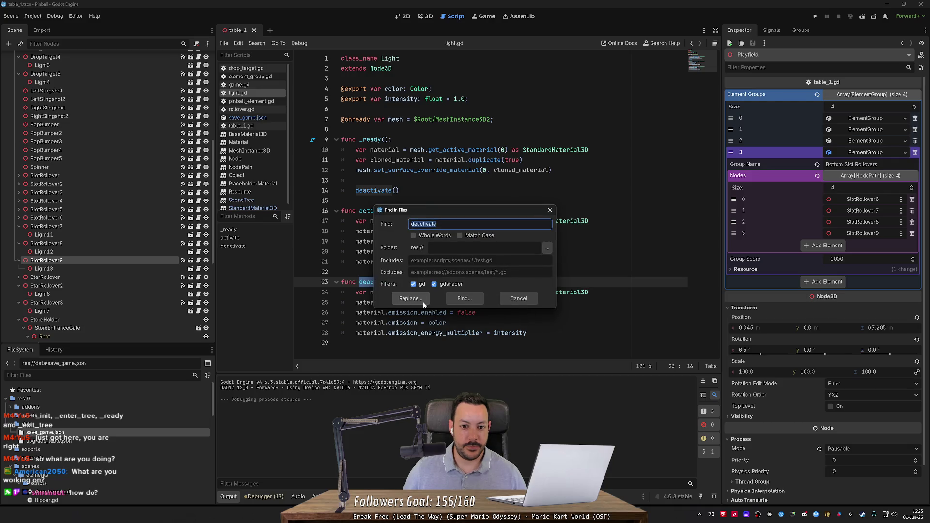
text(()
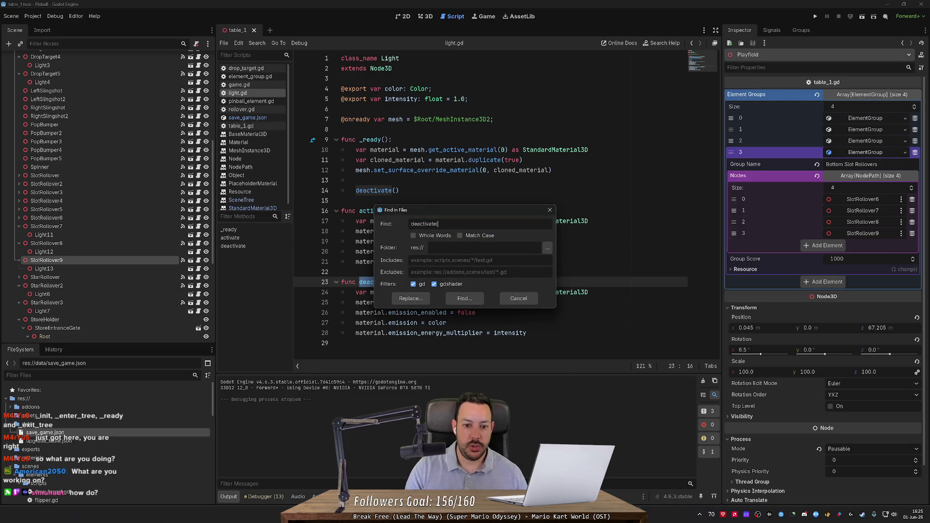
click(410, 299)
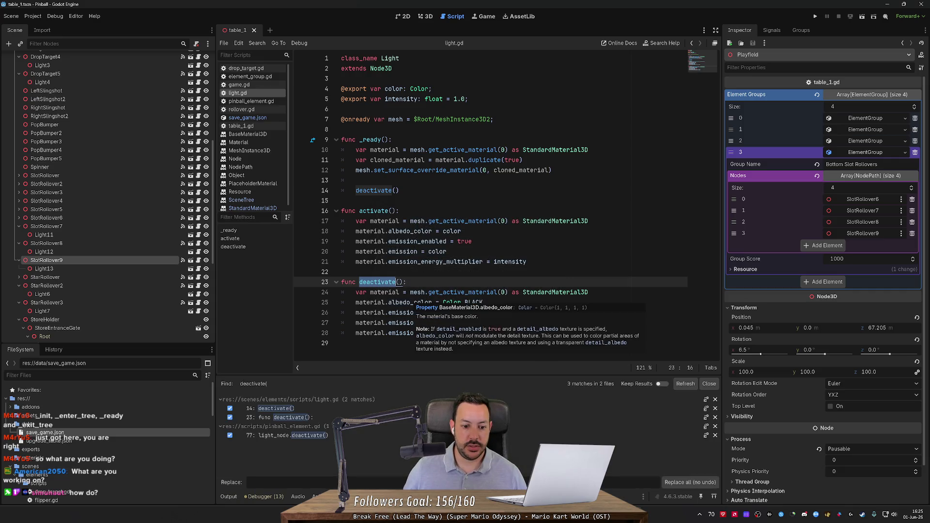
Step: Insert a new blank line after the first line of activate()
key(Escape)
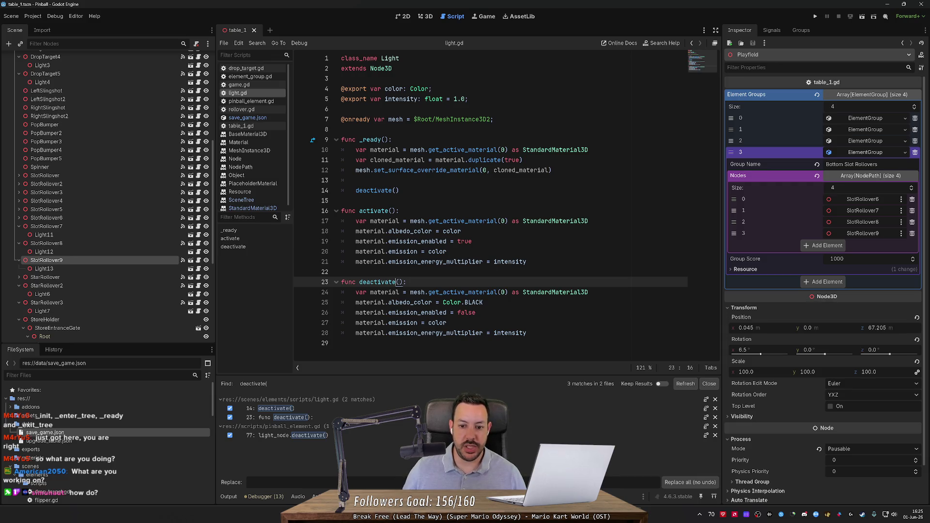
click(588, 221)
key(Return)
key(Return)
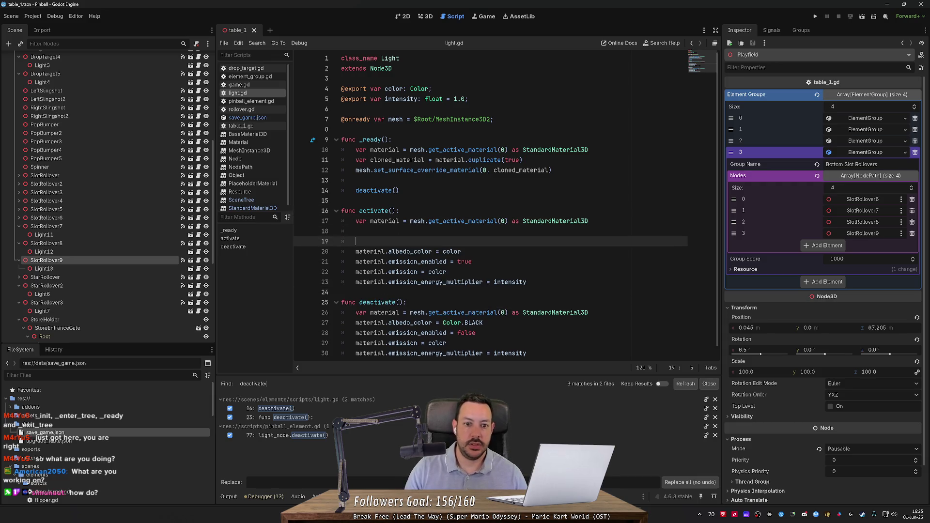
Step: Add 'var tween = get_tree().create_tween()' inside activate()
text(get)
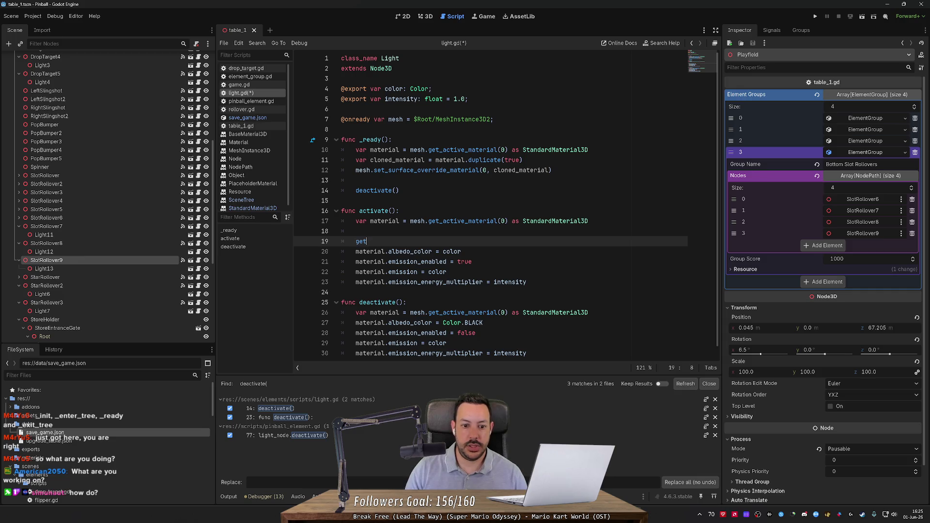
text(_tree().creat)
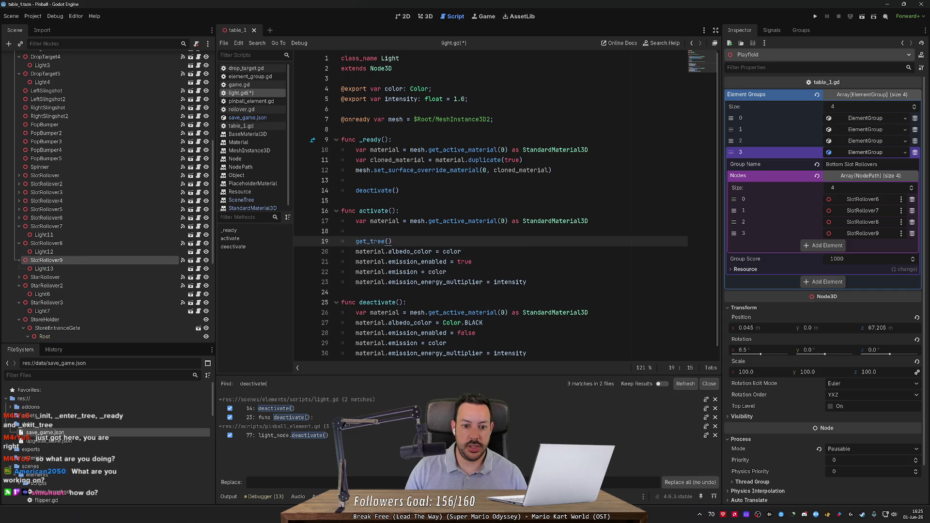
text(e_)
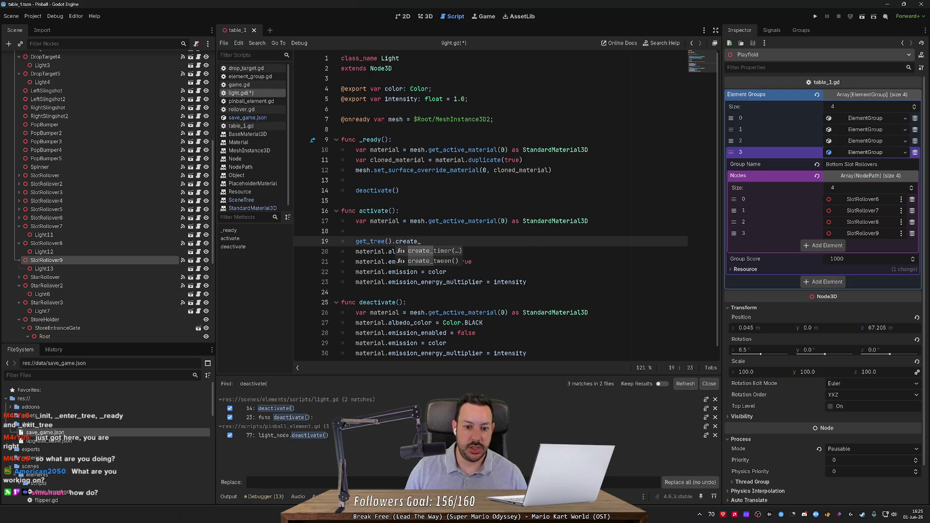
key(Down)
key(Return)
key(Up)
key(Down)
key(Home)
text(v)
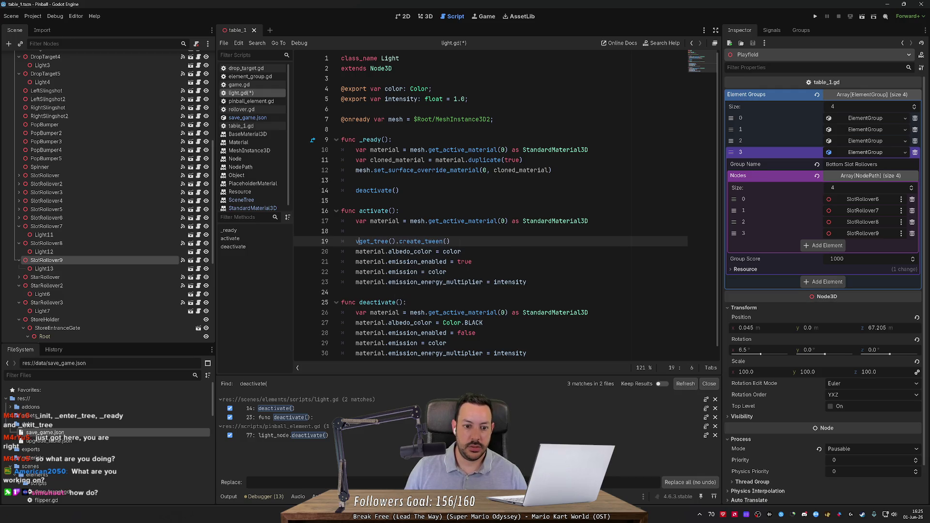
text(ar tween =)
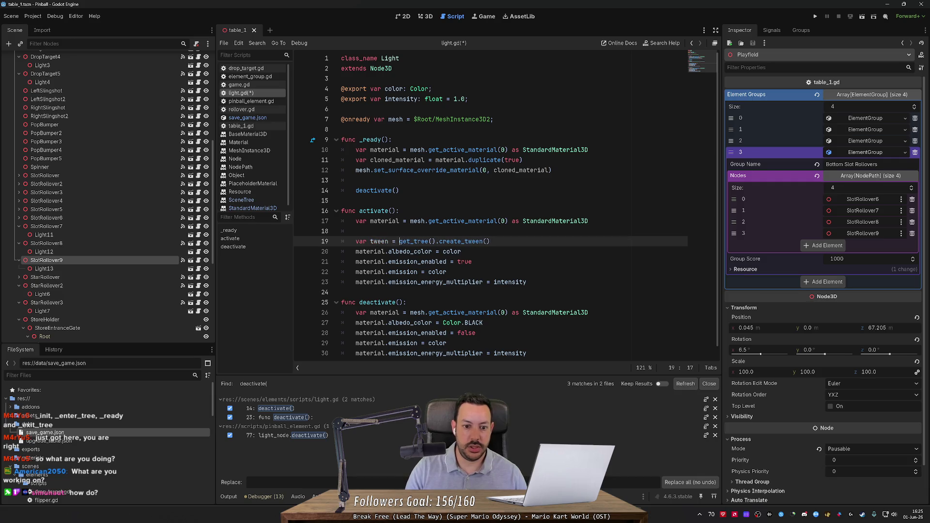
Step: Add tween.tween_property(material, "albedo_color", color, 0.1) below the tween creation
click(490, 241)
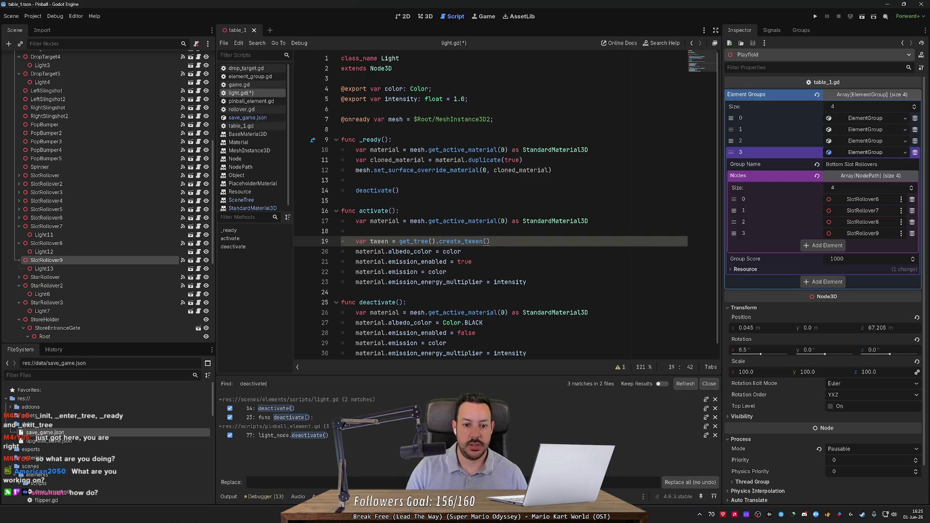
key(Return)
text(tween.t)
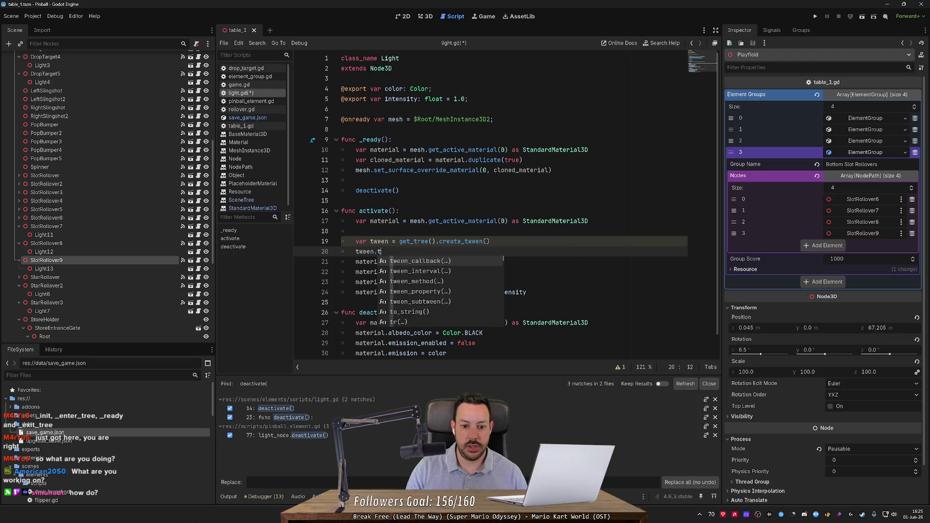
text(wee)
key(Down)
key(Down)
key(Down)
key(Return)
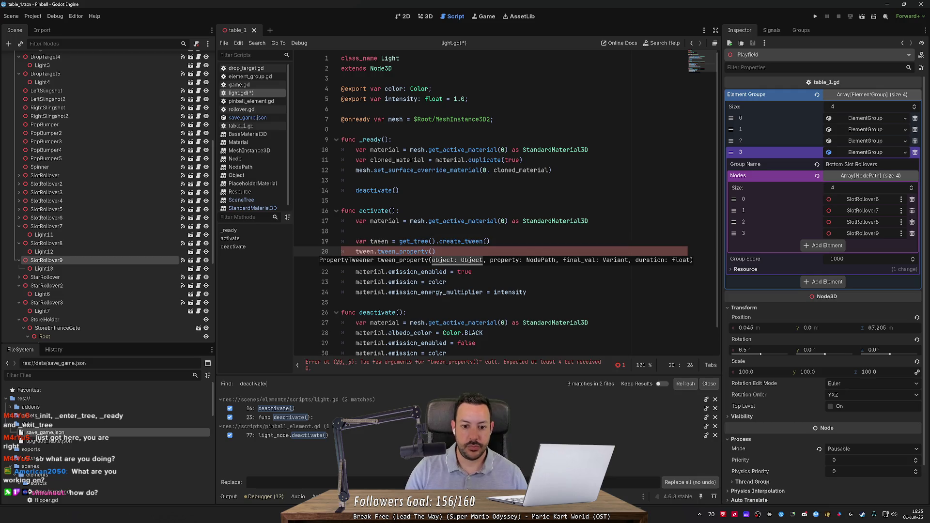
text(material)
key(Escape)
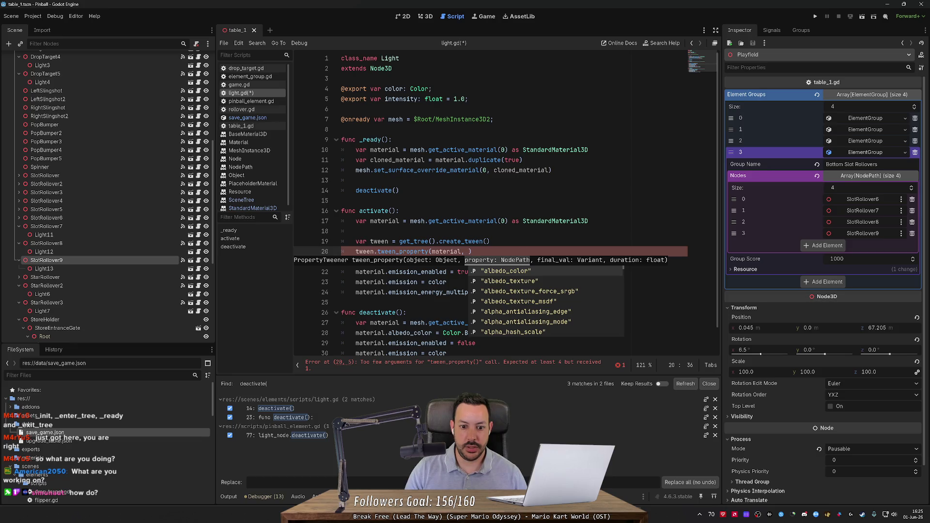
text("albedo_color)
key(Return)
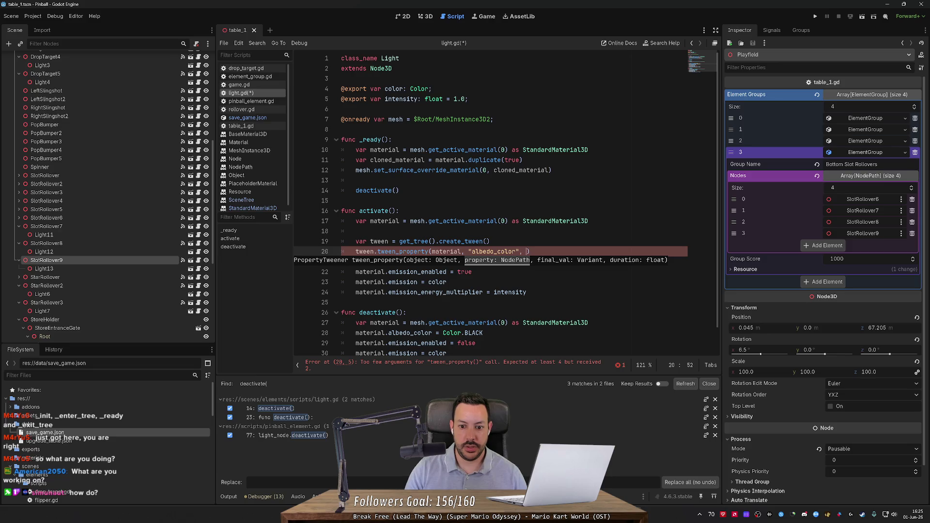
text(, )
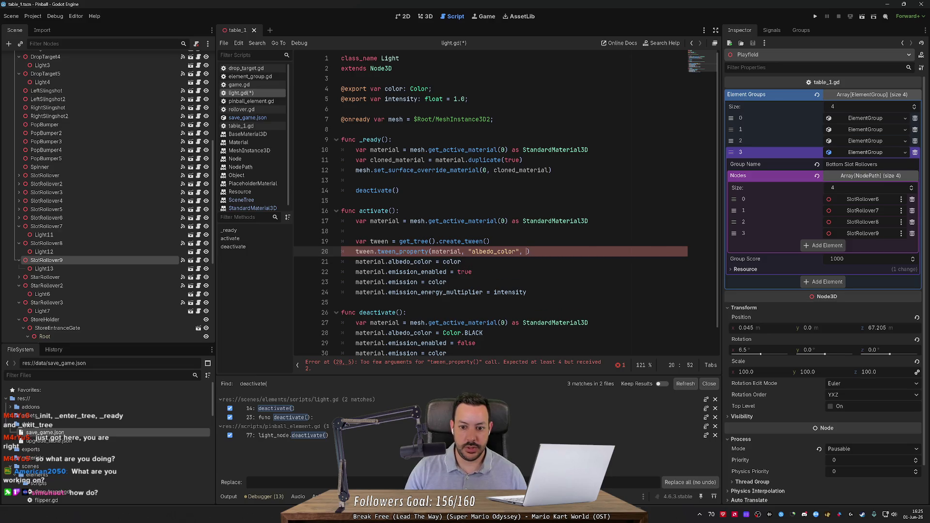
text(color, 0.)
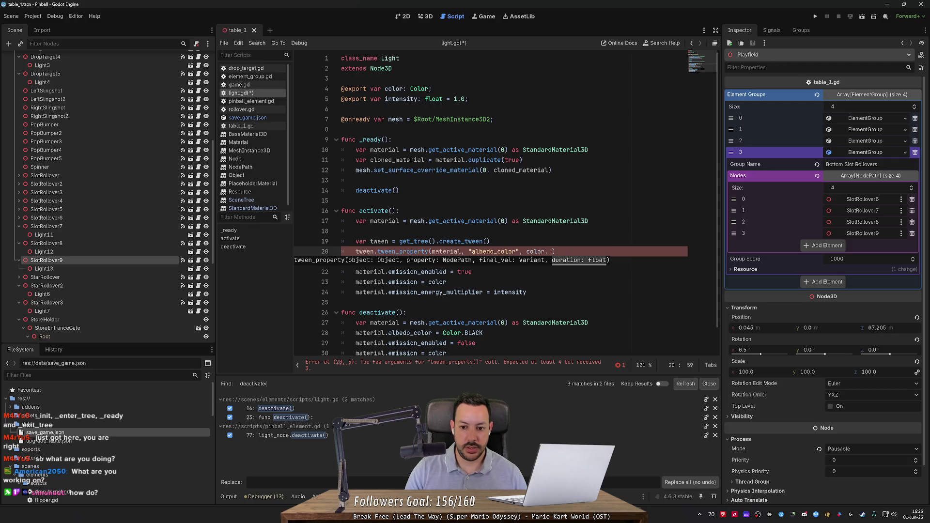
text(1)
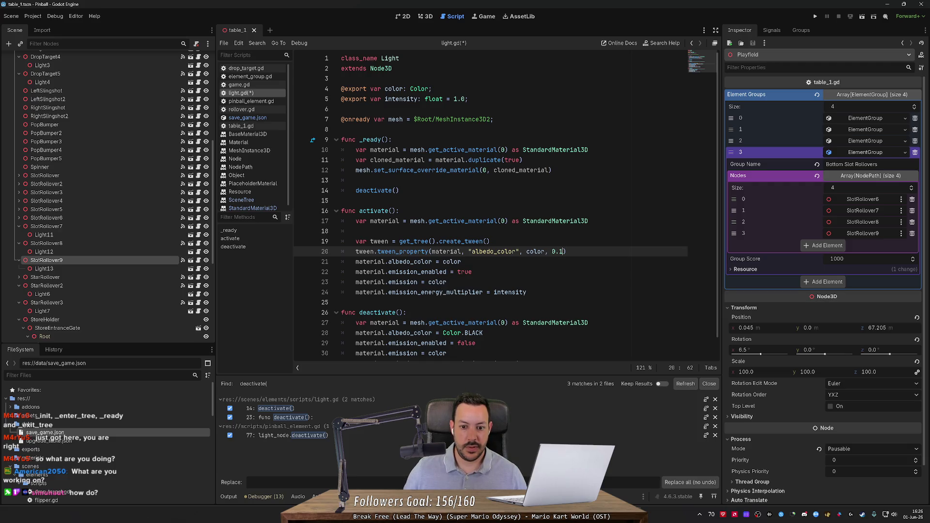
Step: Duplicate the albedo tween line as an emission tween and set deactivate's intensity value to 0
key(ctrl+shift+d)
double_click(494, 262)
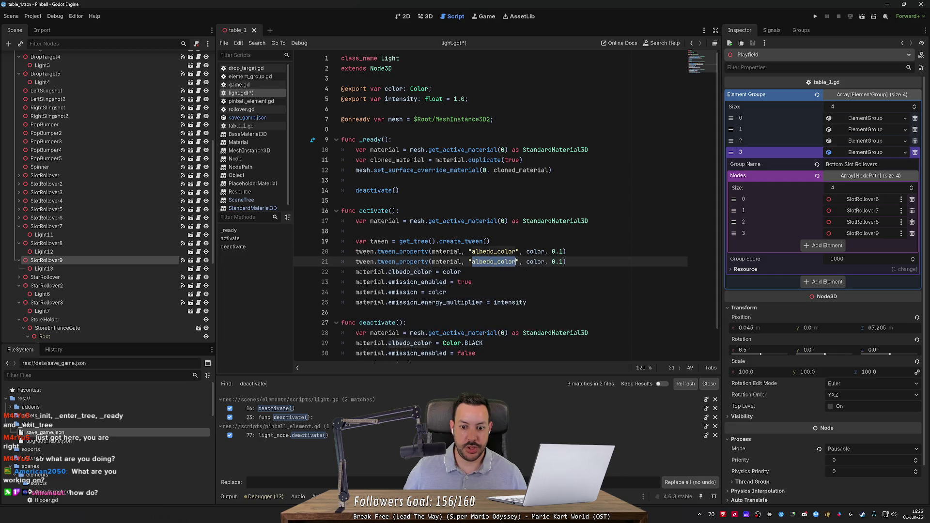
text(emission)
double_click(435, 302)
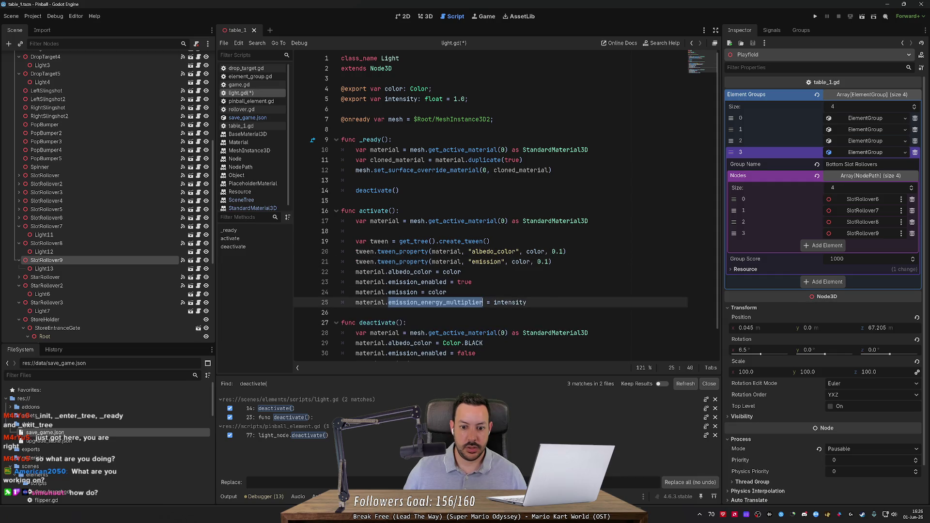
scroll(436, 302, down, 1)
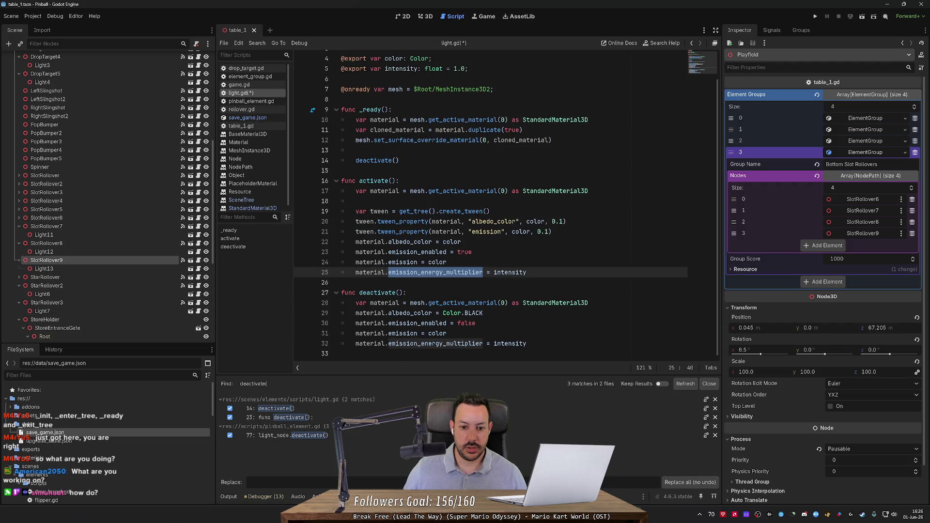
double_click(510, 344)
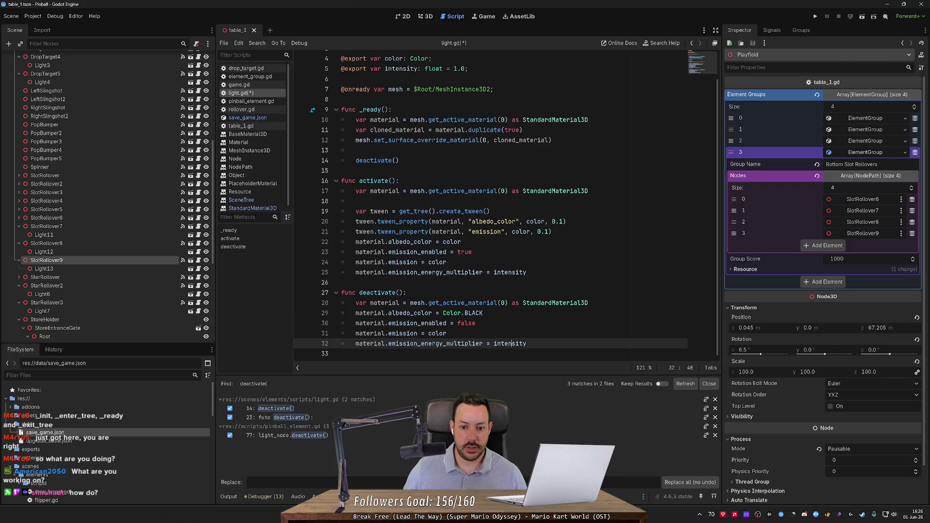
text(0)
Step: Add a third tween line animating emission_energy_multiplier to intensity
key(Up)
key(Up)
key(Up)
key(End)
key(ctrl+shift+d)
double_click(435, 282)
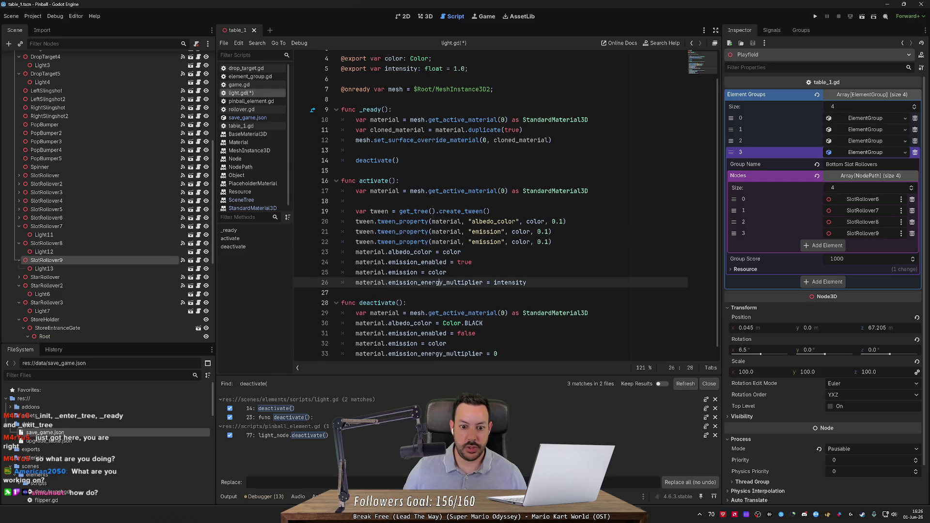
key(ctrl+c)
double_click(485, 241)
key(ctrl+v)
double_click(509, 283)
key(ctrl+c)
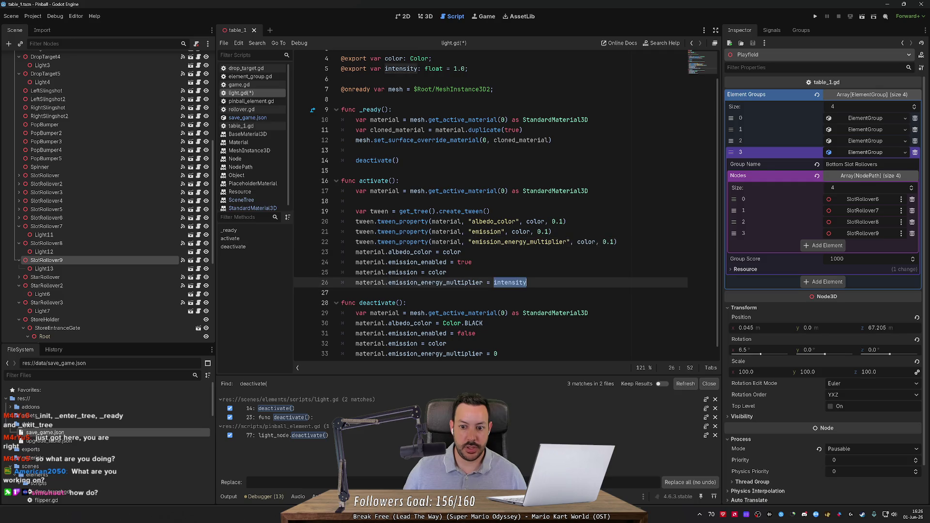
double_click(586, 241)
key(ctrl+v)
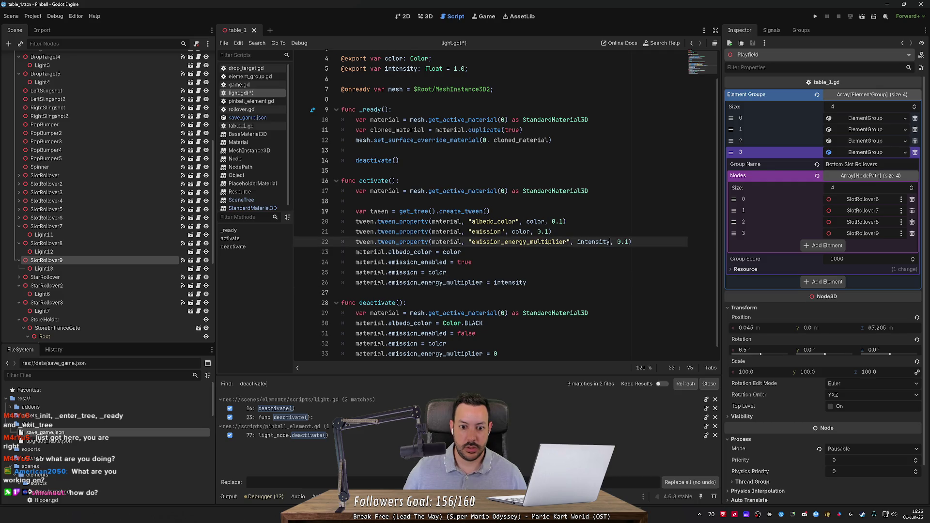
Step: Delete activate()'s direct albedo and emission assignments and move emission enabling to its top
key(shift+Down)
key(shift+Down)
key(shift+Down)
key(shift+Up)
key(shift+Up)
key(shift+Up)
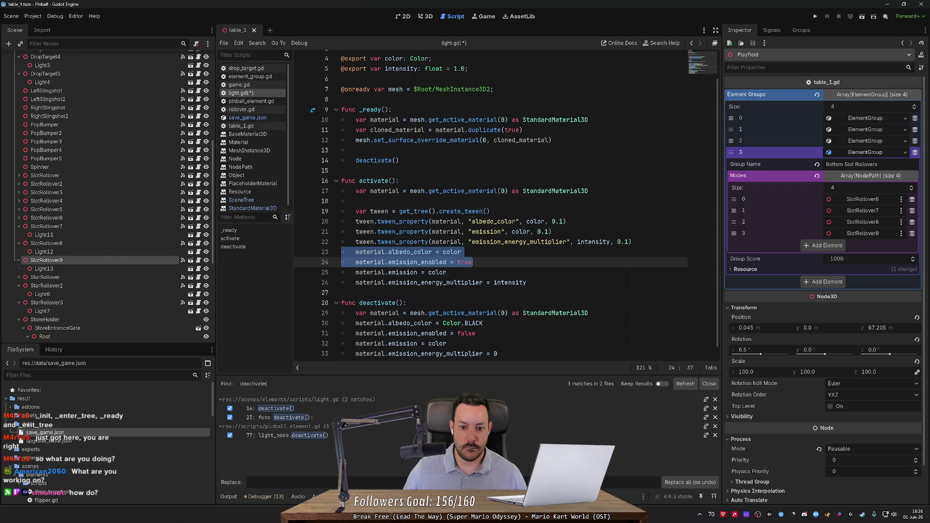
key(End)
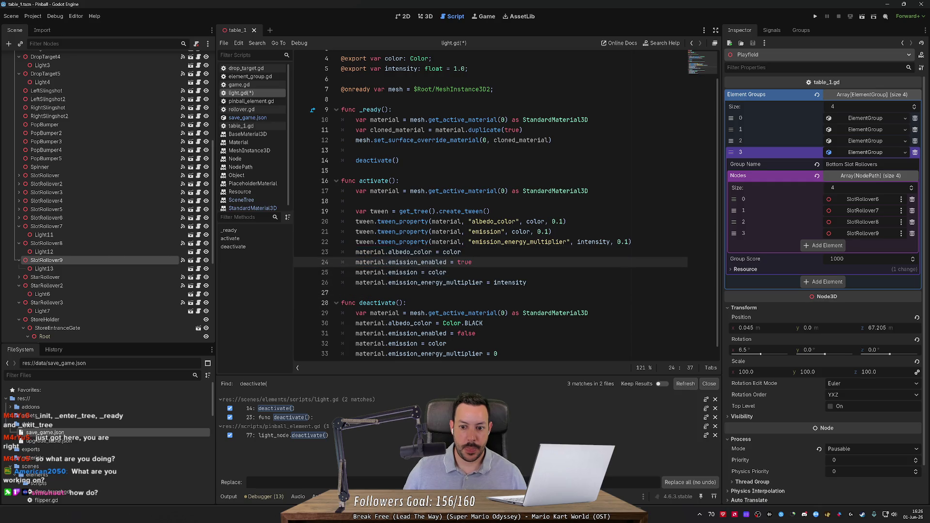
key(Up)
key(Up)
key(End)
key(Down)
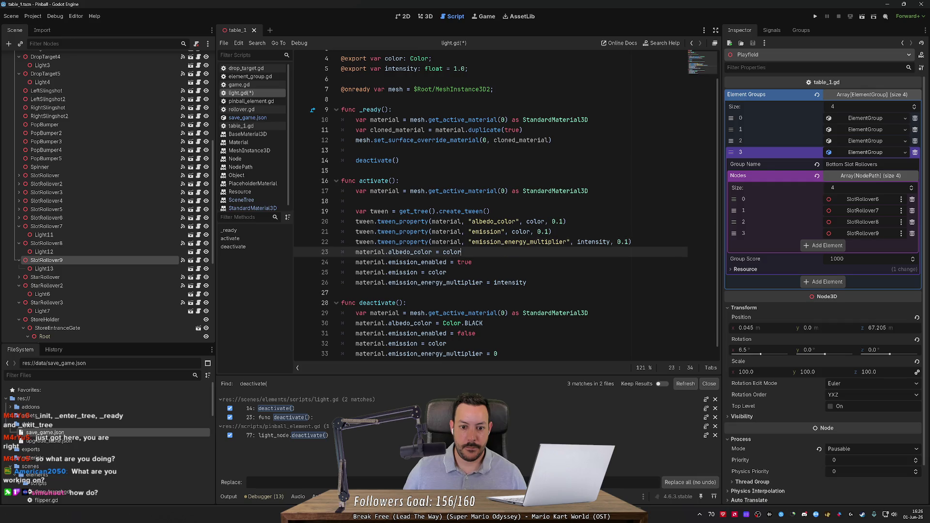
key(ctrl+shift+k)
key(Down)
key(ctrl+shift+k)
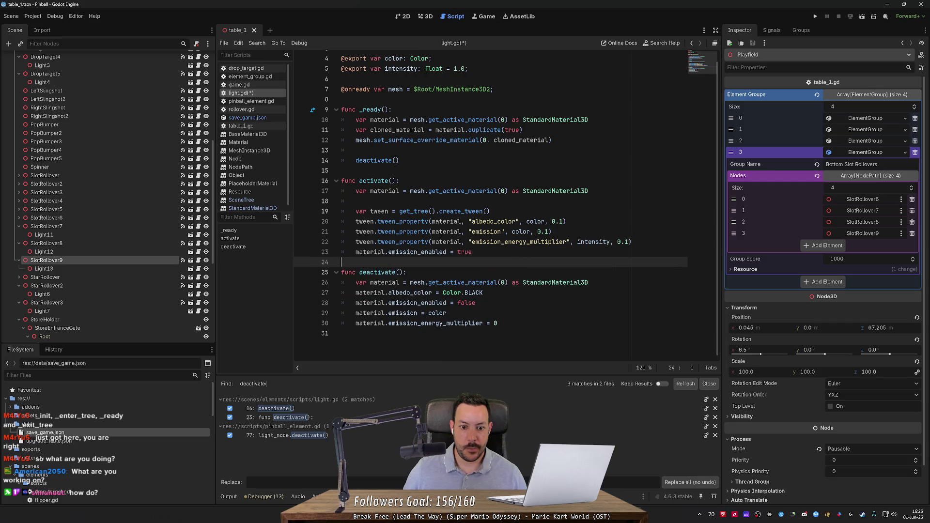
key(ctrl+shift+k)
key(Up)
key(ctrl+shift+k)
key(Up)
key(Up)
key(Up)
key(End)
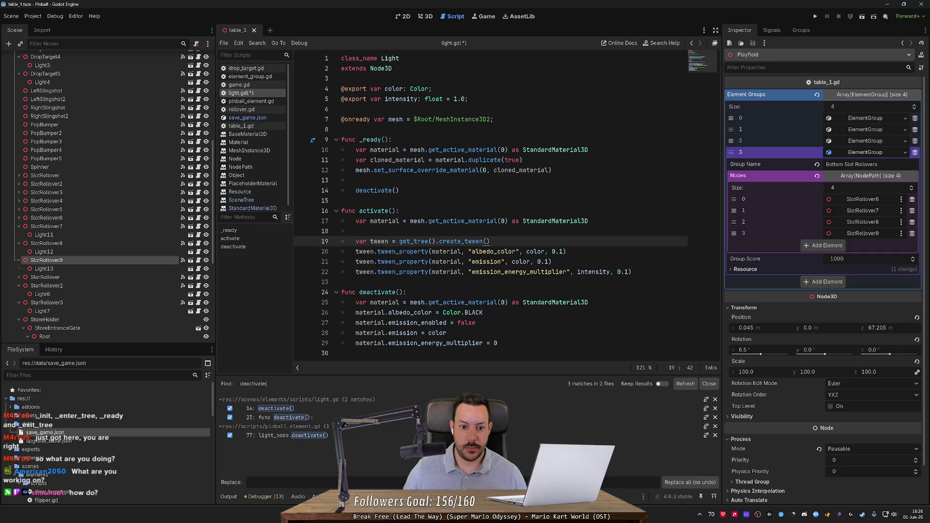
key(Up)
key(ctrl+v)
key(Return)
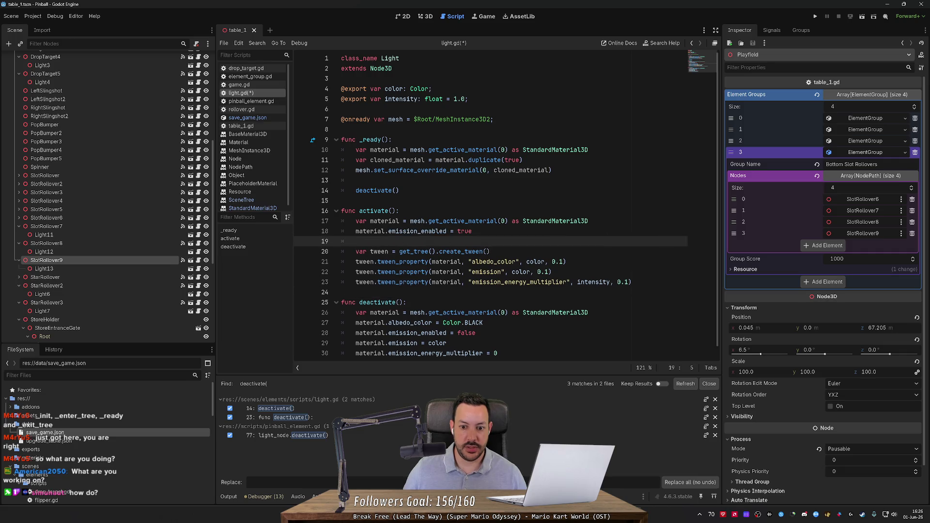
Step: Copy the tween block into the end of deactivate() and fix the var tween indent
scroll(484, 203, down, 1)
drag(631, 272, 363, 252)
key(shift+Up)
key(shift+Home)
key(shift+Home)
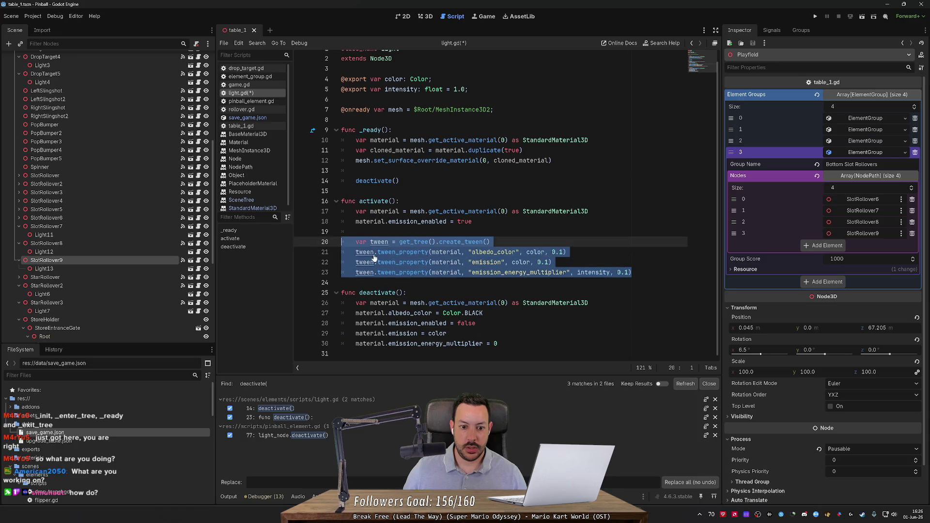
mouse_move(475, 323)
mouse_down()
mouse_move(359, 323)
mouse_move(484, 312)
mouse_up()
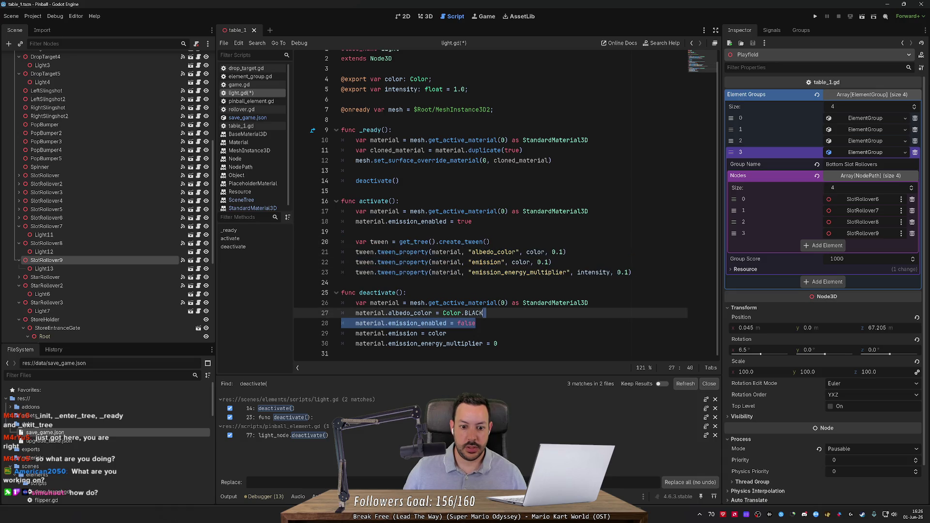
key(Down)
key(Down)
key(Down)
key(End)
key(Return)
key(Return)
key(ctrl+v)
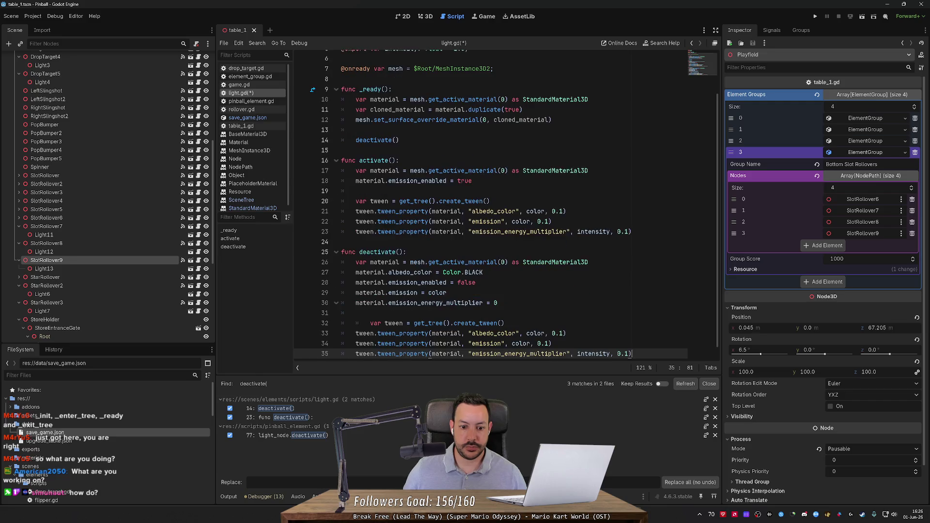
click(370, 312)
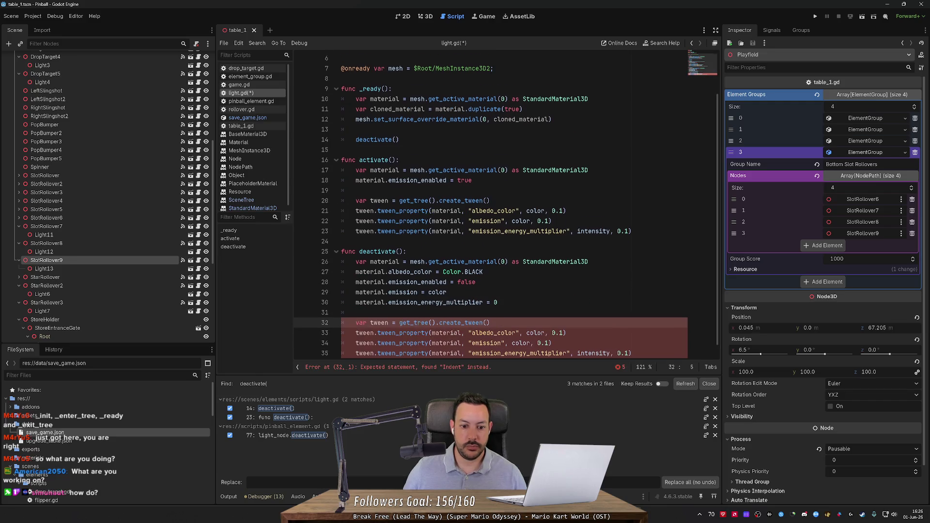
key(BackSpace)
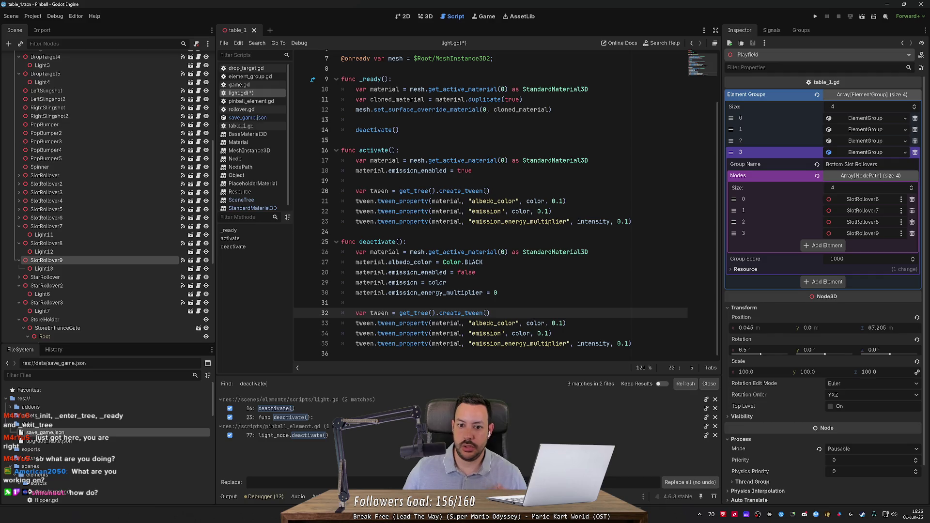
Step: Delete the emission enable and disable lines from both functions and save light.gd
click(436, 171)
key(ctrl+shift+k)
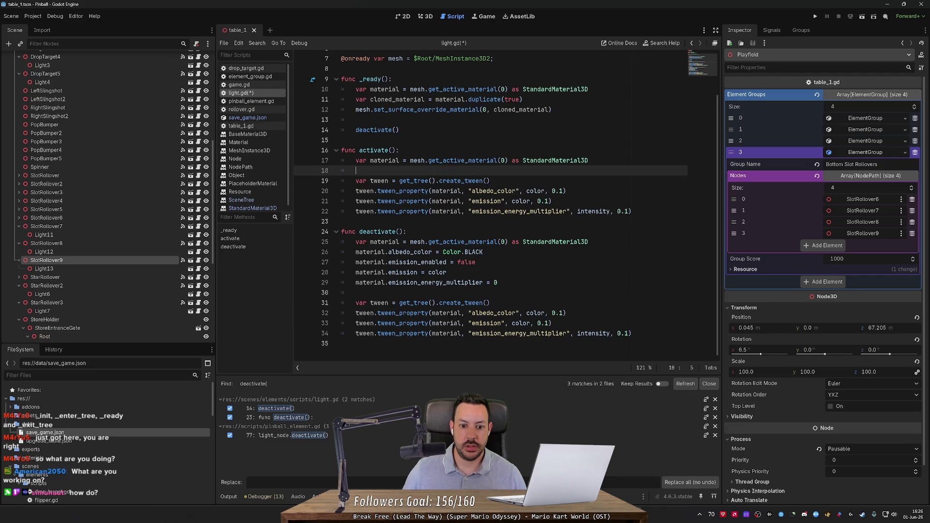
click(475, 262)
key(ctrl+shift+k)
key(ctrl+s)
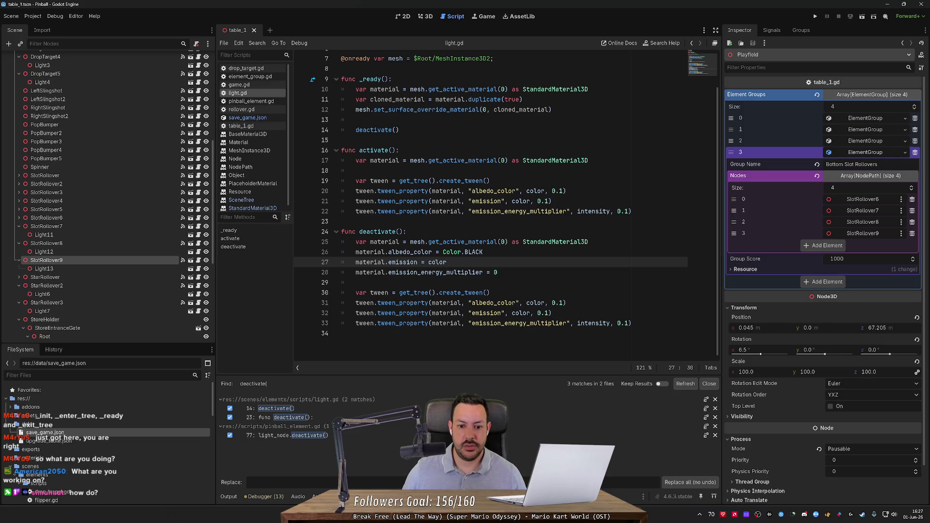
Step: Make deactivate()'s tweens target Color.BLACK for albedo and emission and 0.0 energy
double_click(451, 252)
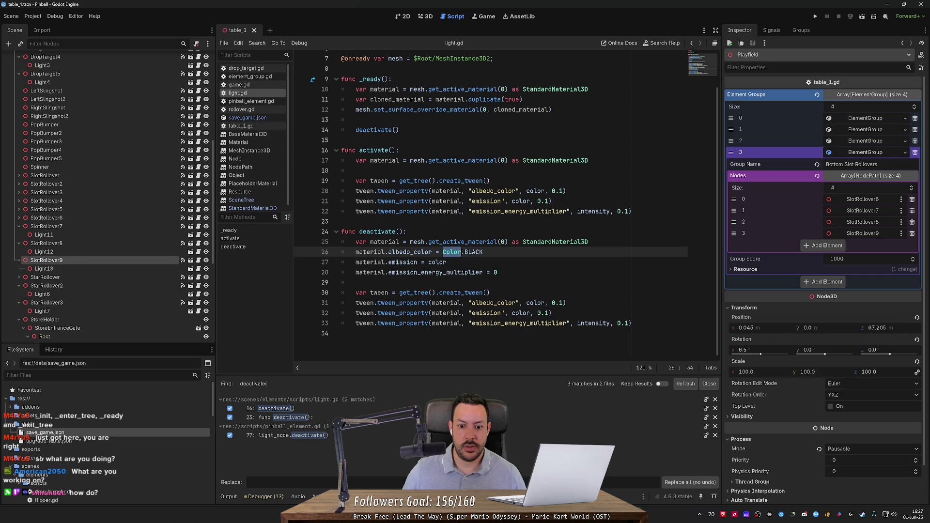
key(shift+End)
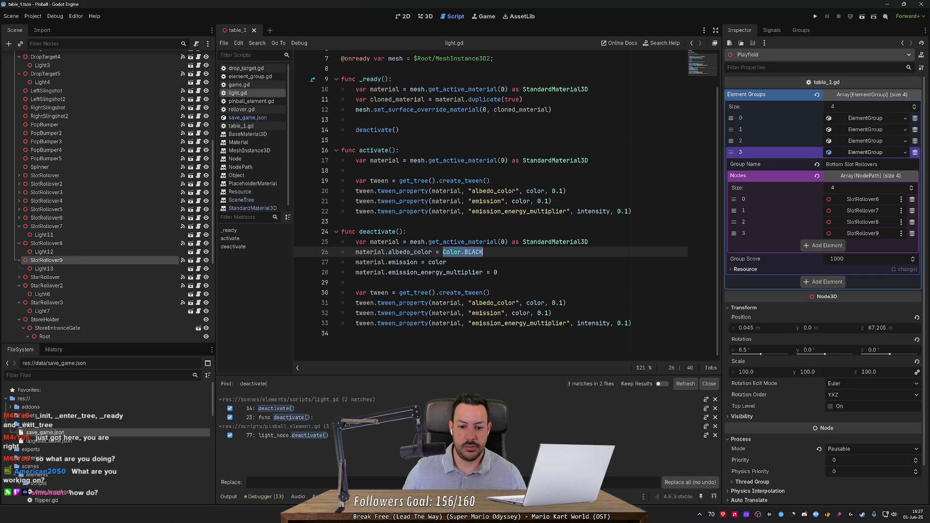
click(341, 334)
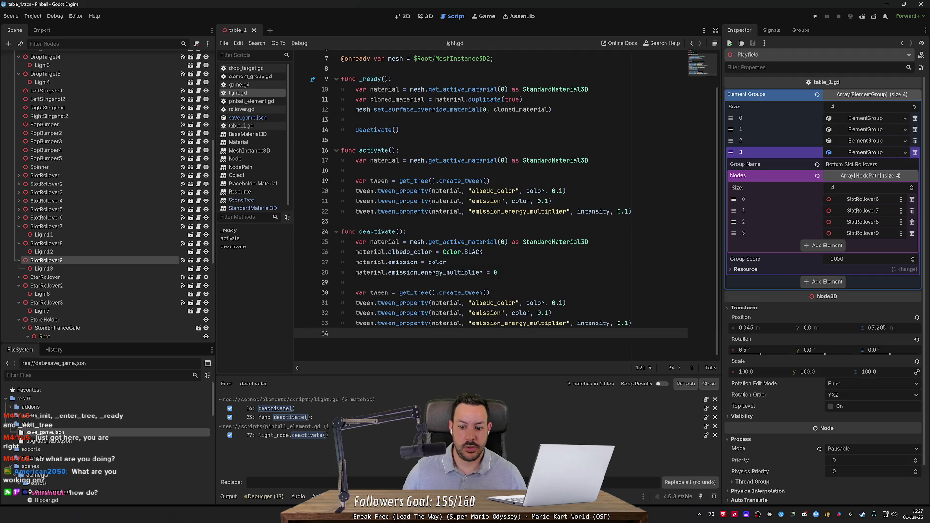
double_click(593, 323)
text(0.0)
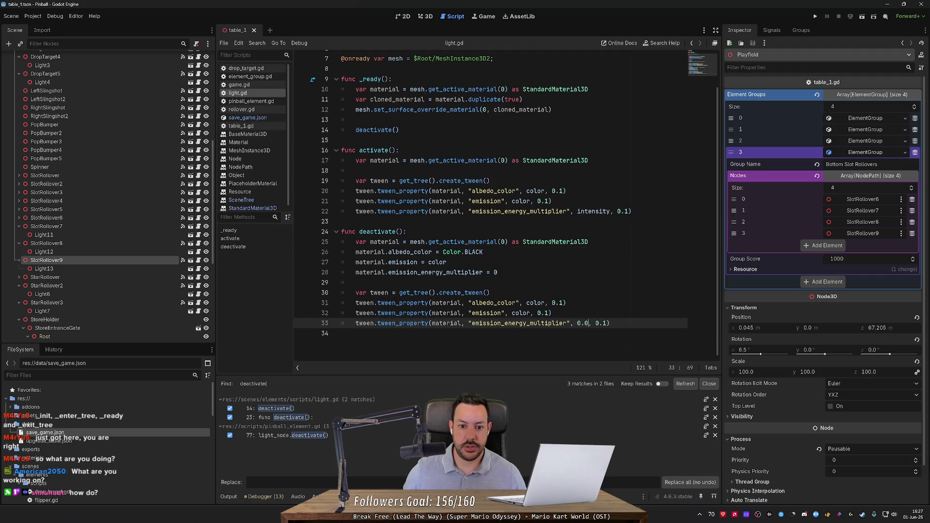
click(551, 313)
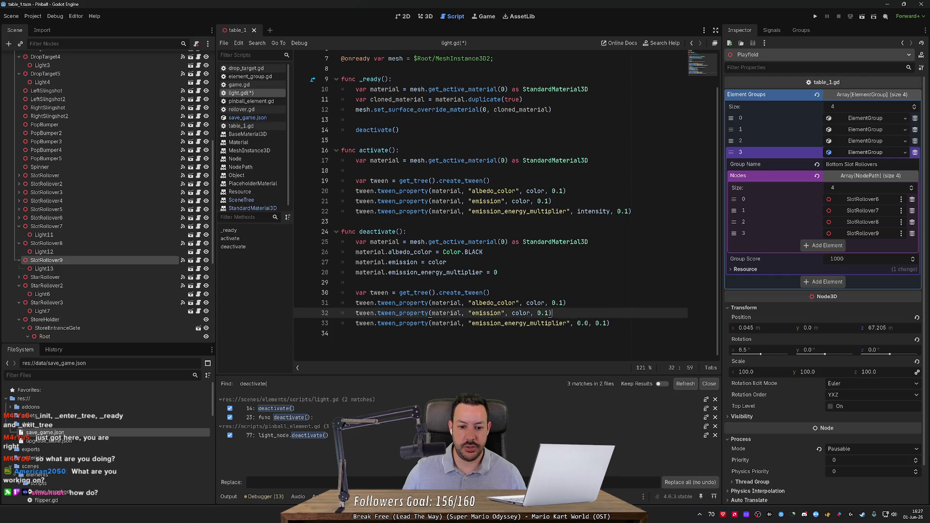
double_click(520, 313)
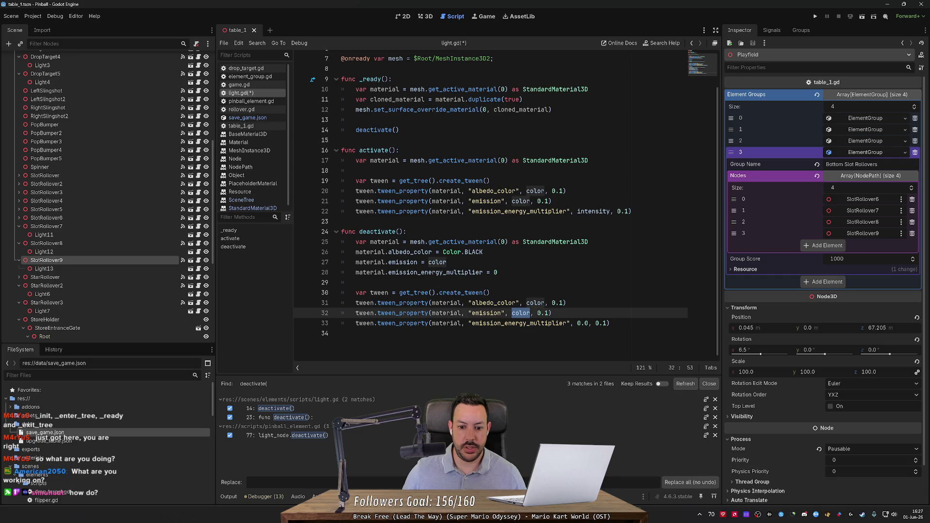
text(Color.BLACK)
double_click(535, 303)
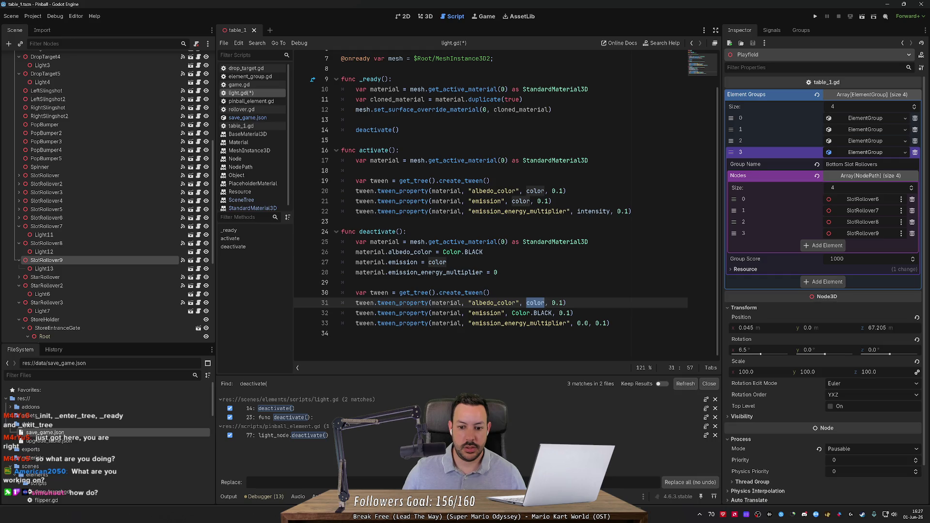
text(Color.BLACK)
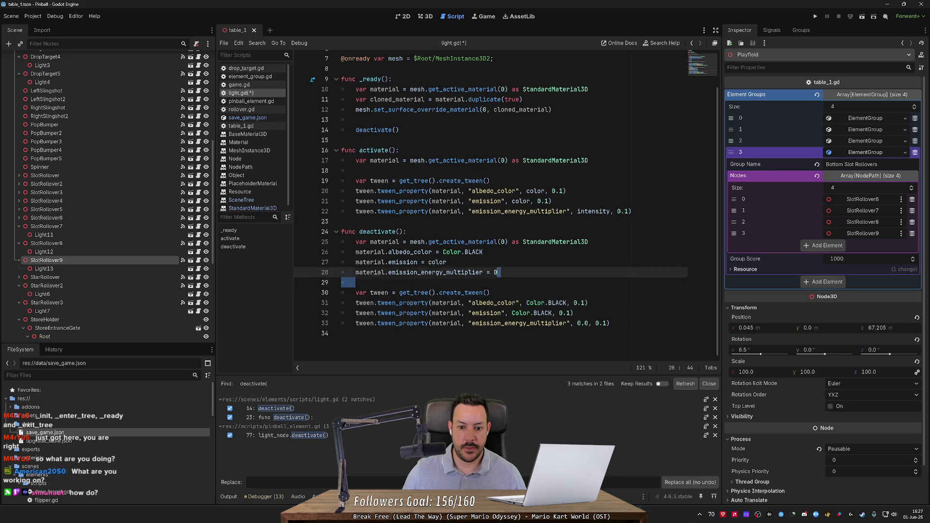
Step: Remove deactivate()'s old direct assignments and activate()'s blank line, then run the game
key(shift+Up)
key(shift+Up)
key(shift+Up)
key(Delete)
click(355, 241)
key(BackSpace)
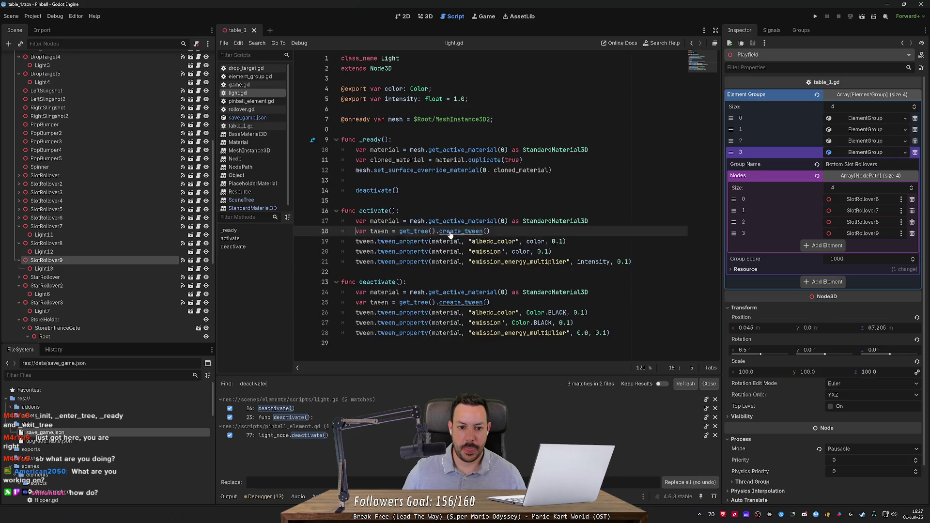
click(815, 18)
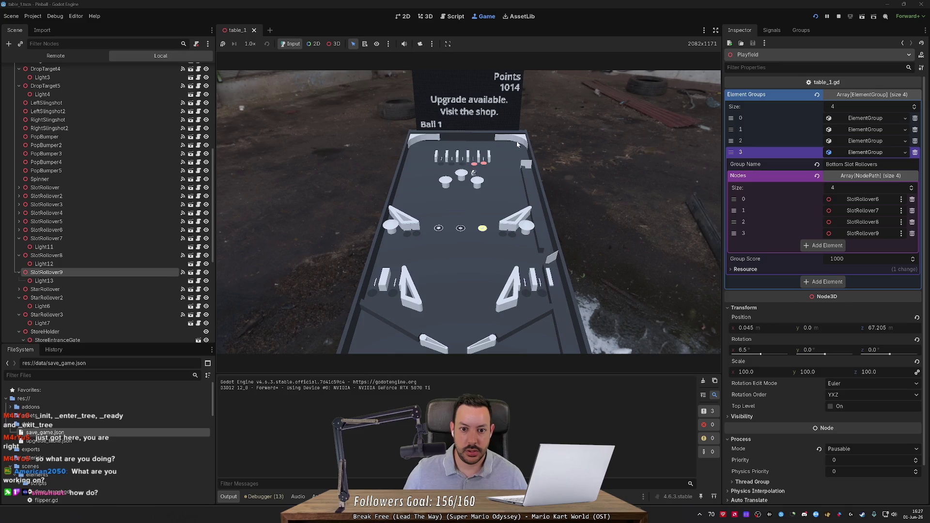
Step: Stop the test run and return to the 3D view of the pinball table
click(837, 18)
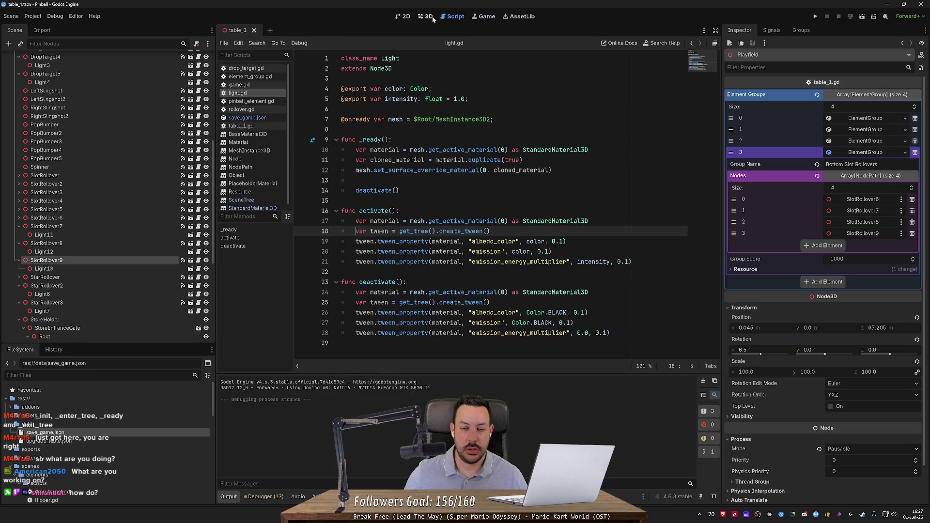
click(430, 17)
scroll(493, 103, down, 2)
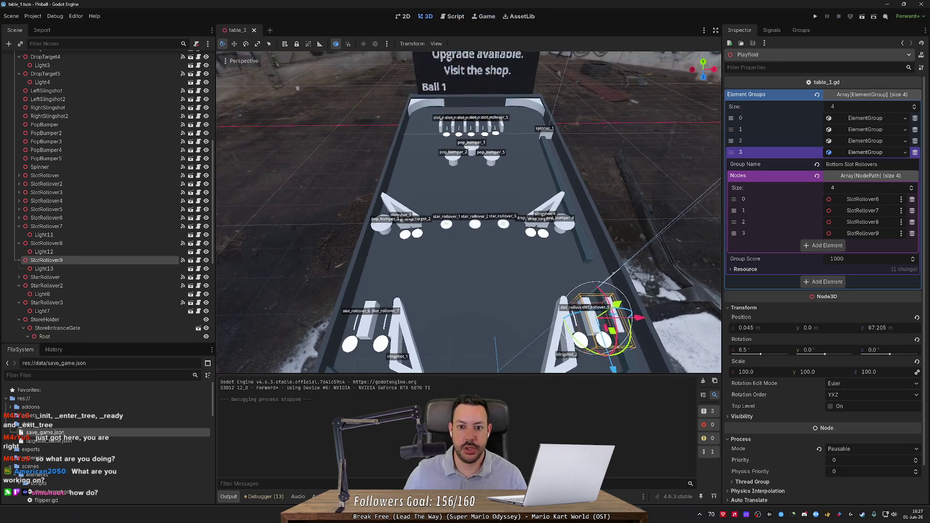
Step: Compare the transforms of Light9 under SlotRollover5 and Light8 under SlotRollover4
key(w)
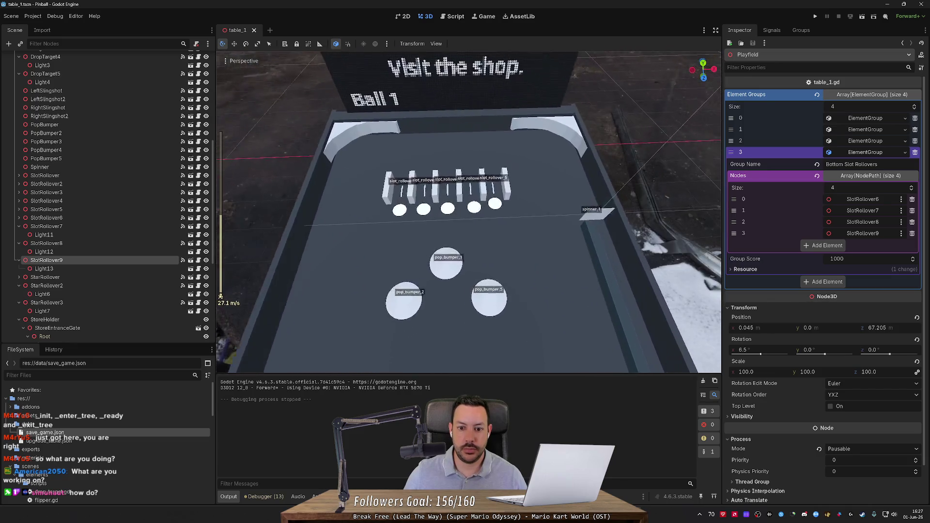
click(444, 200)
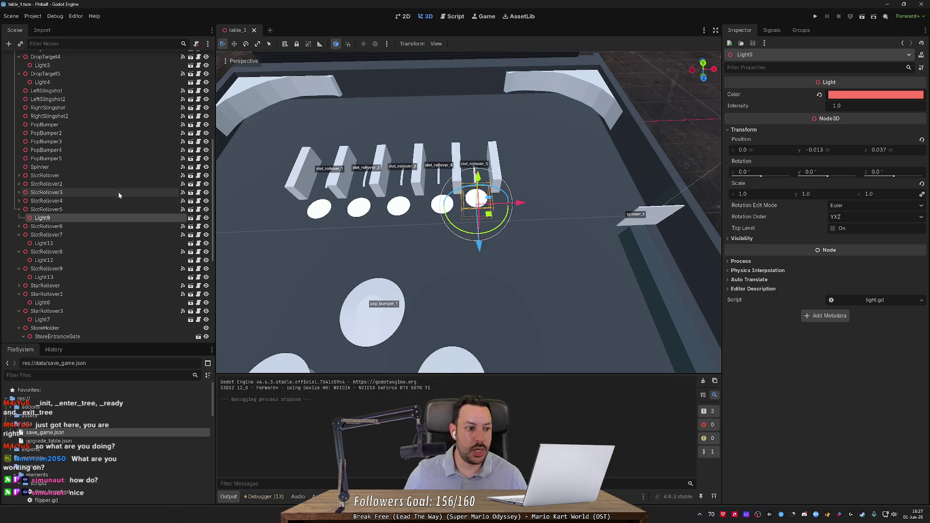
click(19, 201)
click(42, 209)
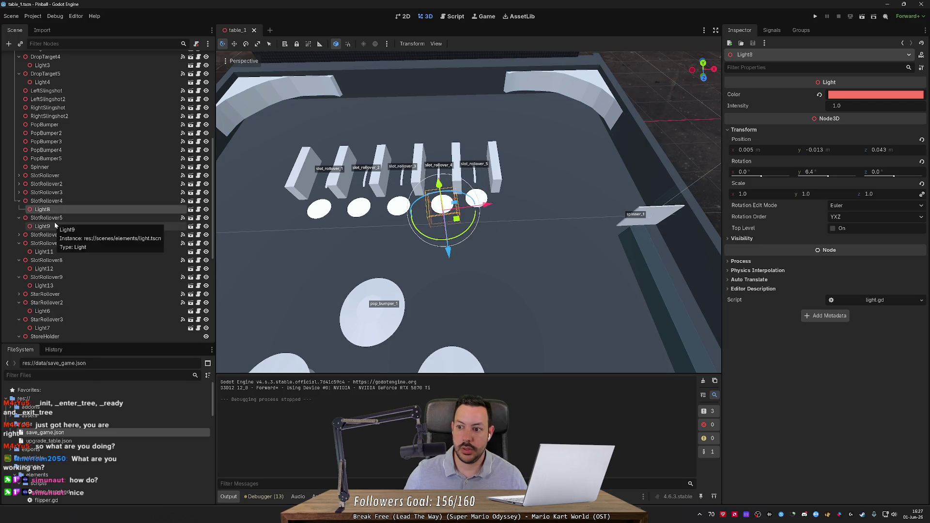
click(55, 225)
click(61, 208)
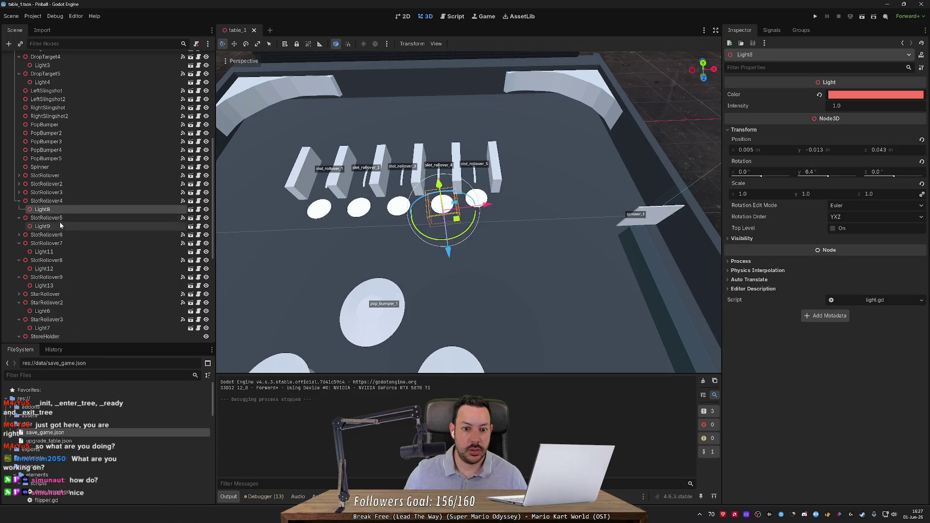
click(60, 225)
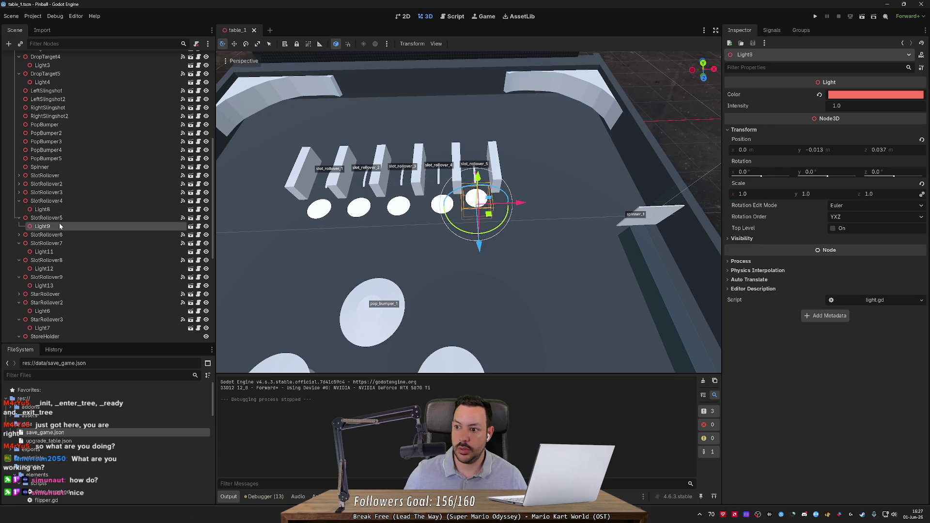
Step: Move Light9 to Position z 0.043 and save the scene
click(879, 150)
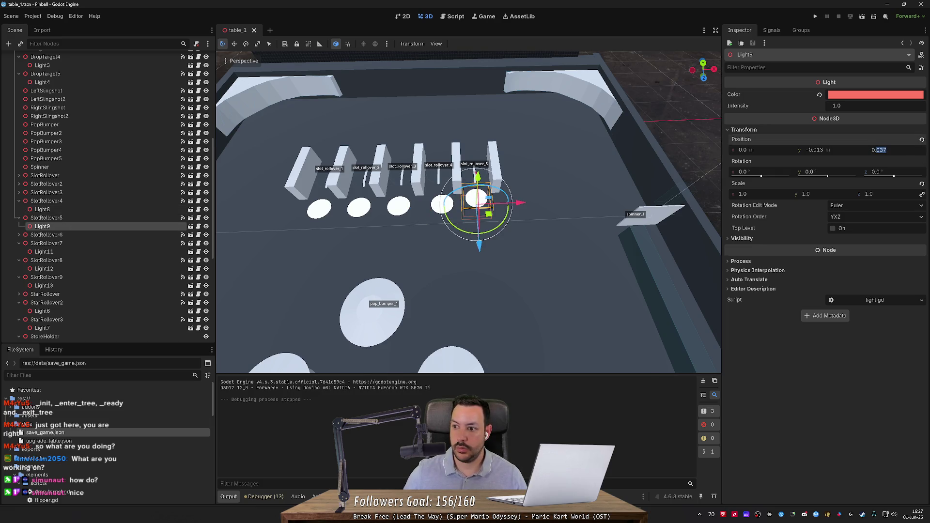
text(0.043)
key(Return)
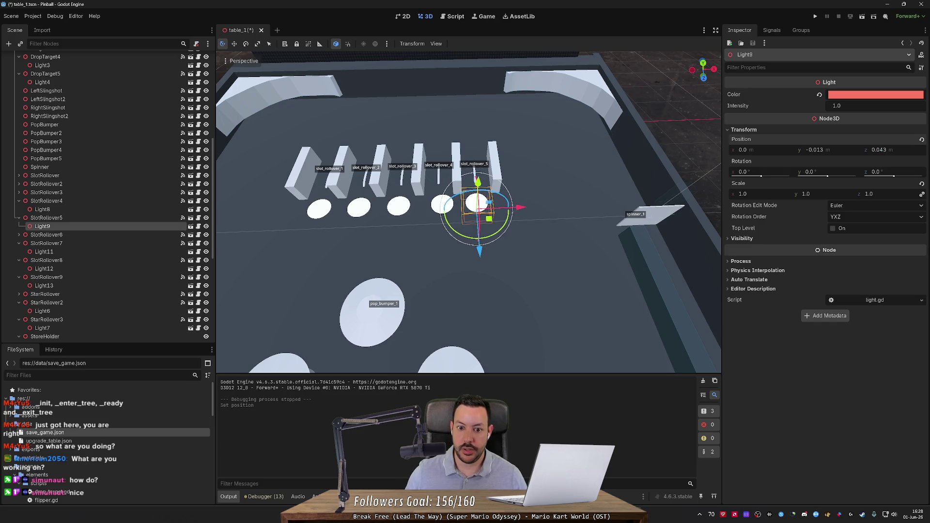
key(ctrl+s)
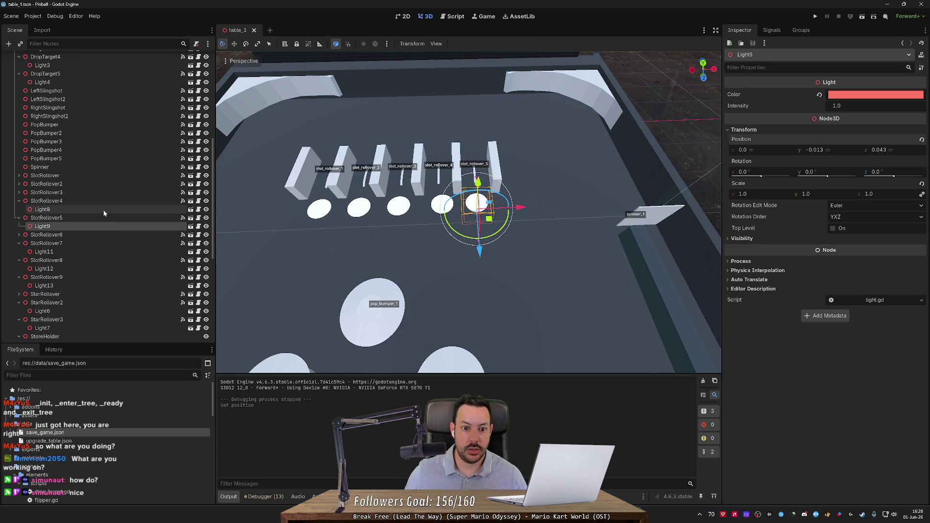
Step: Set Light8's Rotation y and Position x to 0, save, and relaunch the game
click(103, 210)
click(816, 173)
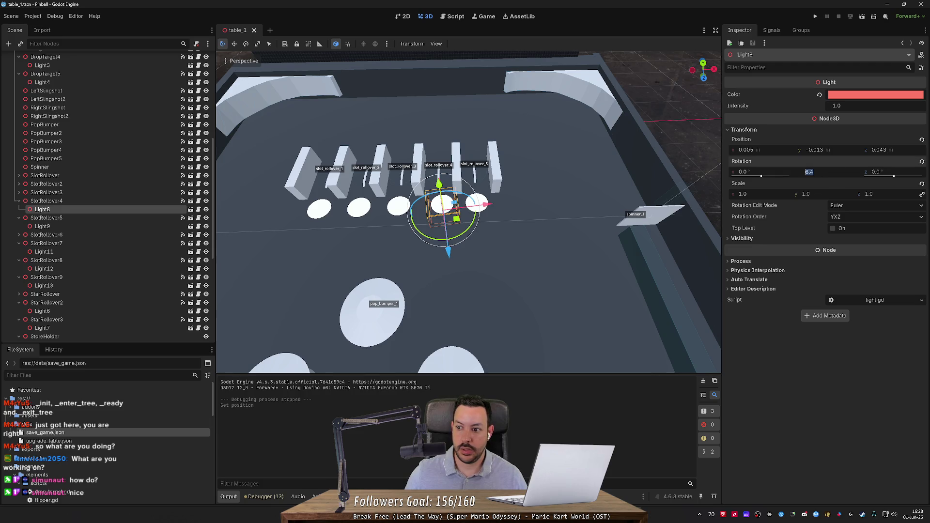
text(0)
key(Return)
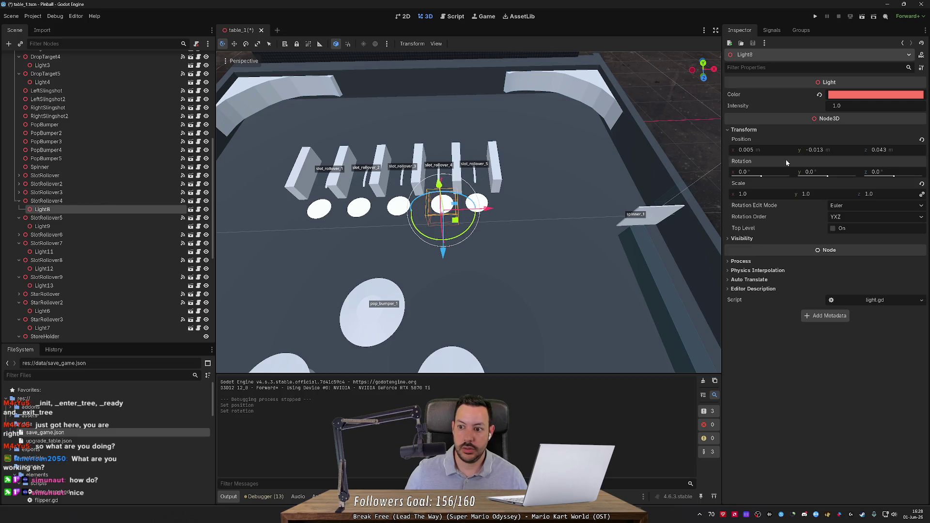
click(756, 149)
text(0)
key(Return)
key(ctrl+s)
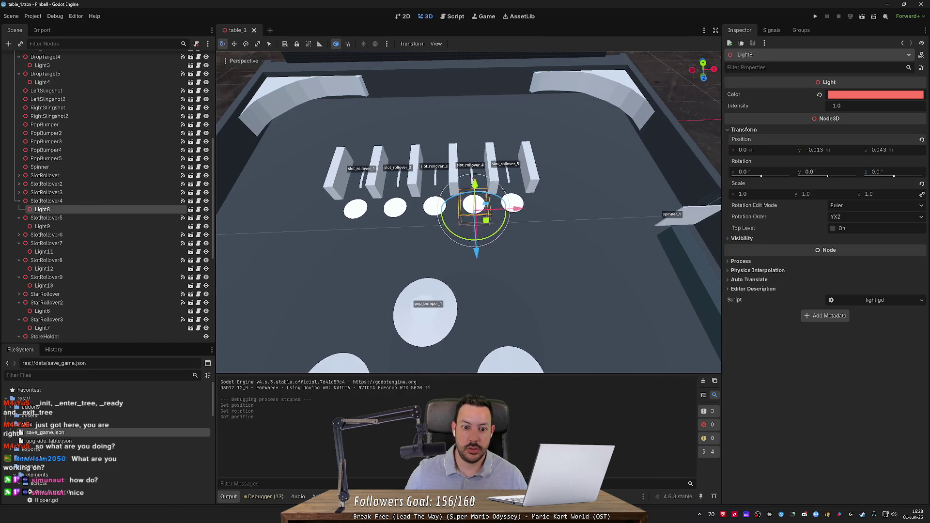
click(816, 16)
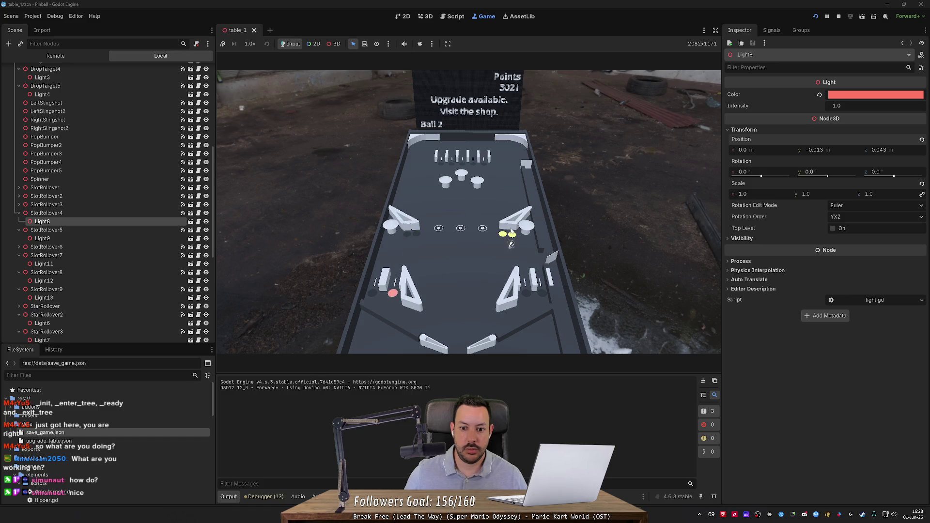
Step: Stop the test run and bring up the light.gd script
click(838, 16)
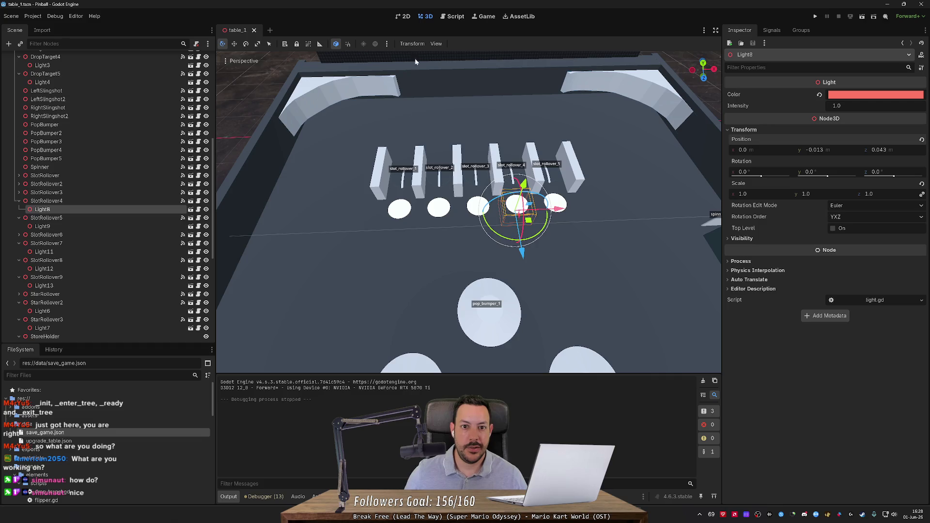
click(460, 17)
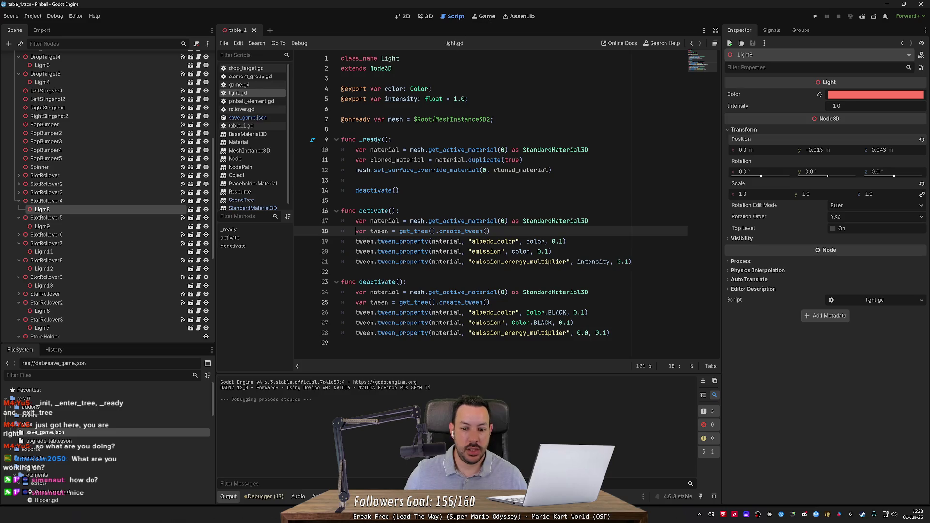
Step: Inspect the material and cloned_material references in light.gd's _ready and tween code
drag(526, 312, 566, 312)
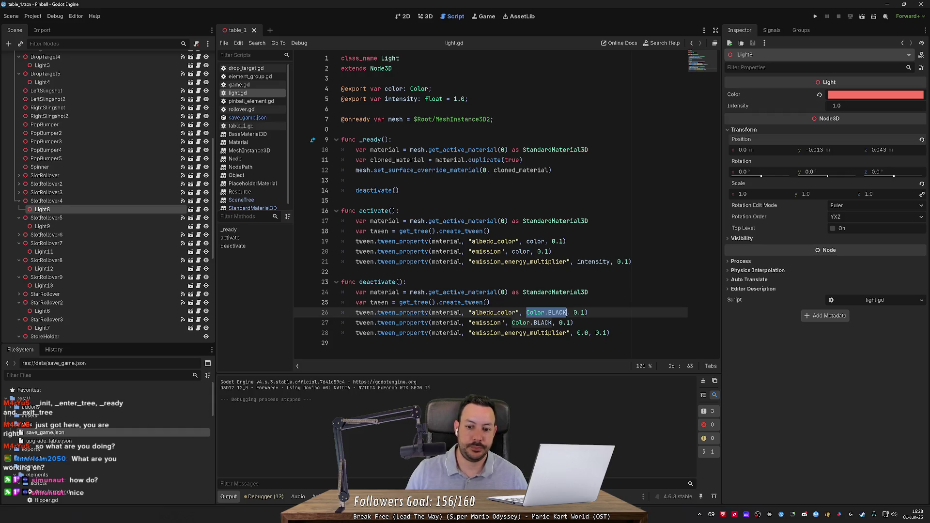
click(451, 312)
double_click(451, 312)
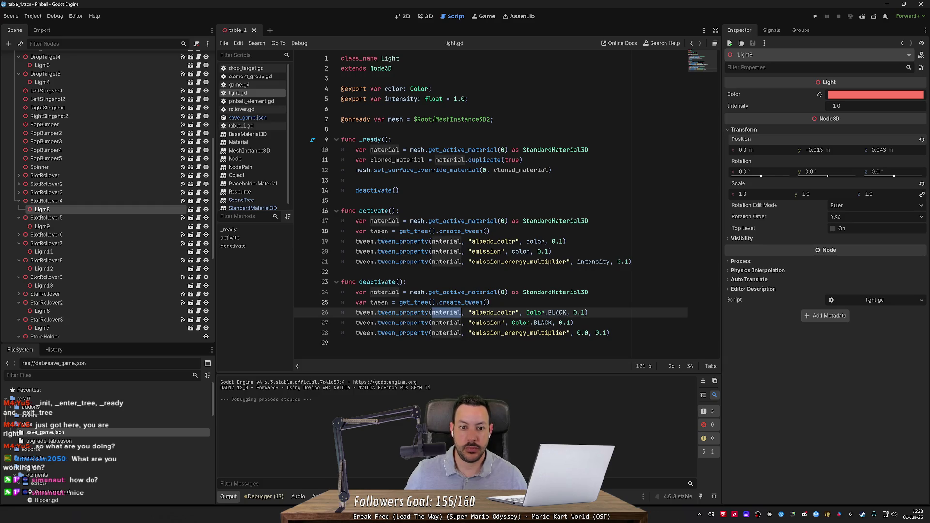
click(552, 170)
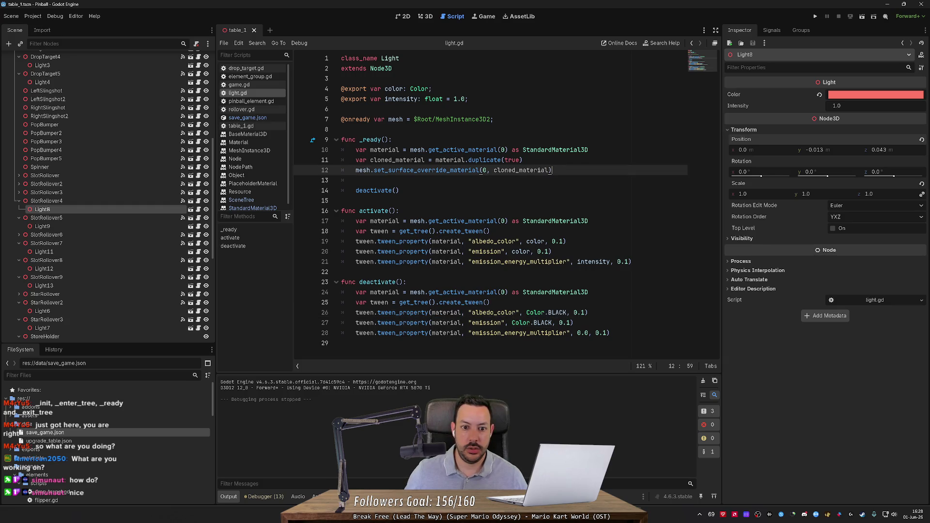
click(465, 160)
double_click(385, 150)
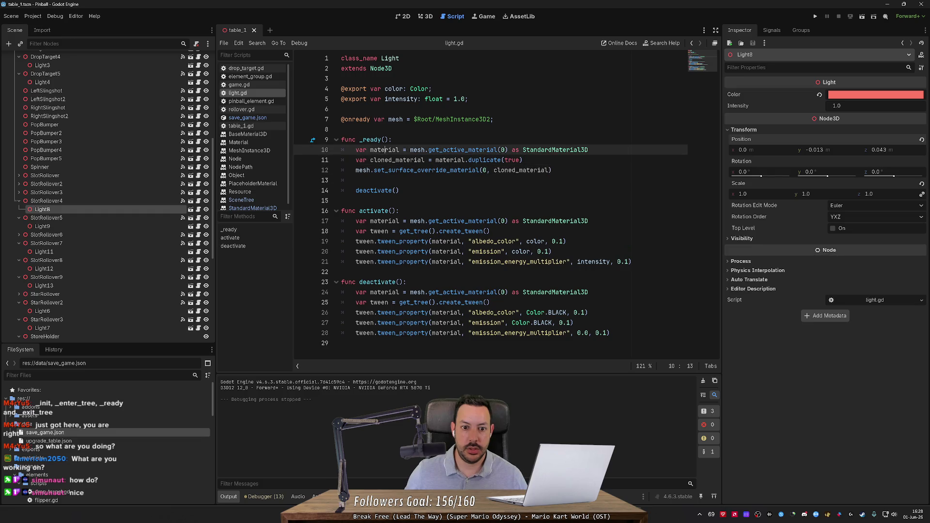
click(407, 160)
double_click(407, 160)
Step: Add 'cloned_material.albedo_color = color' at the end of _ready
key(End)
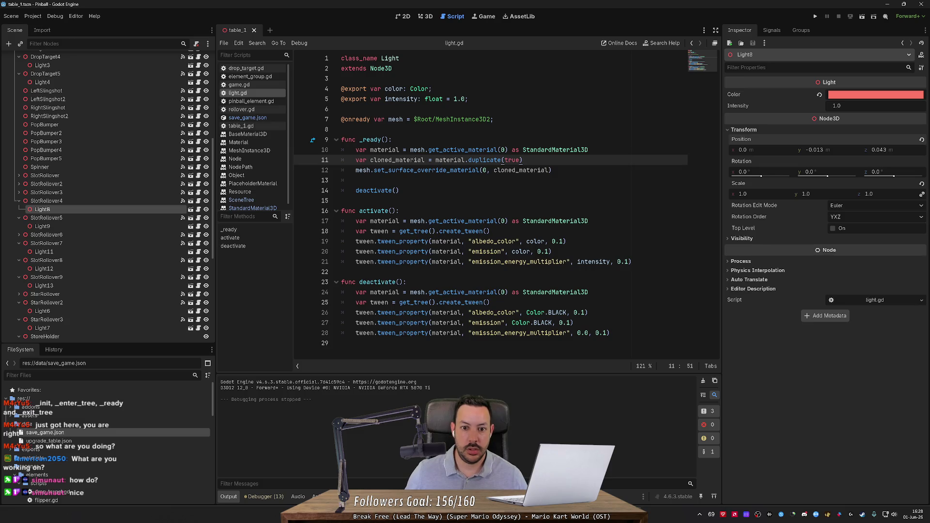
key(Return)
key(Return)
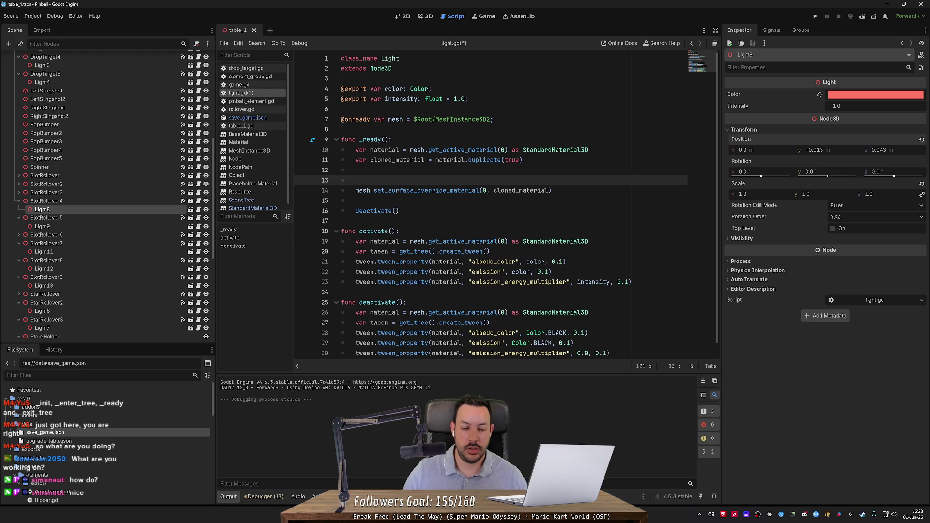
text(cloned_material.albe)
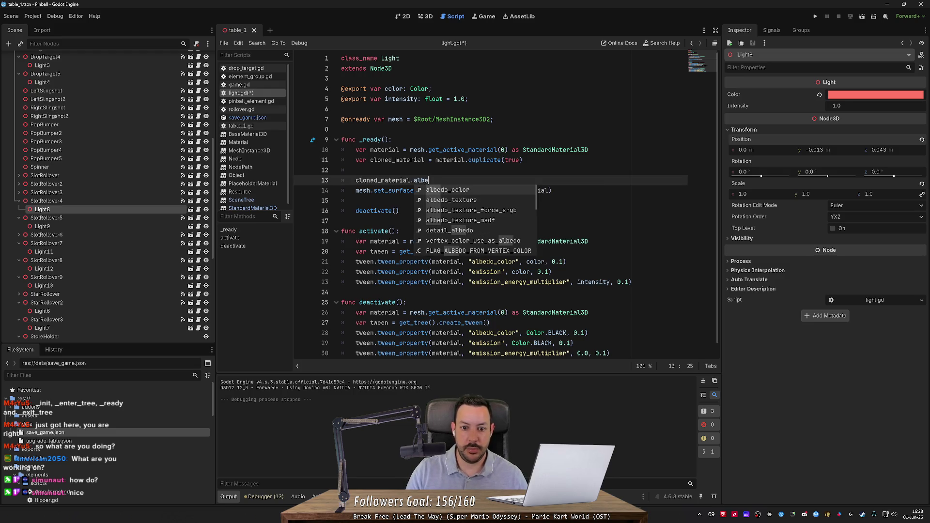
key(Return)
text(color = color)
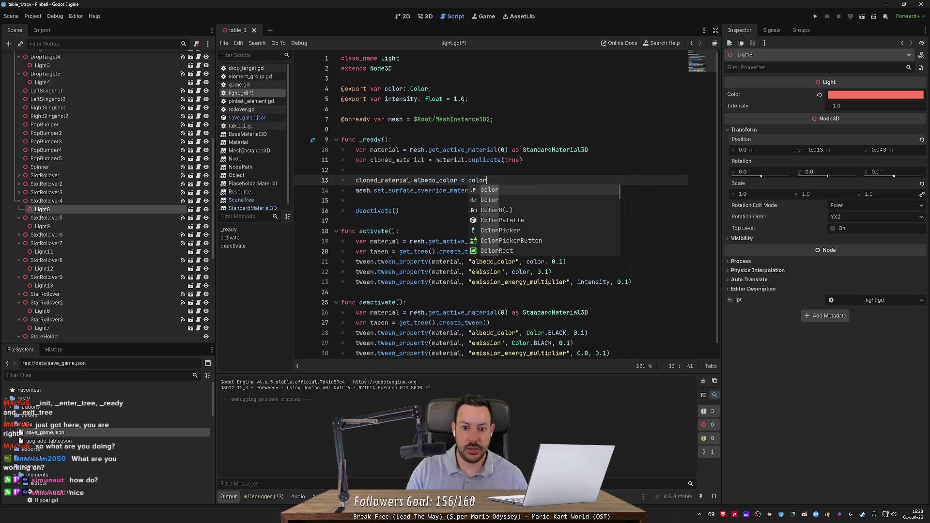
key(Escape)
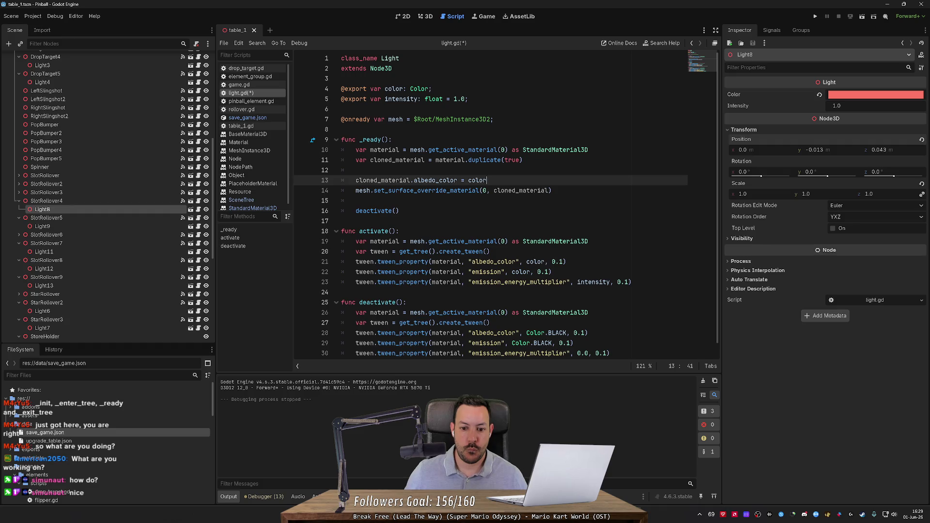
Step: Comment out the albedo_color tweens in deactivate() and activate(), save, and run the game
click(588, 333)
key(ctrl+k)
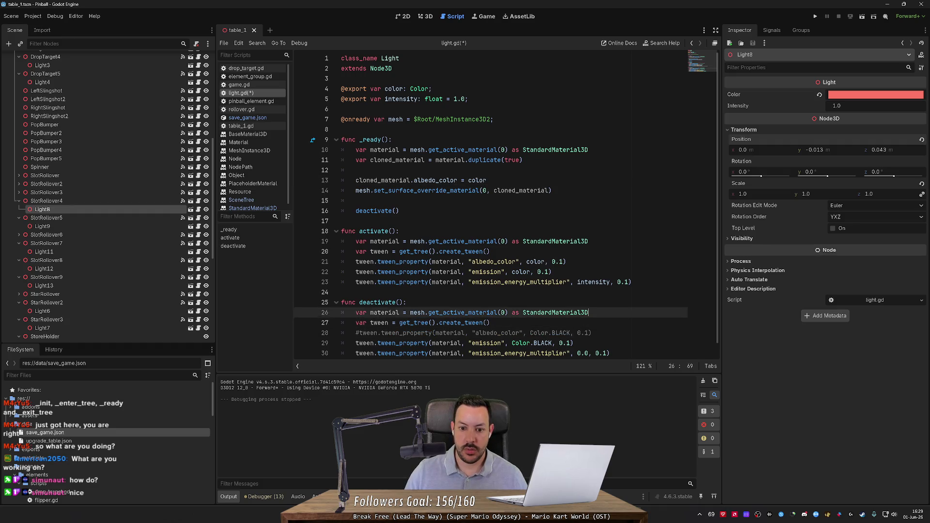
click(569, 262)
key(ctrl+k)
key(ctrl+s)
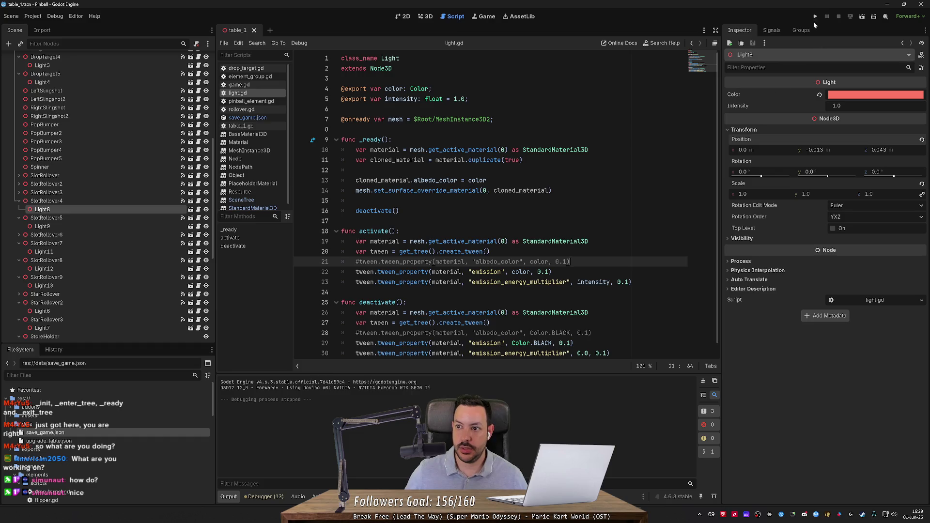
click(815, 16)
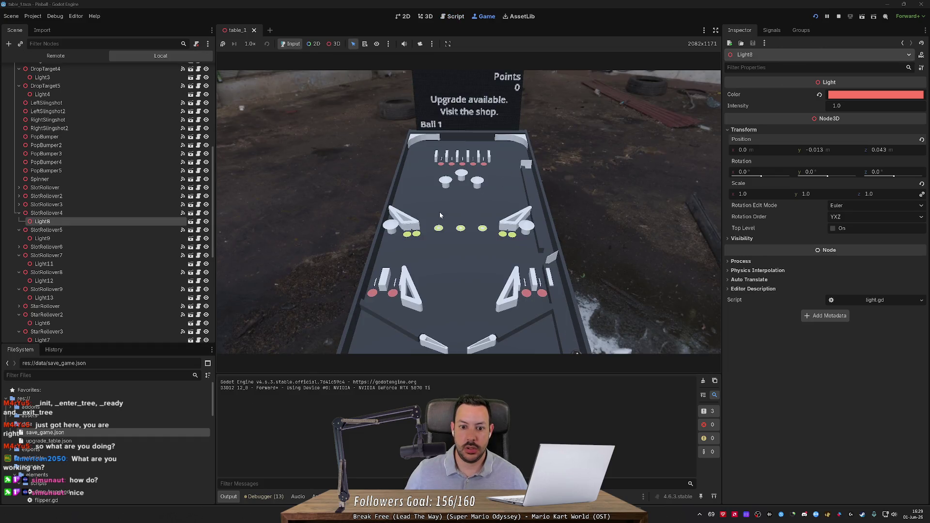
Step: Stop the running game and scroll down through light.gd
click(838, 17)
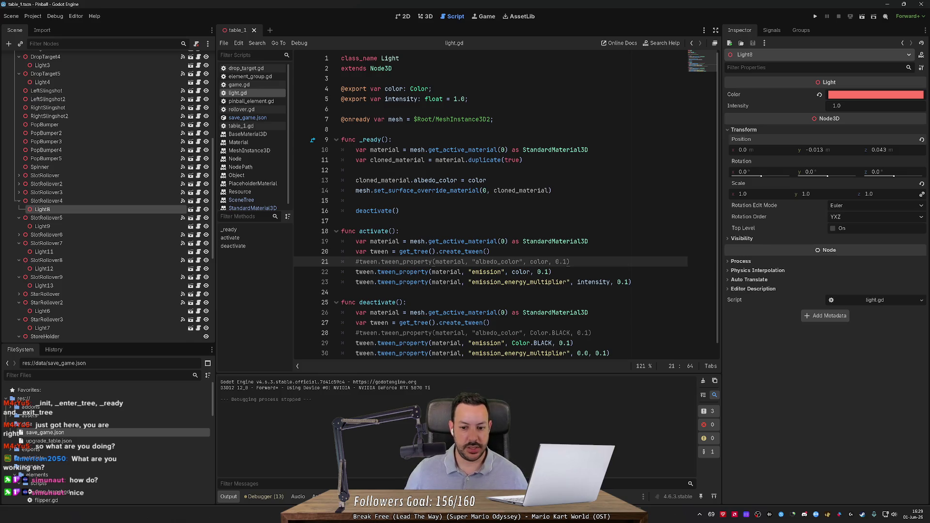
scroll(506, 203, down, 1)
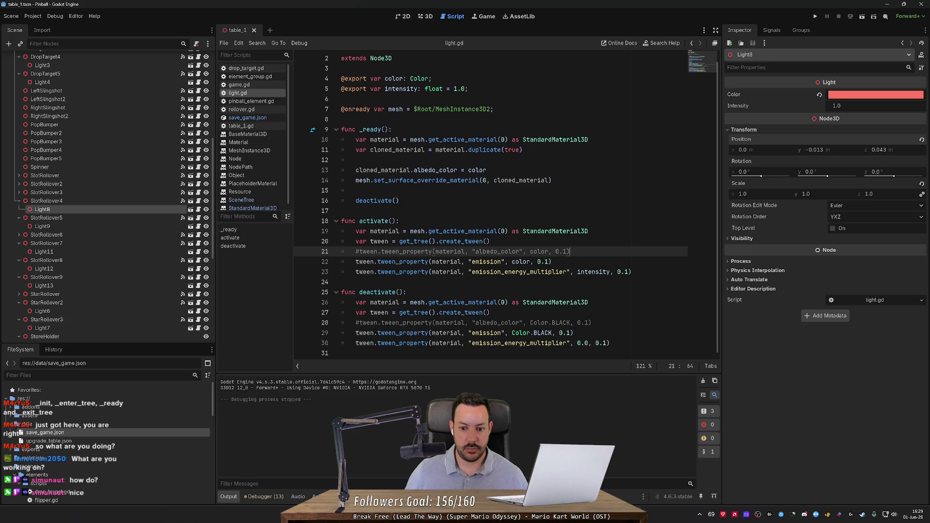
Step: Delete the two commented-out albedo_color tween lines from activate() and deactivate()
key(ctrl+shift+k)
click(591, 312)
key(ctrl+shift+k)
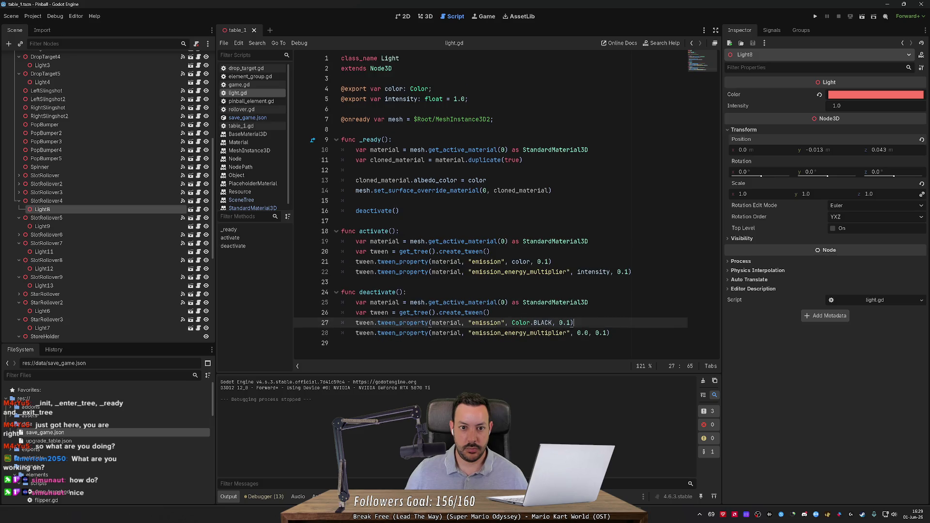
click(435, 88)
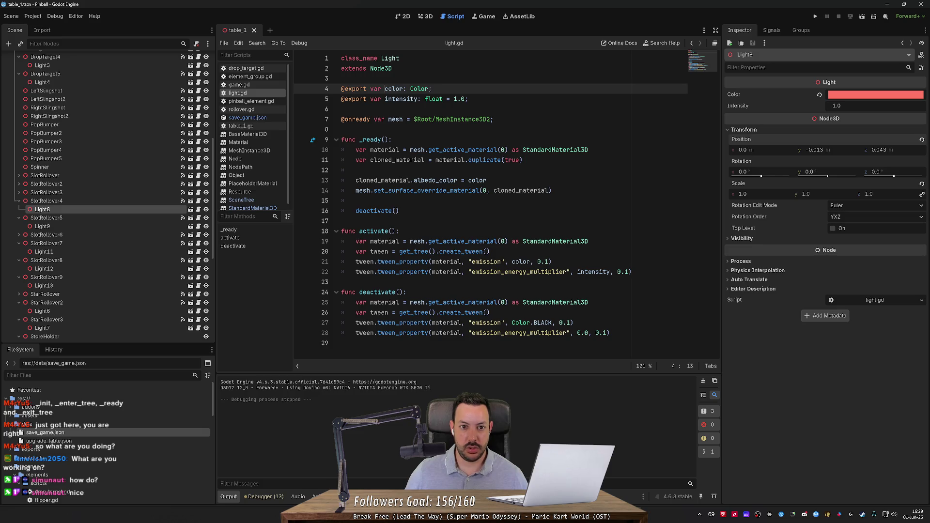
text(albedo_)
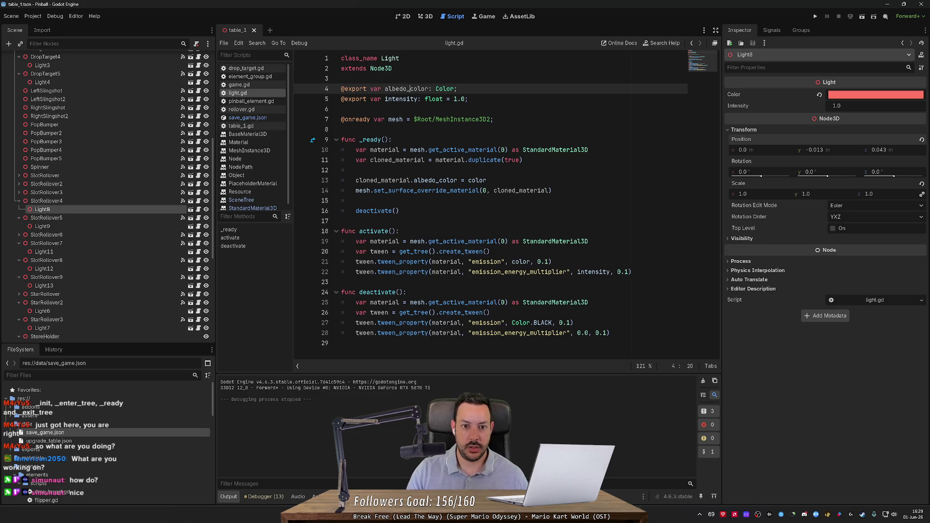
key(ctrl+z)
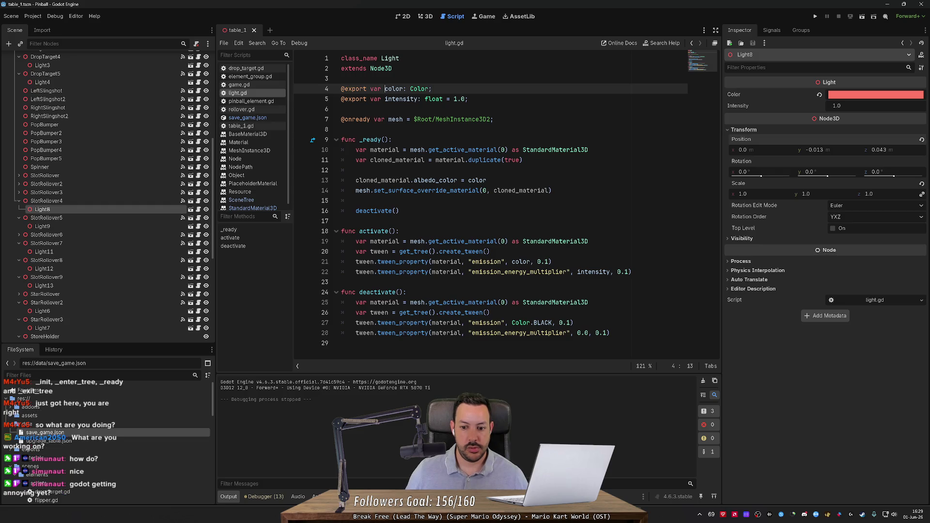
Step: Duplicate the albedo line in _ready into 'cloned_material.emission_color = color'
drag(574, 323, 490, 312)
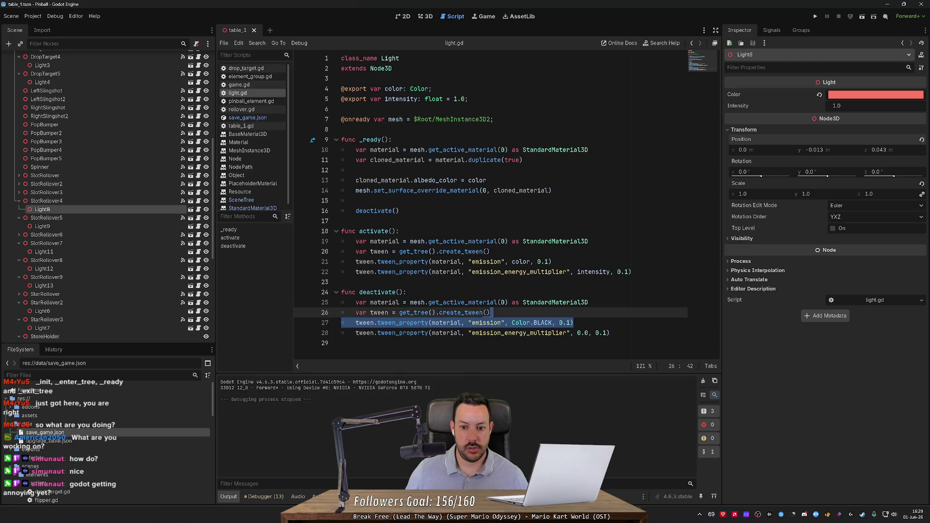
click(436, 180)
key(ctrl+alt+Down)
key(ctrl+alt+Down)
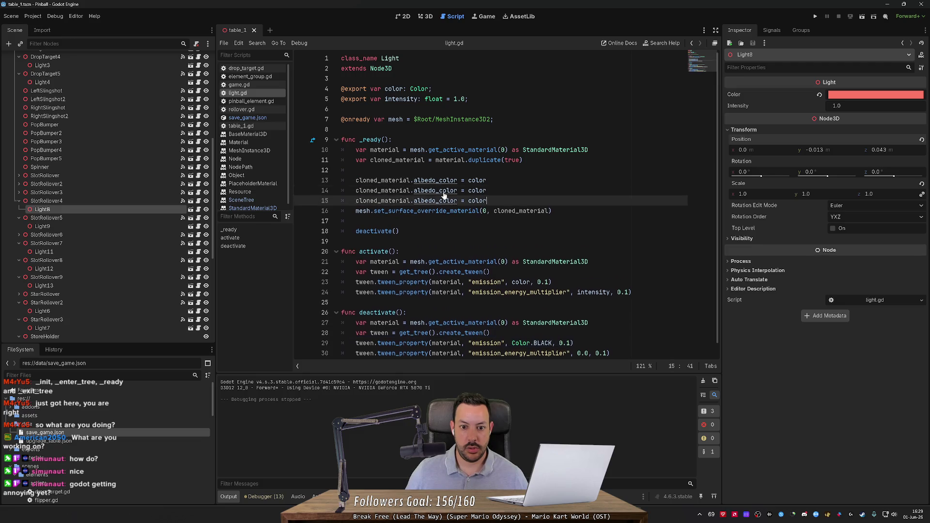
key(ctrl+z)
key(BackSpace)
key(BackSpace)
key(BackSpace)
text(em)
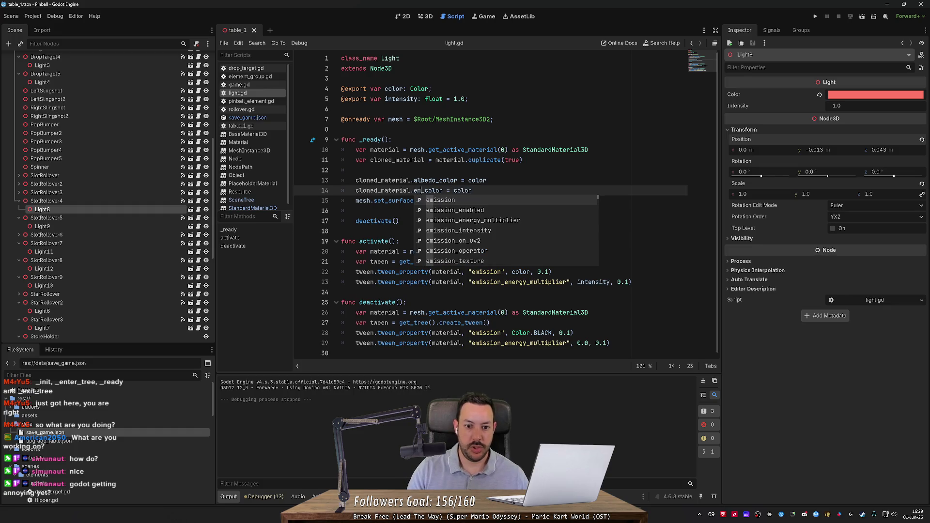
key(Return)
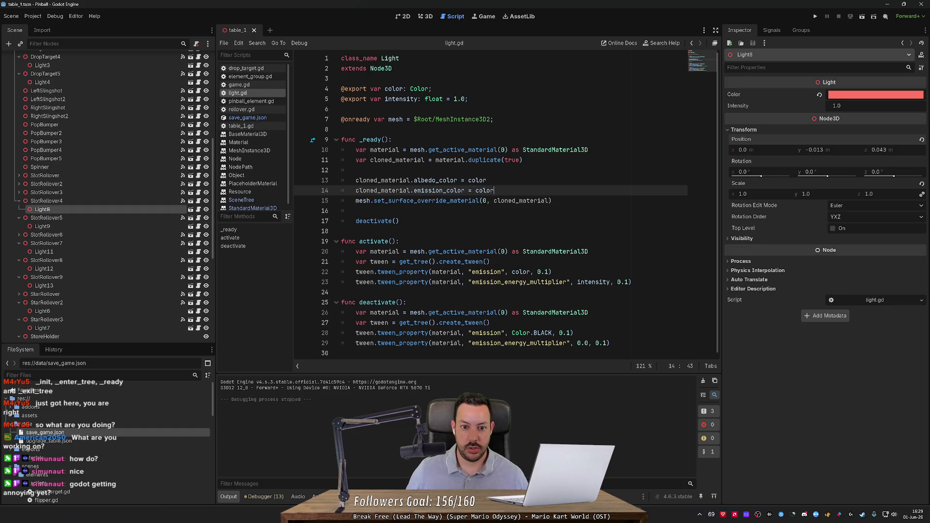
Step: Add 'cloned_material.emission_enabled = true' below the emission colour line
key(Return)
text(cloned_)
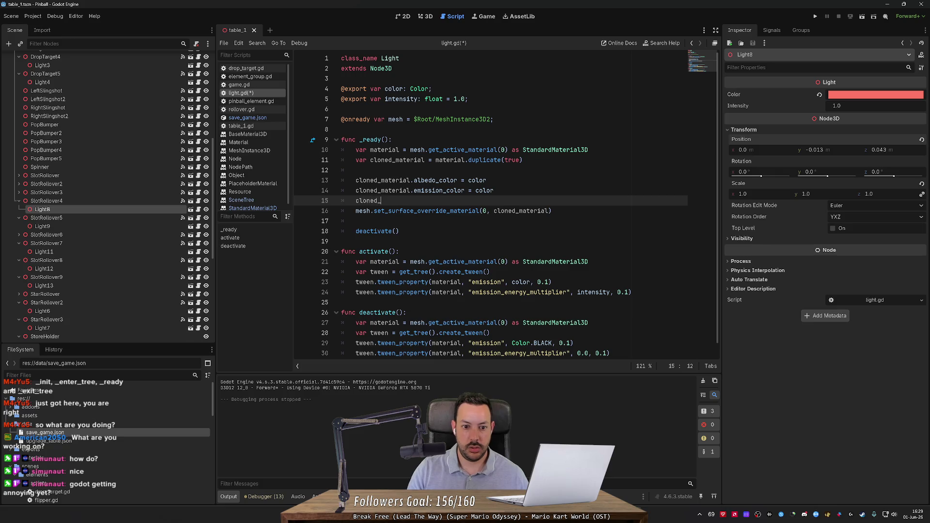
text(material.emi)
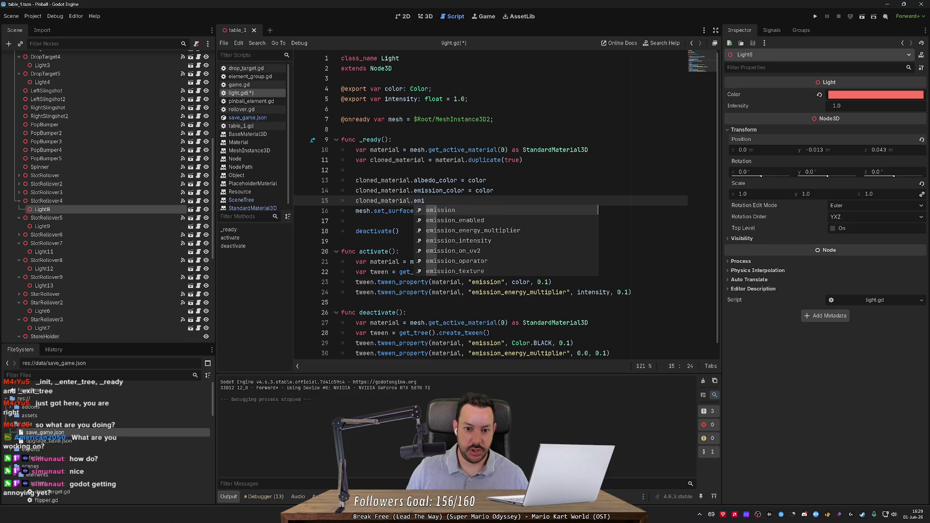
key(Down)
key(Return)
text(= true)
key(Return)
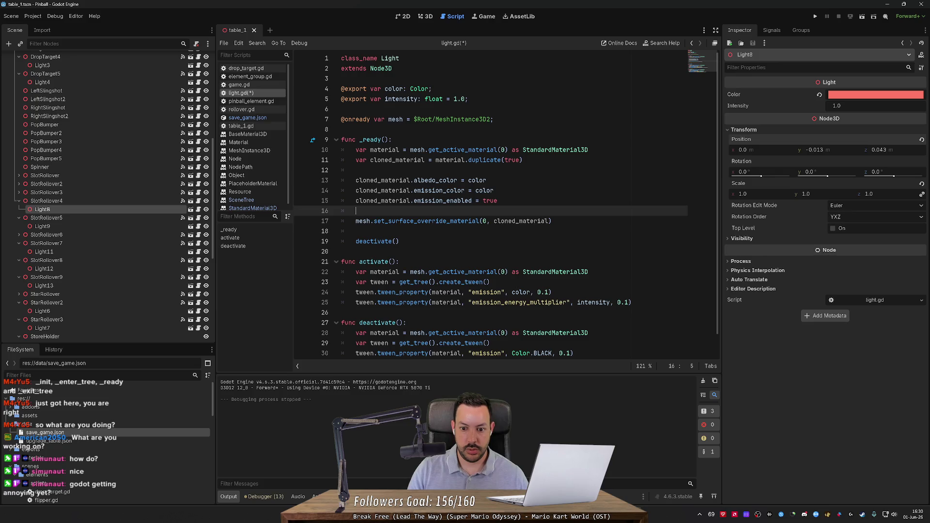
Step: Add 'cloned_material.emission_energy_multiplier = 0.0' in _ready and save light.gd
text(clo)
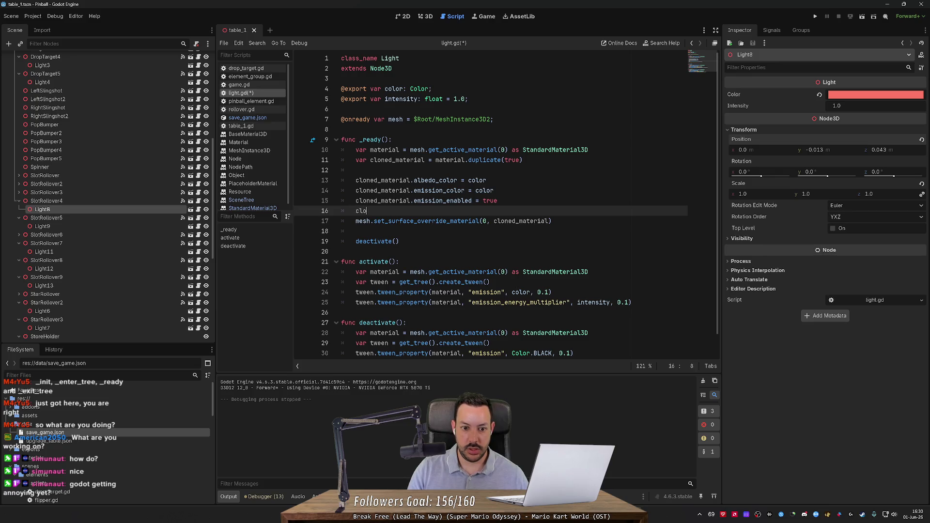
text(ned_material.em)
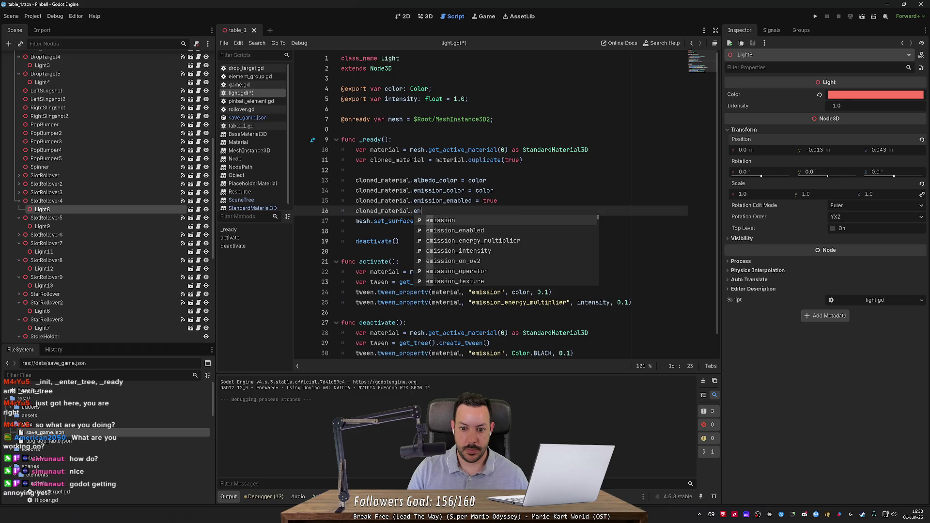
key(Down)
key(Down)
key(Return)
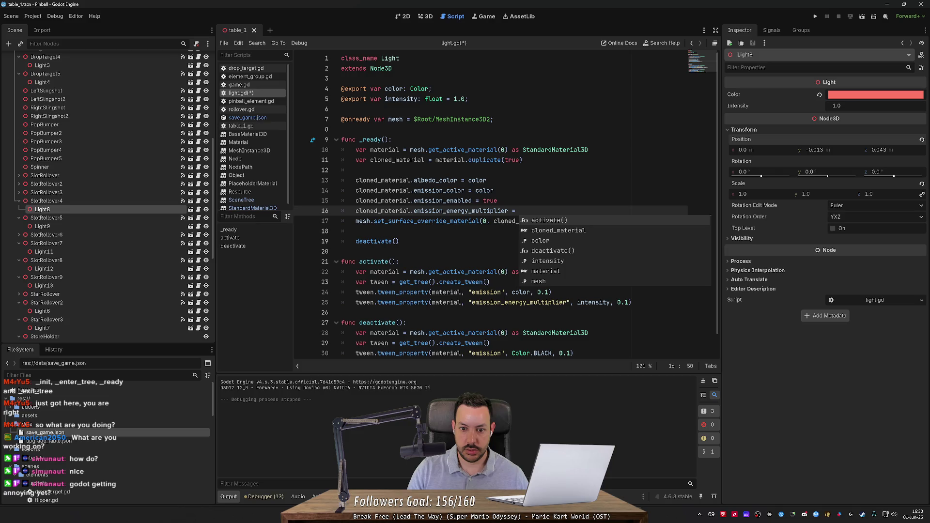
text(0.0)
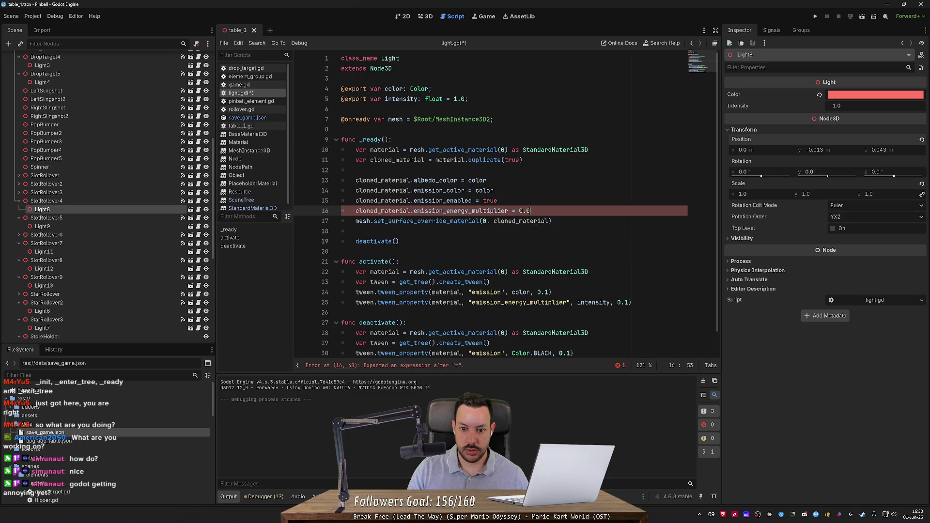
key(Return)
scroll(429, 283, down, 1)
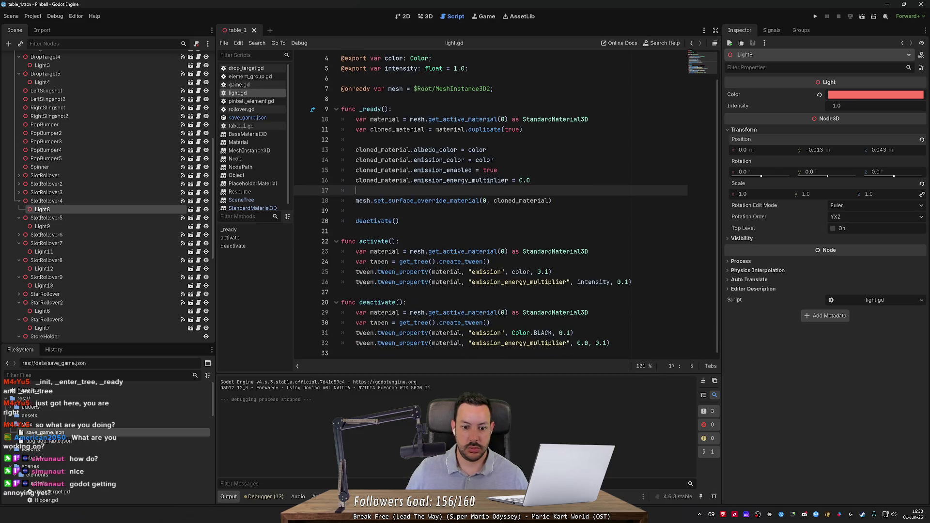
key(ctrl+s)
Step: Remove the emission colour tweens from activate() and deactivate(), then run the game
click(429, 282)
key(End)
key(Up)
key(ctrl+shift+k)
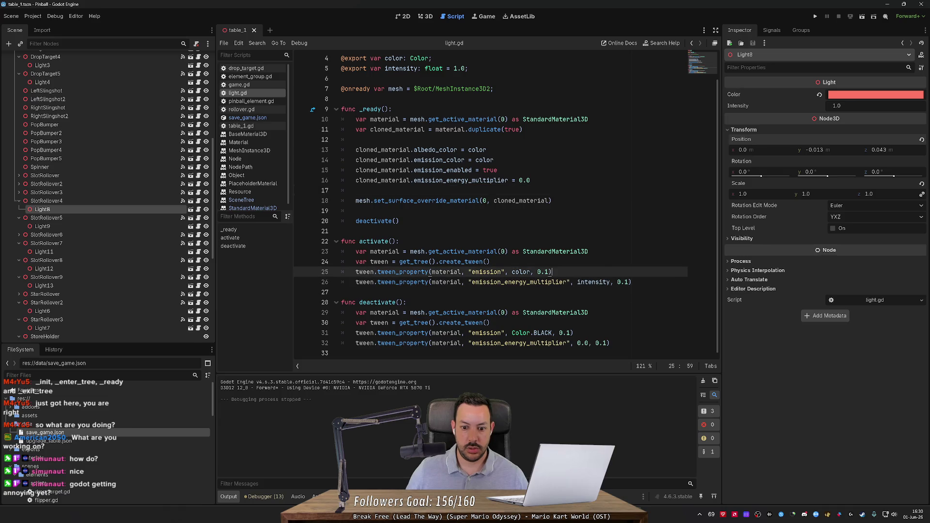
click(574, 323)
key(ctrl+shift+k)
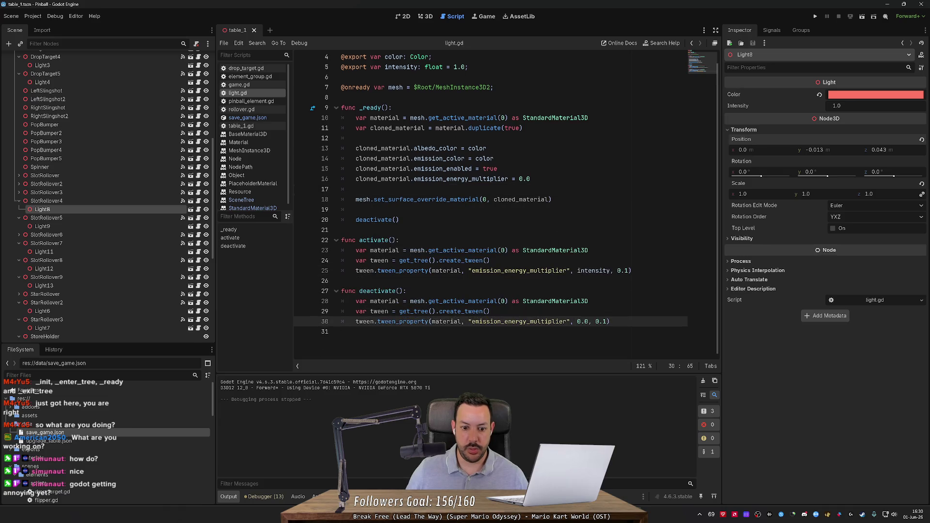
click(815, 16)
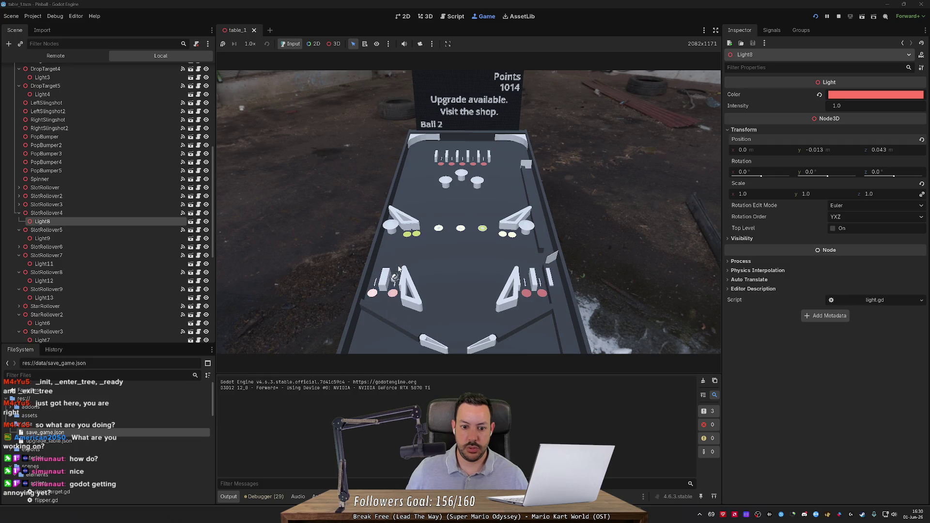
key(F8)
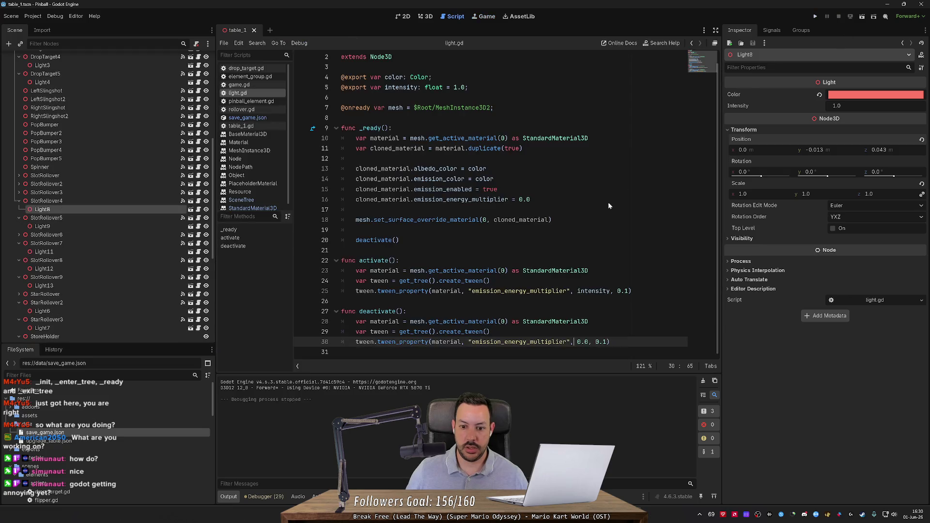
double_click(604, 341)
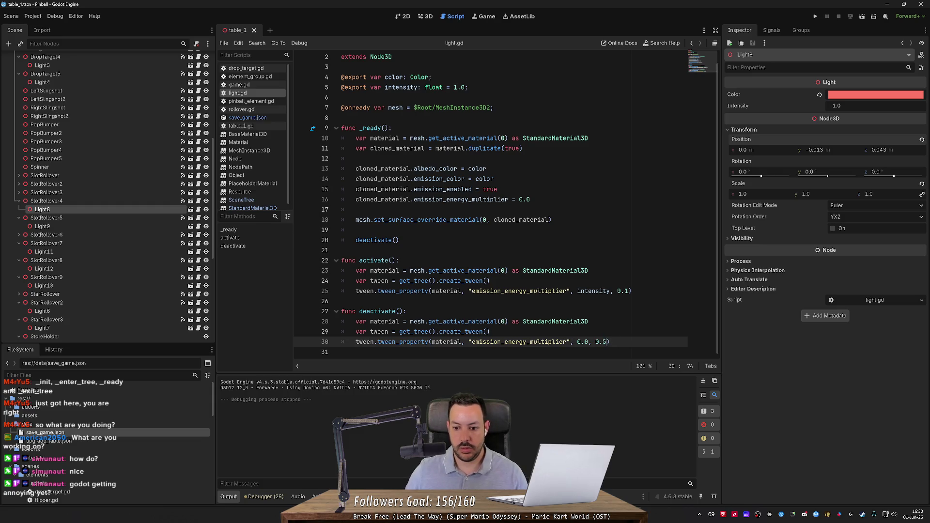
Step: Slow the deactivate() fade-out to 0.5 s and test it with flipper shots
text(5)
click(815, 17)
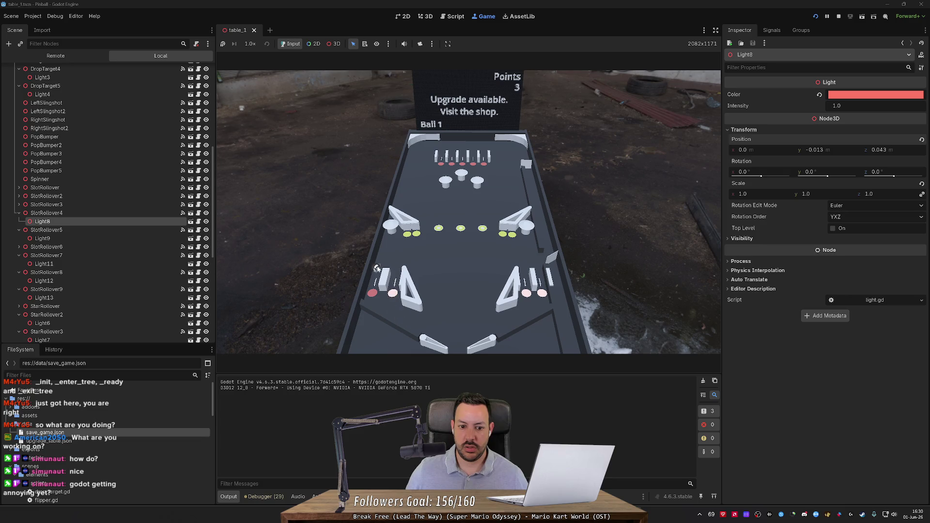
key(Left)
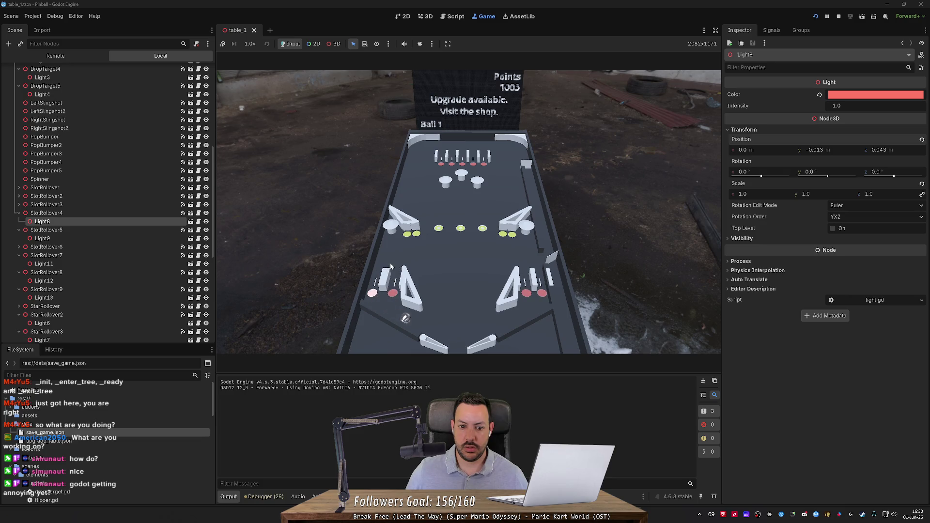
key(Left)
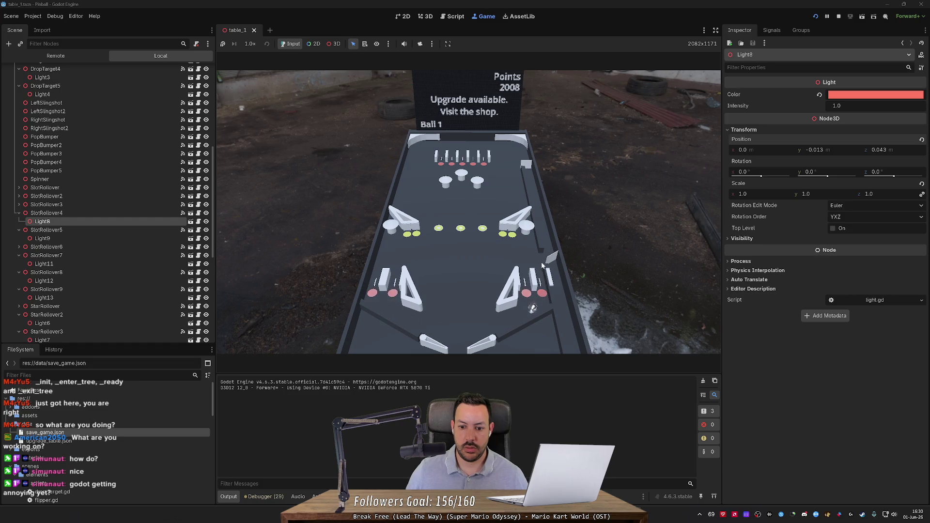
click(839, 16)
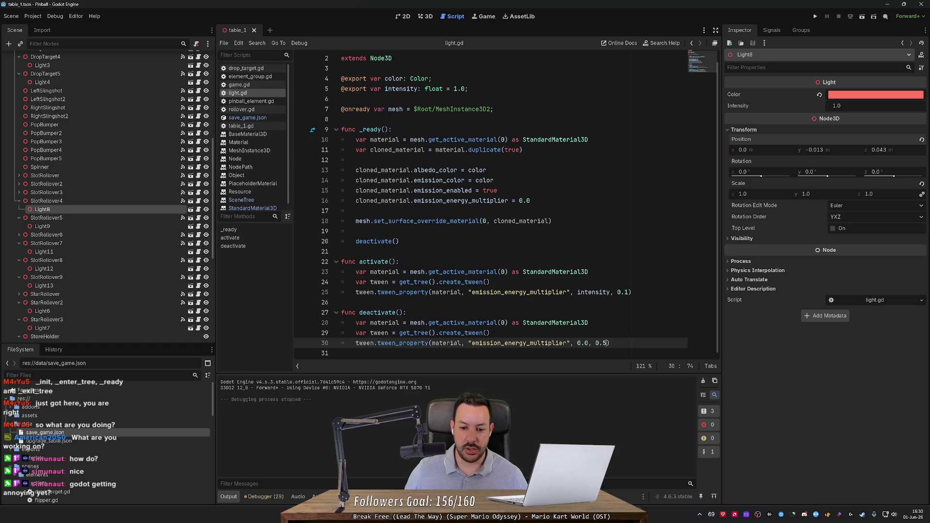
Step: Rerun the game to check the lights, then return to editing deactivate()
click(815, 17)
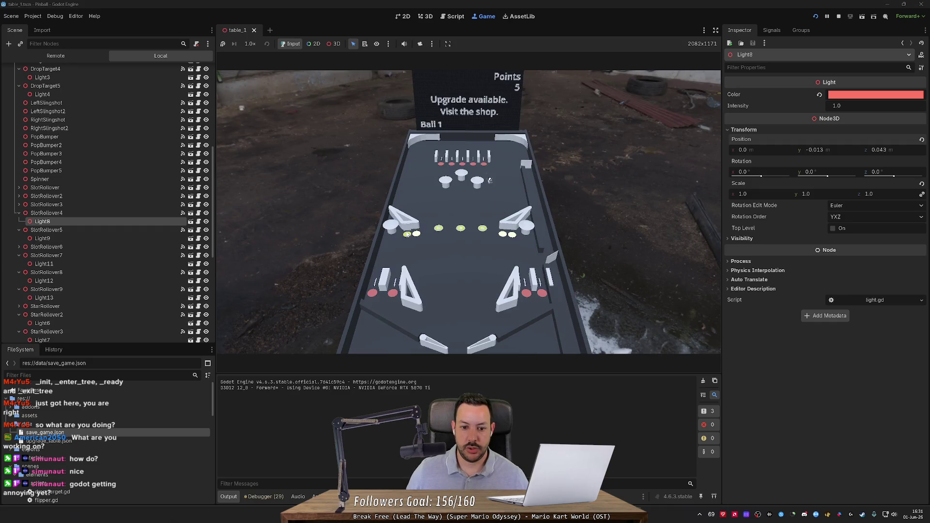
click(838, 16)
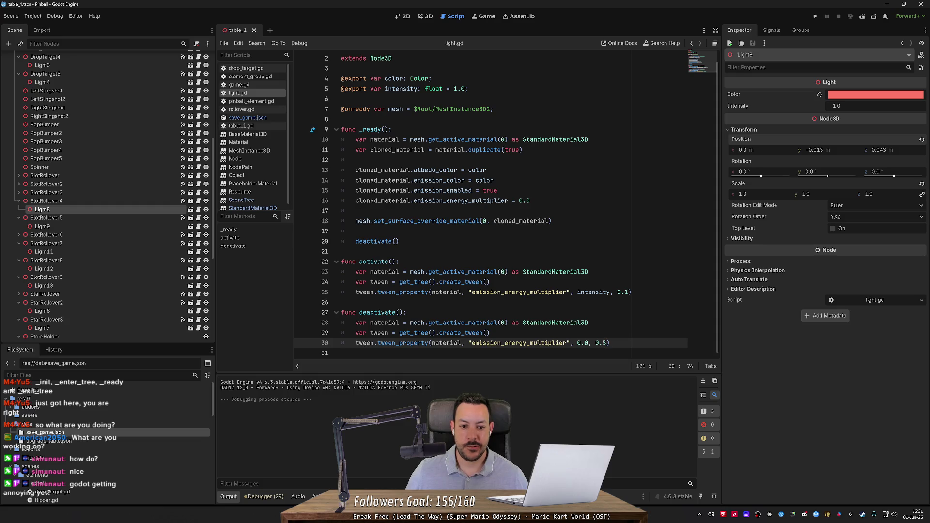
click(407, 312)
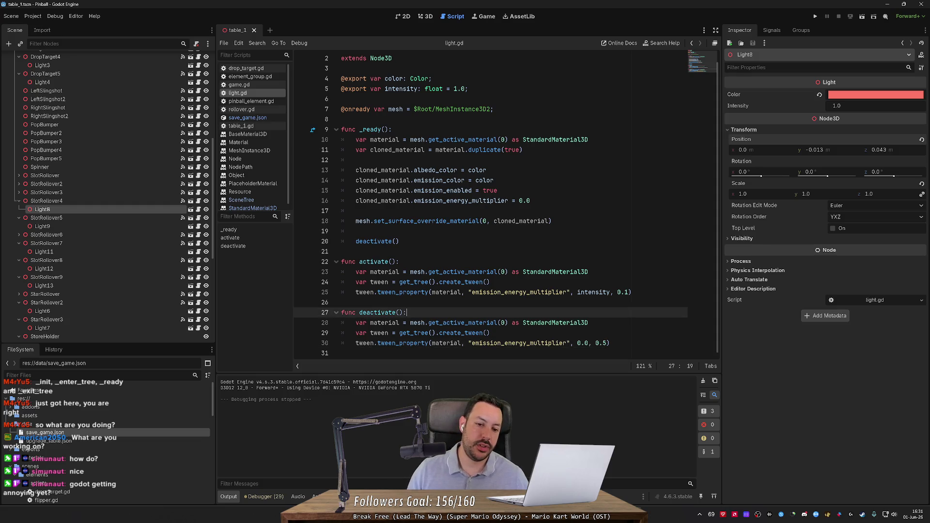
Step: Add a tween.tween_callback line after the tween creation in deactivate()
key(Return)
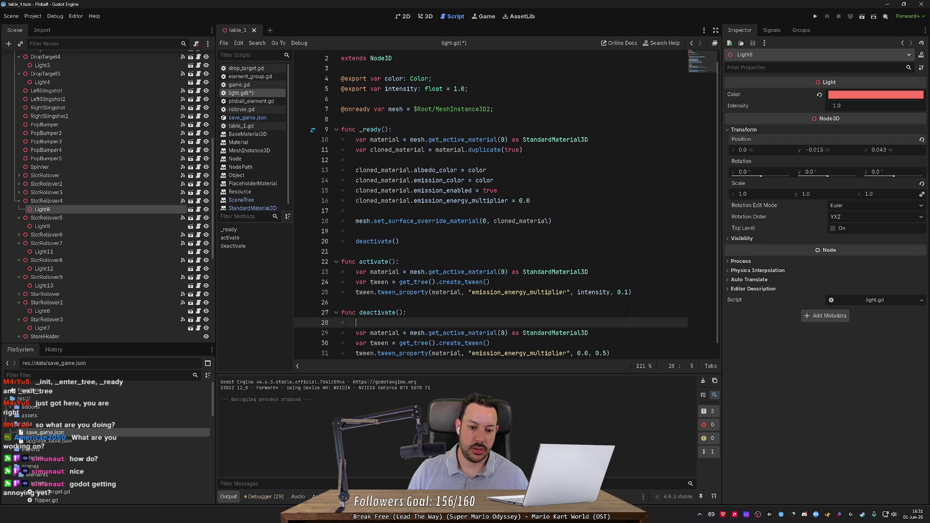
scroll(490, 207, down, 1)
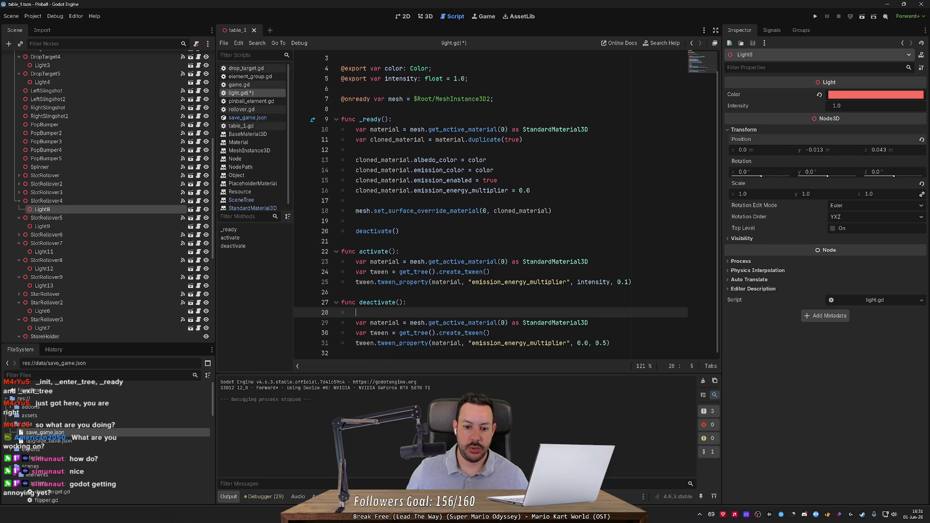
click(490, 333)
key(Return)
text(tween)
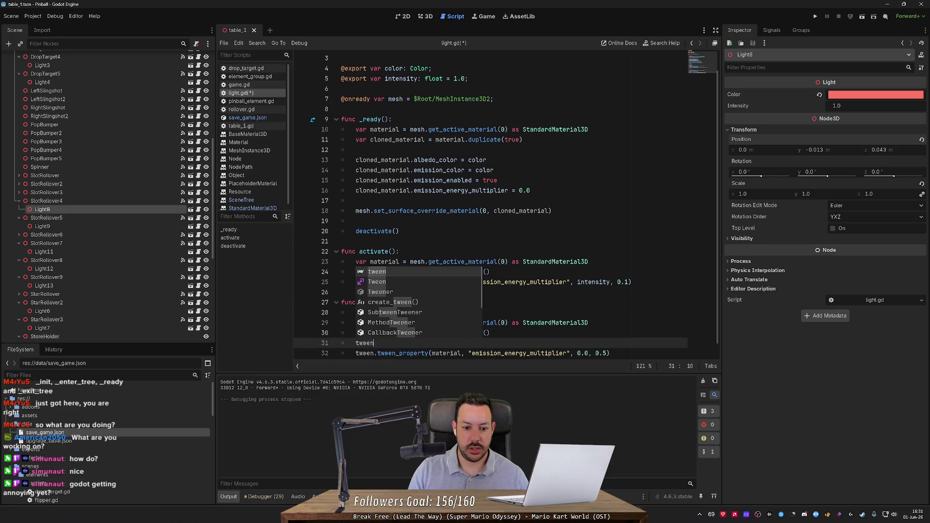
text(.)
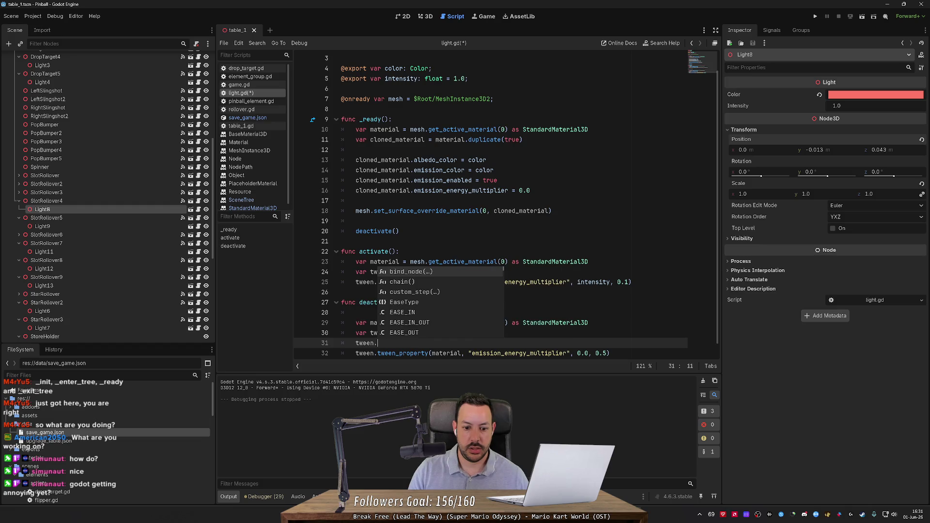
text(call)
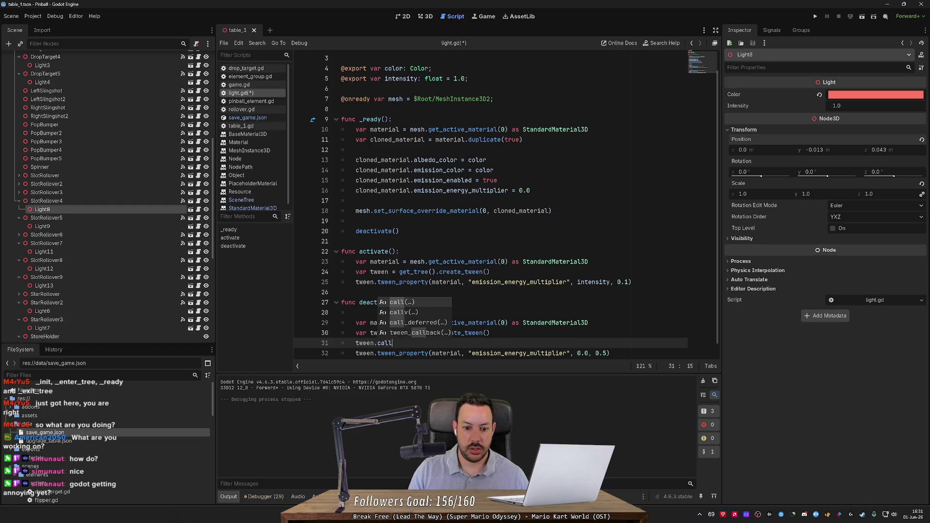
key(Down)
key(Down)
key(Down)
key(Return)
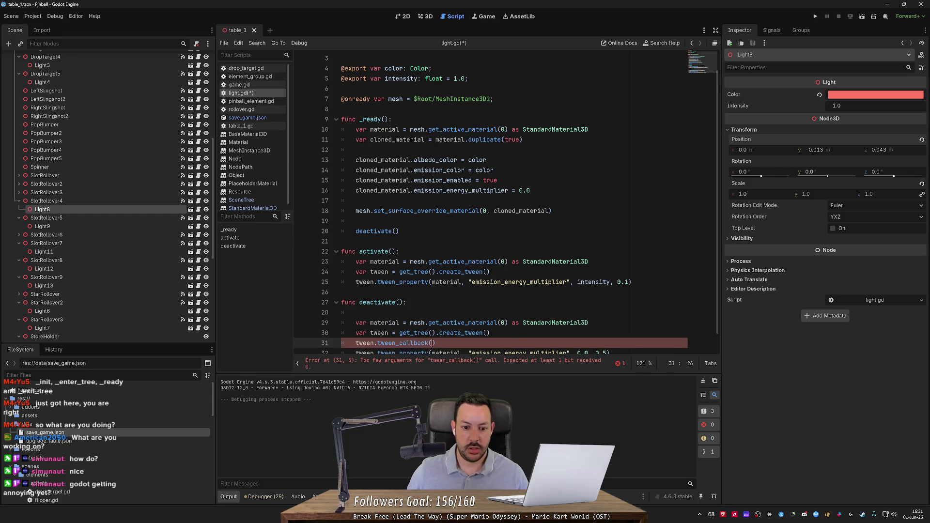
Step: Insert a tween.tween_interval call above the tween_callback line via autocomplete
scroll(506, 202, down, 1)
key(ctrl+shift+Return)
text(tween.del)
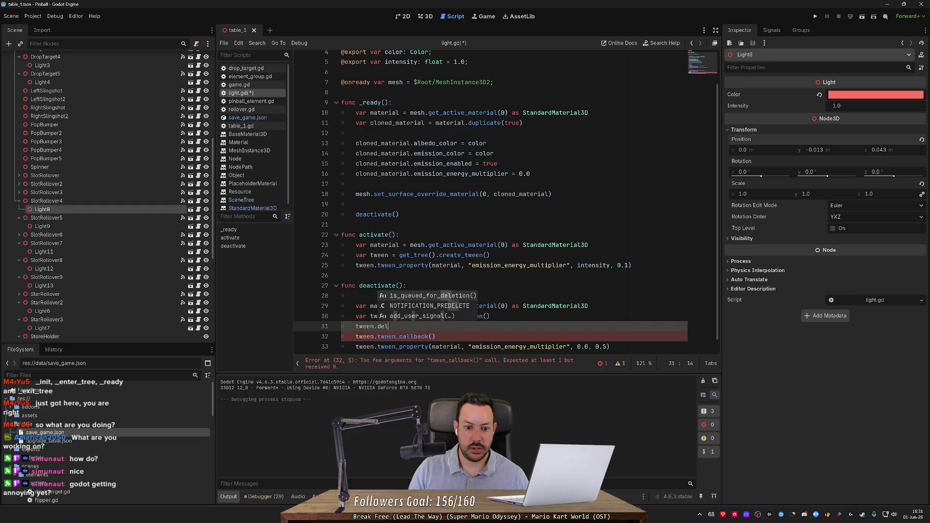
key(BackSpace)
key(BackSpace)
key(BackSpace)
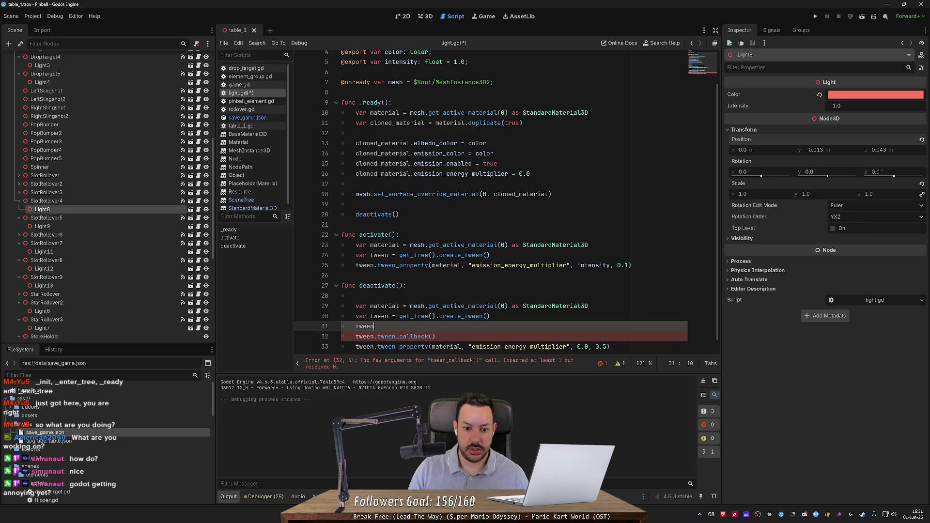
text(.create)
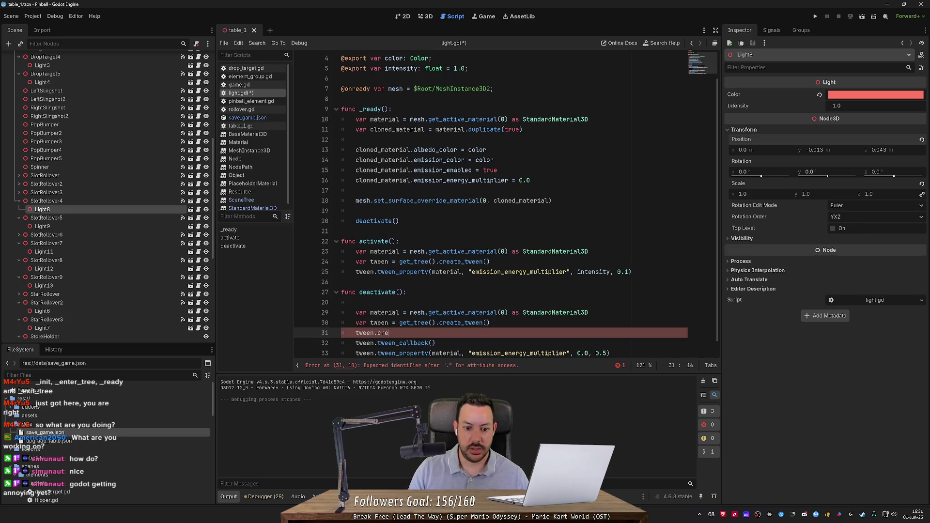
key(BackSpace)
key(BackSpace)
key(BackSpace)
text(del)
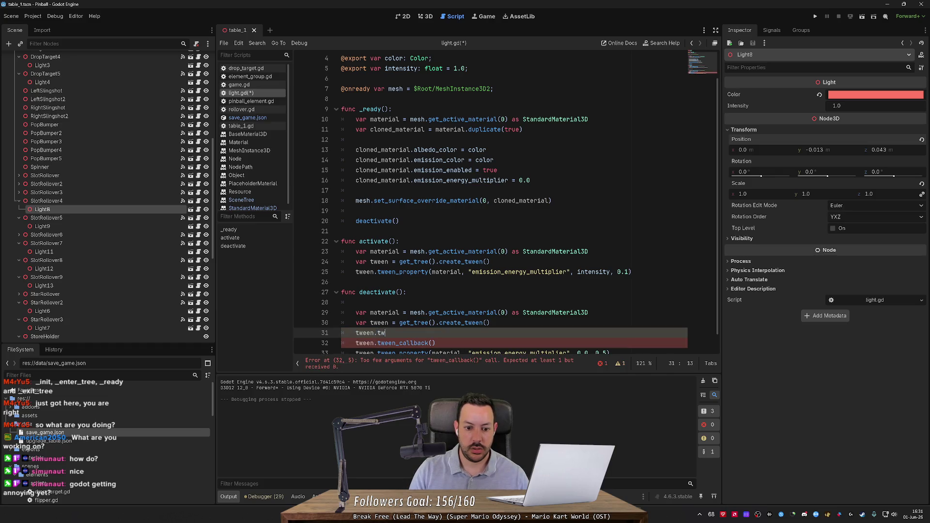
text(n)
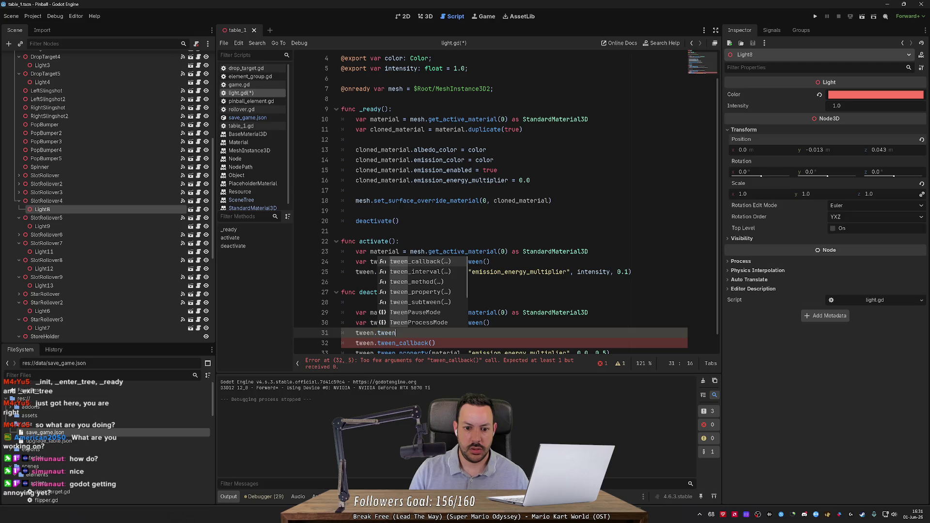
key(Down)
key(Return)
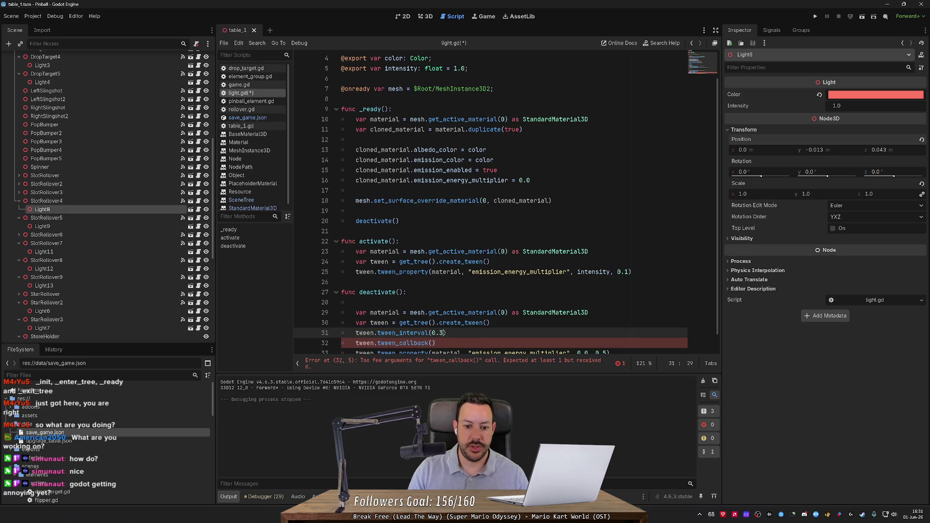
Step: Delete the unfinished tween_callback line, save, set the interval to 0.1, and run the game
scroll(506, 204, down, 1)
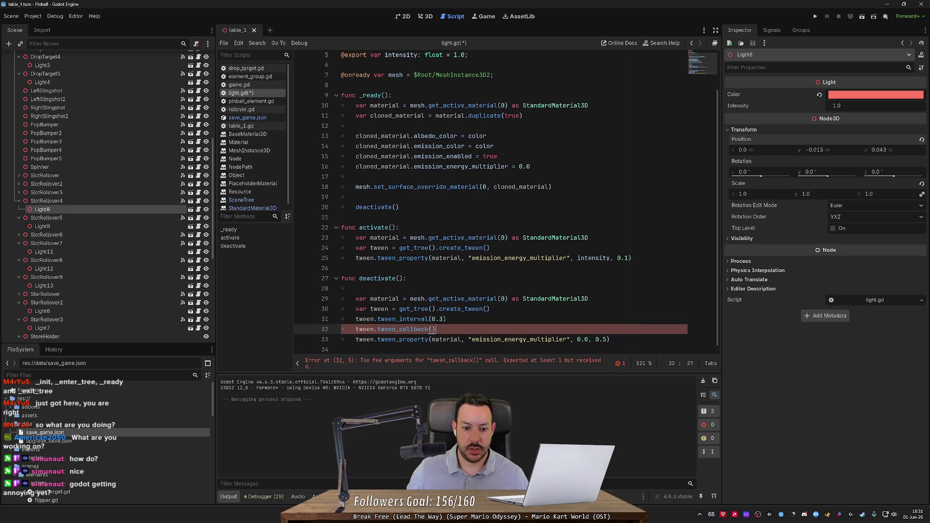
click(435, 327)
key(shift+Home)
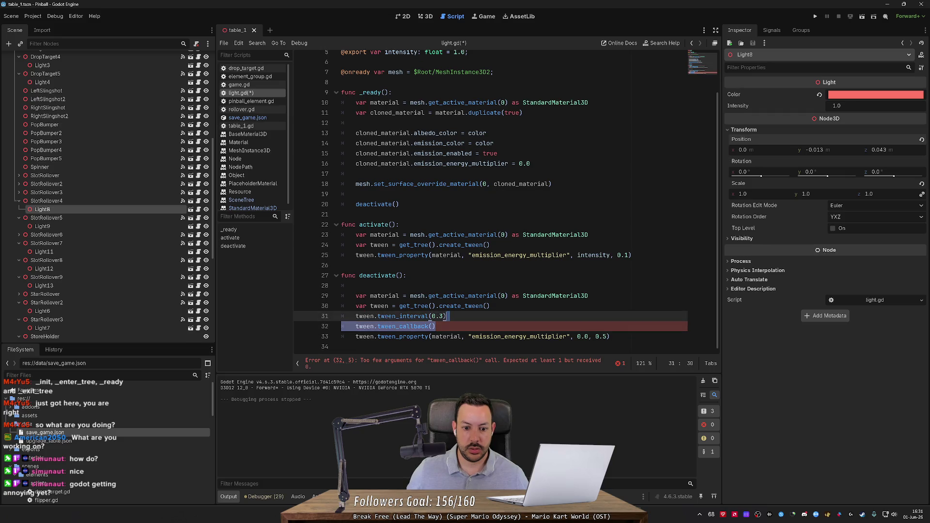
key(BackSpace)
key(BackSpace)
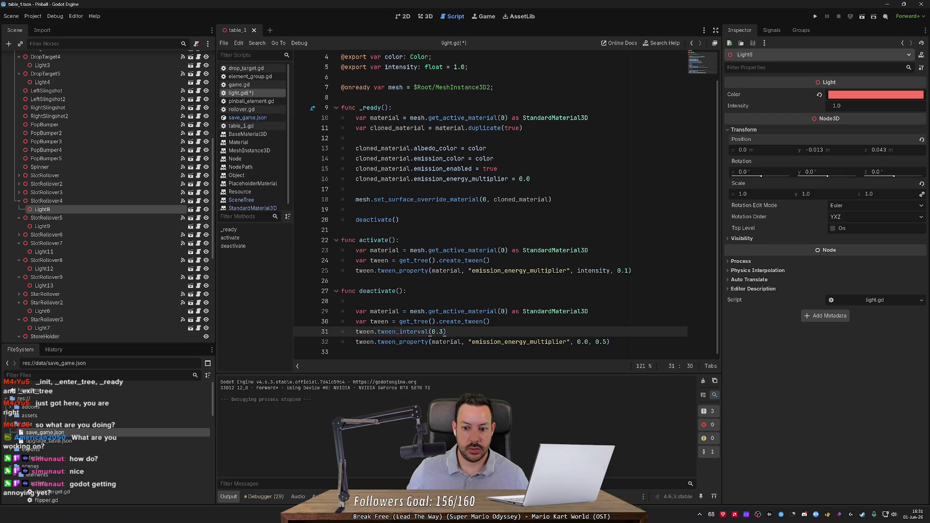
key(ctrl+s)
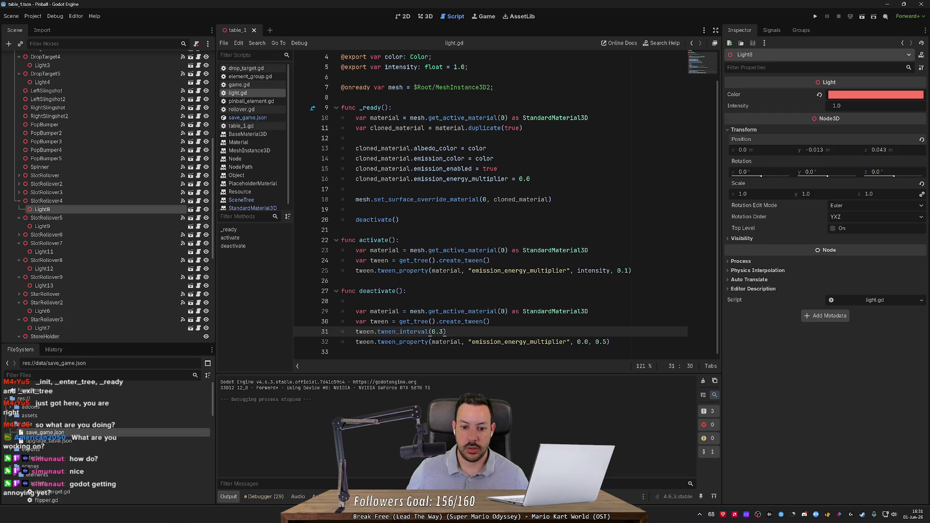
text(1)
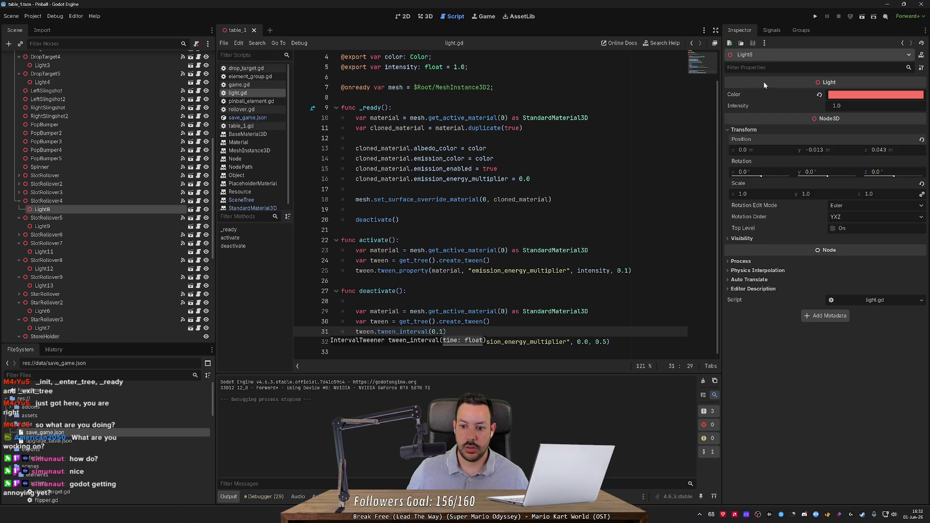
click(815, 16)
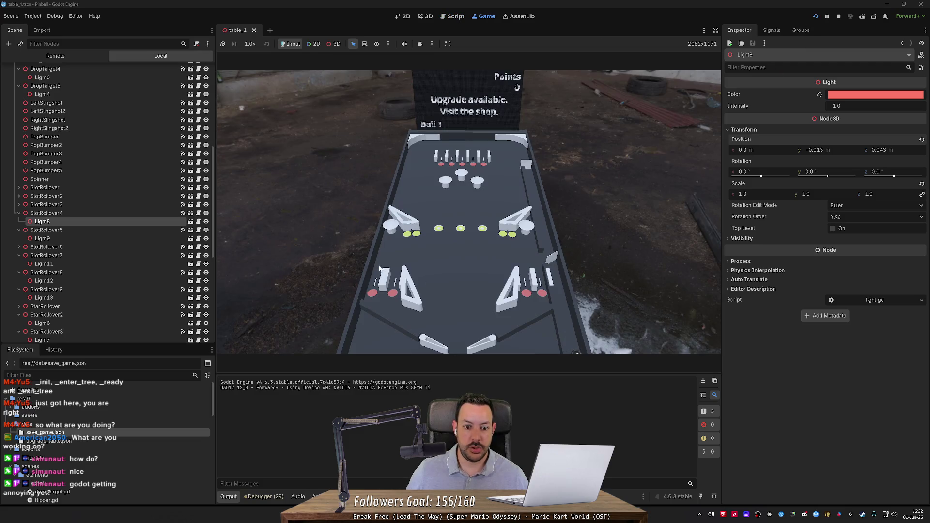
Step: Drop balls into the left and right rollover lanes to watch the lights, then stop
click(372, 293)
click(393, 293)
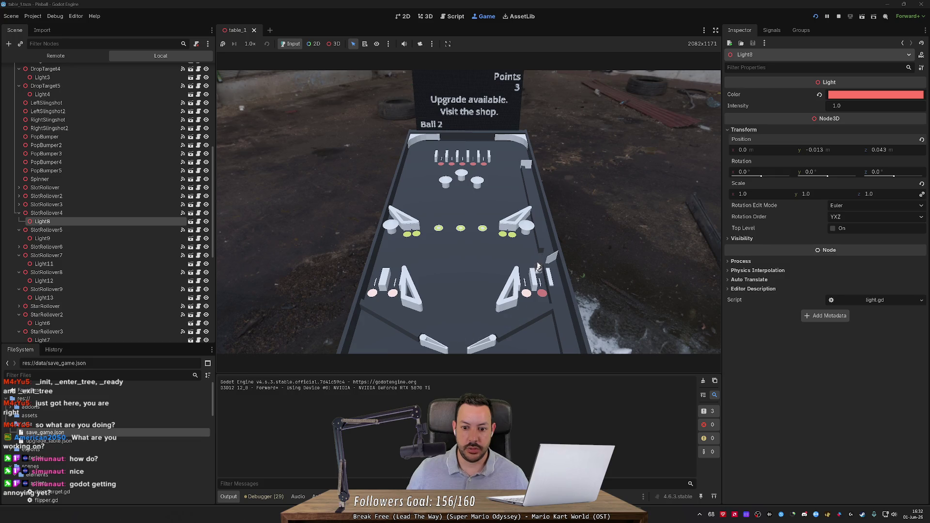
click(537, 264)
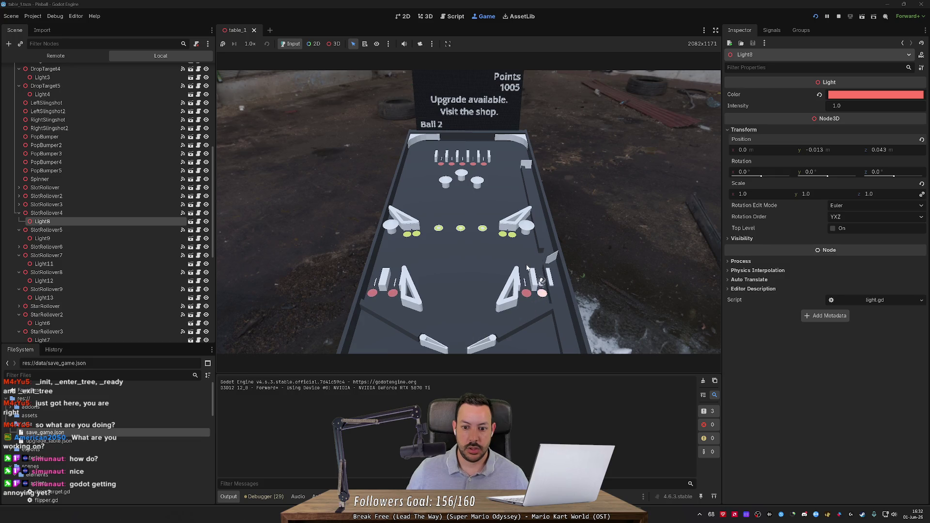
click(396, 271)
click(382, 267)
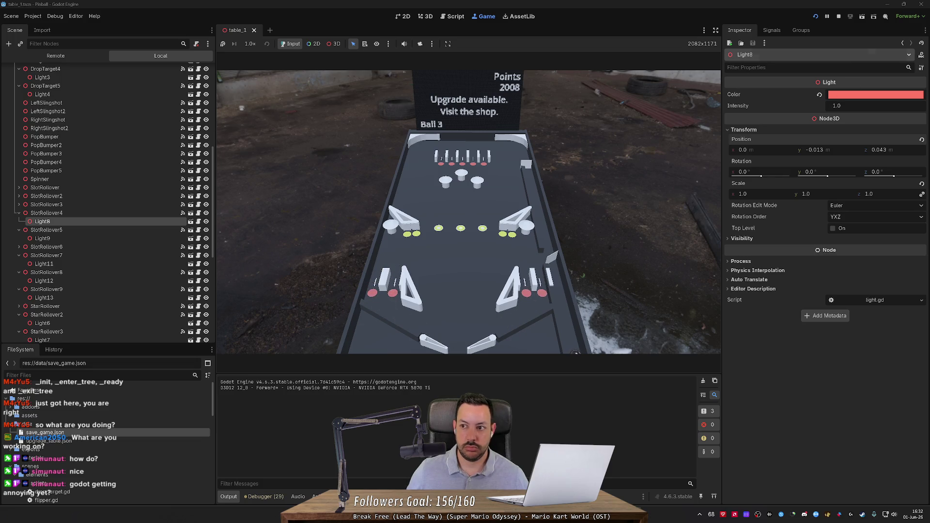
click(838, 17)
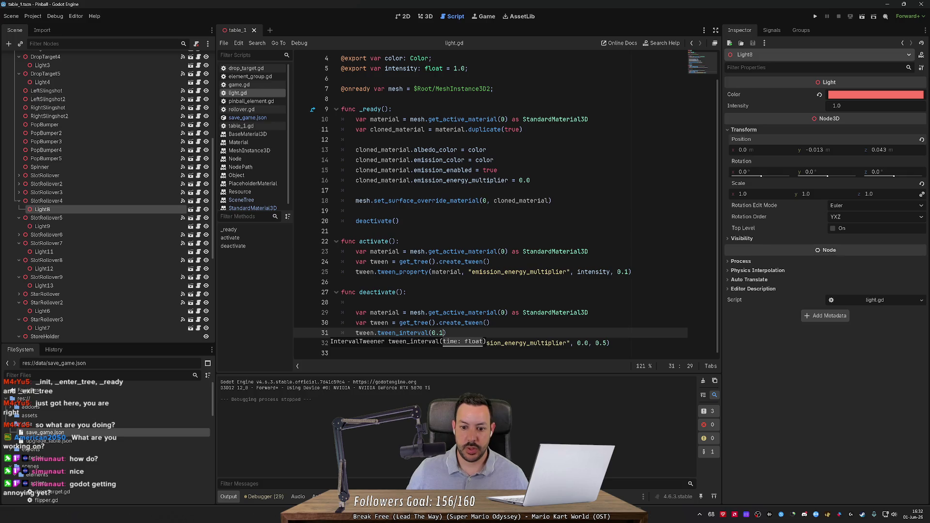
Step: Lengthen the tween_interval delay to 0.2 s and test-play the change
key(BackSpace)
text(2)
click(814, 17)
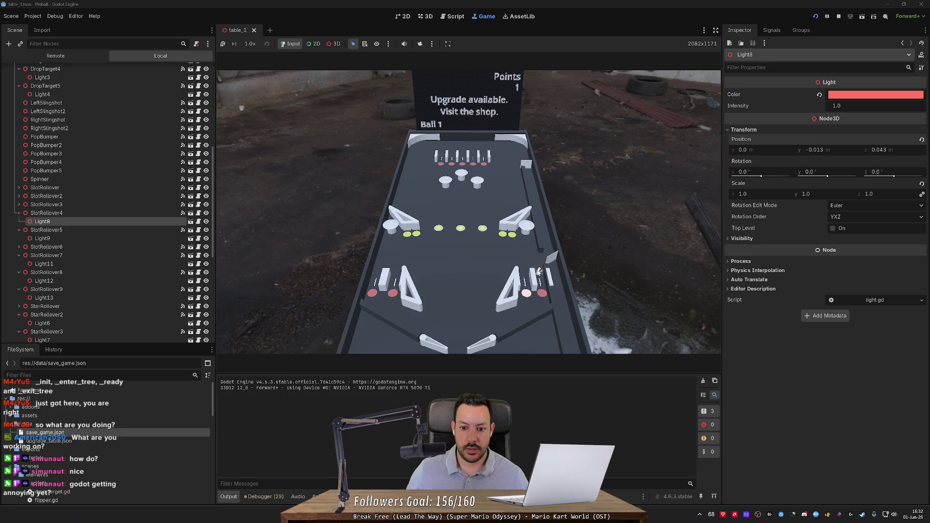
key(Right)
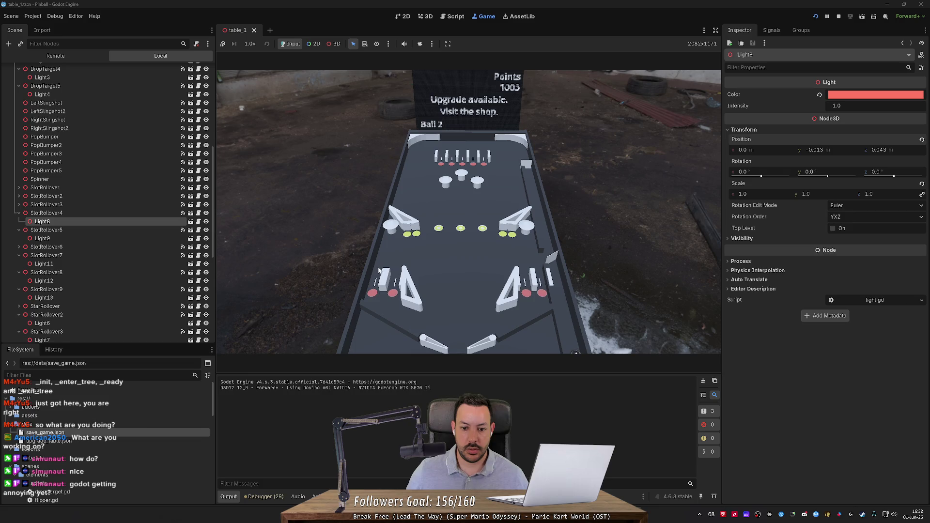
key(F8)
Step: Shorten the fade duration from 0.5 to 0.2 s and rerun the game to check it
click(601, 343)
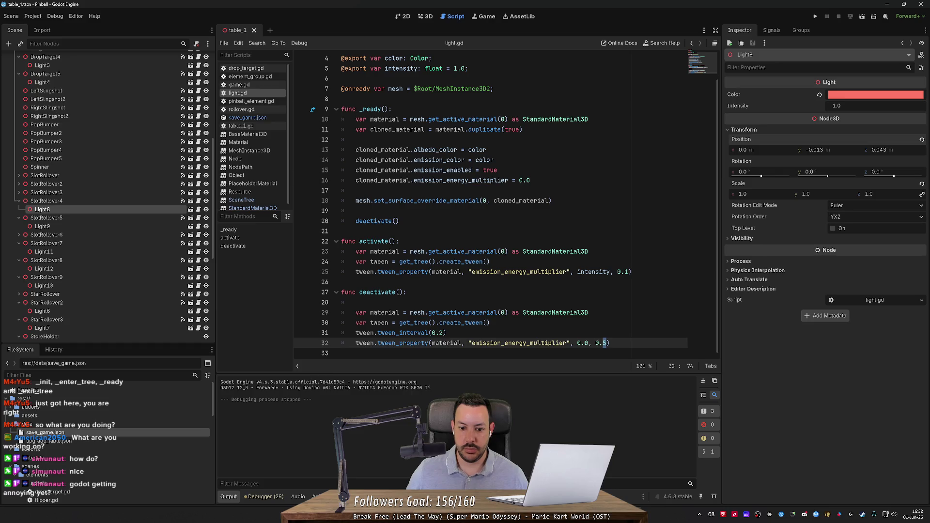
key(F5)
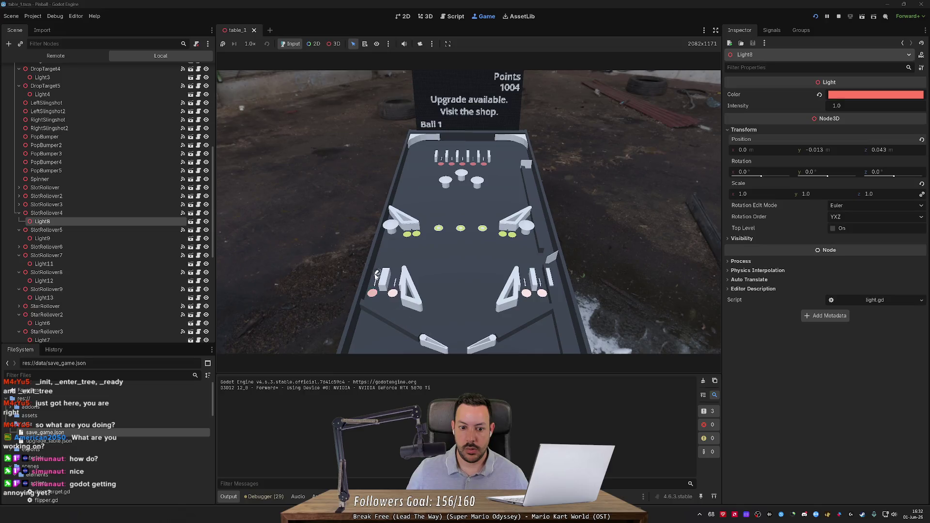
click(839, 17)
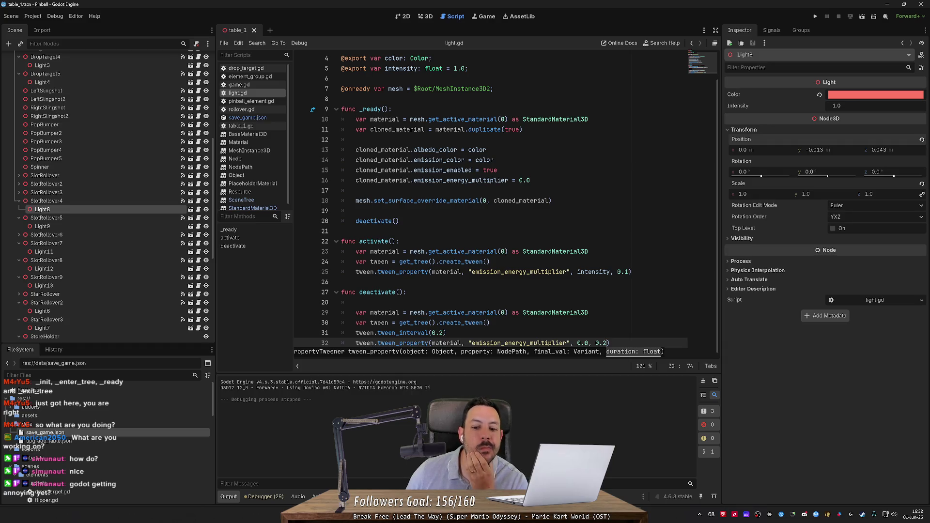
key(Escape)
click(814, 16)
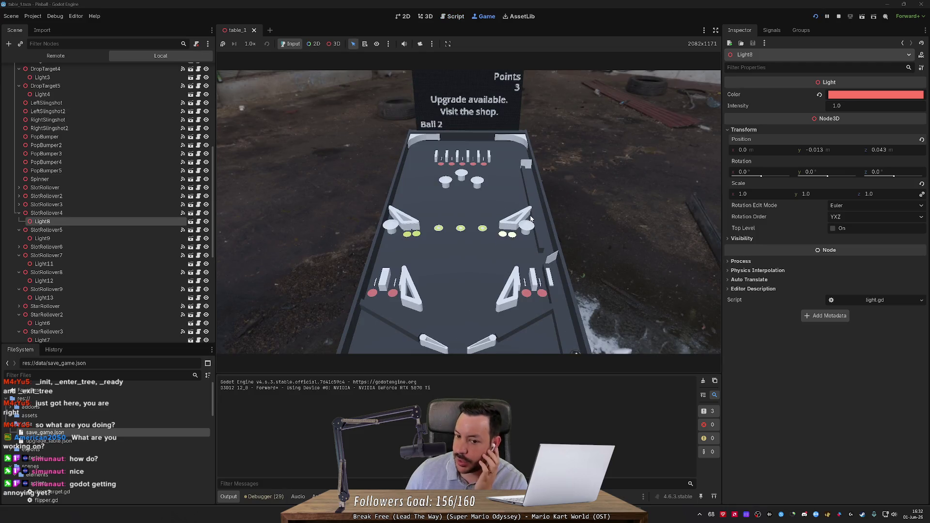
click(838, 17)
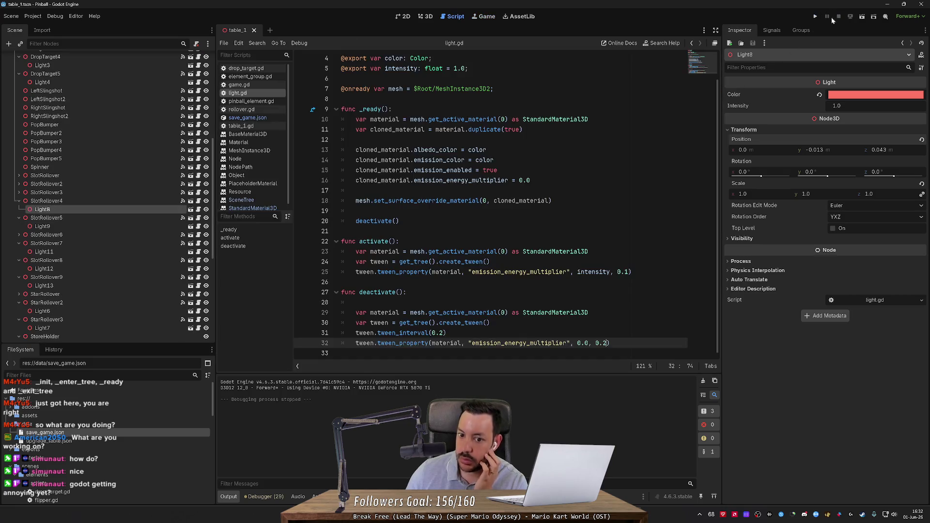
Step: Open the light scene from the 3D view and bring the camera close to the light mesh
click(428, 17)
drag(454, 61, 443, 242)
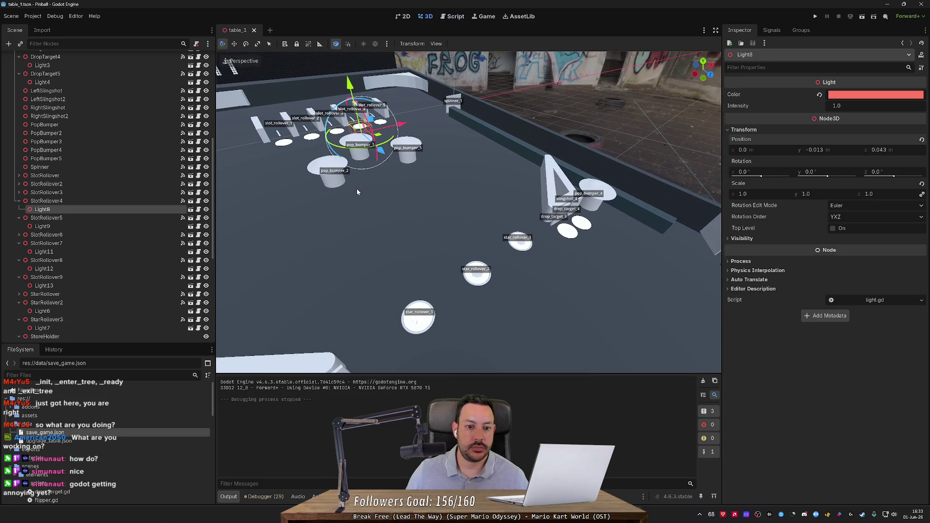
click(191, 209)
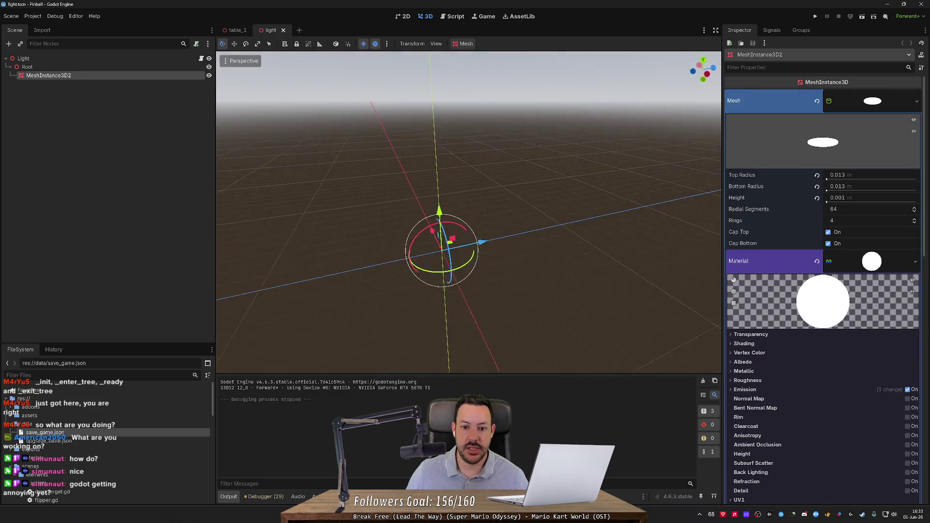
mouse_move(467, 212)
mouse_down()
mouse_move(468, 271)
mouse_move(499, 251)
mouse_up()
scroll(468, 271, down, 10)
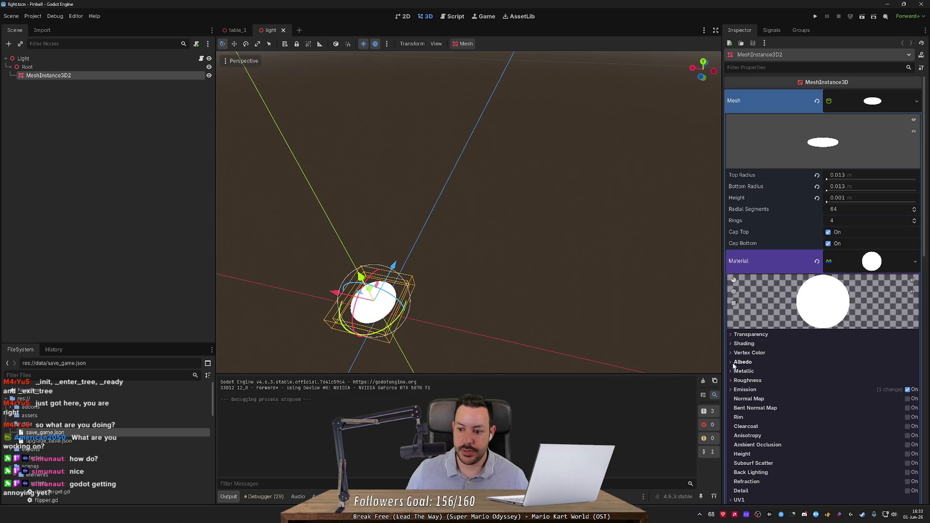
Step: Set the light material's Albedo Color to the pinkish red ff4a4c
click(732, 362)
click(859, 374)
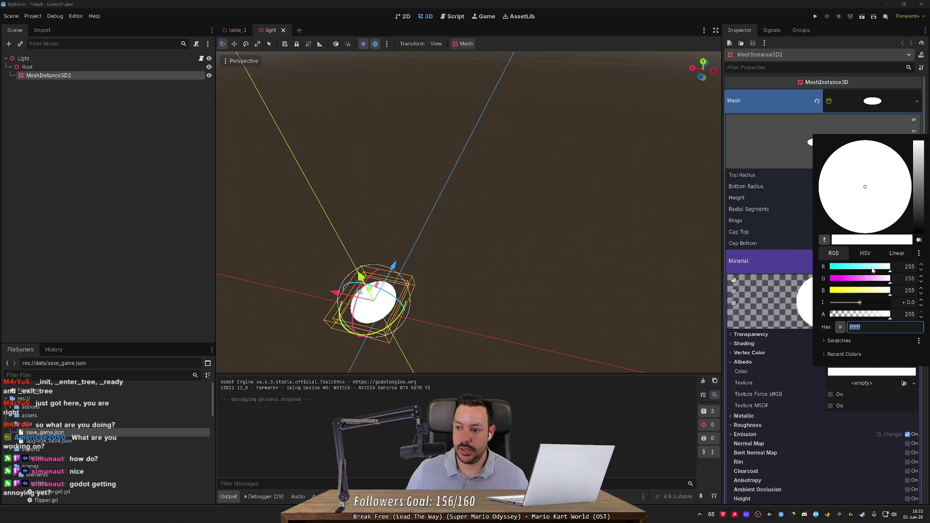
click(844, 279)
click(847, 291)
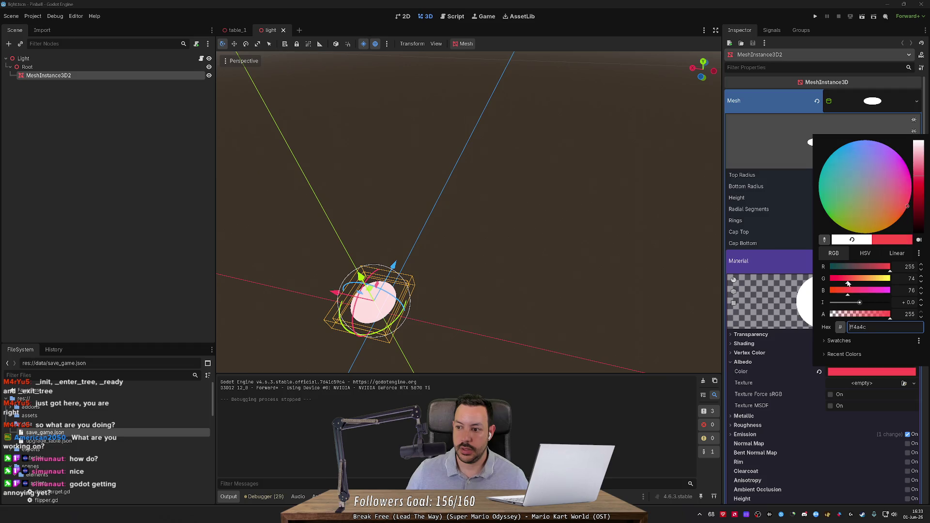
click(684, 276)
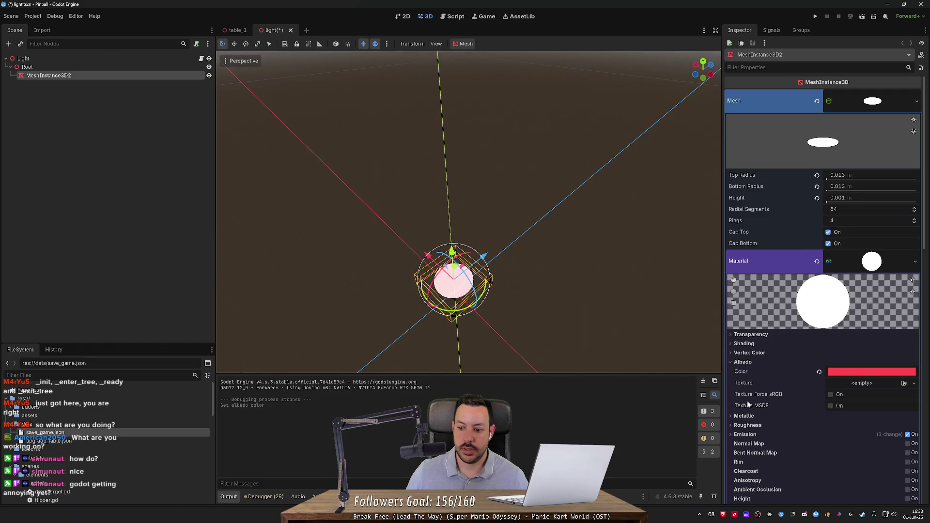
Step: Try emission settings: black colour, varying Energy Multiplier, Multiply operator, then back to Add
click(744, 435)
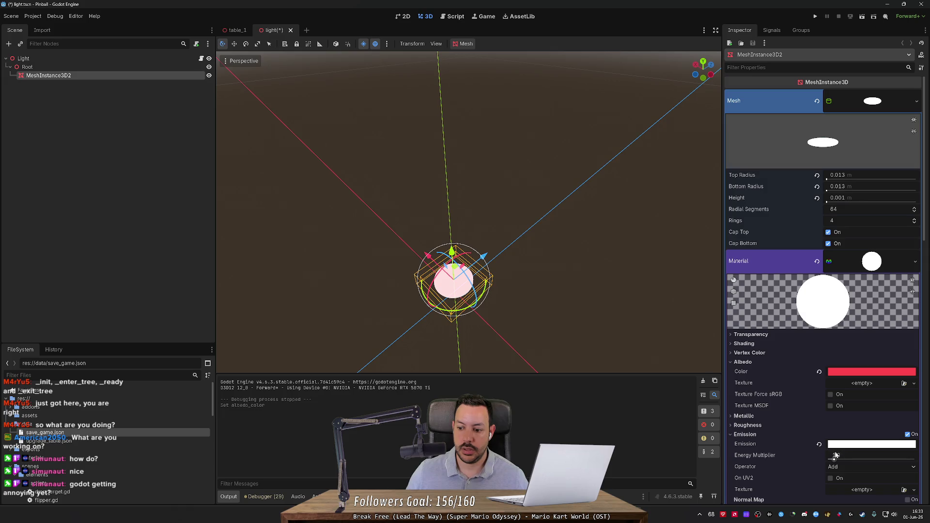
drag(833, 459, 802, 458)
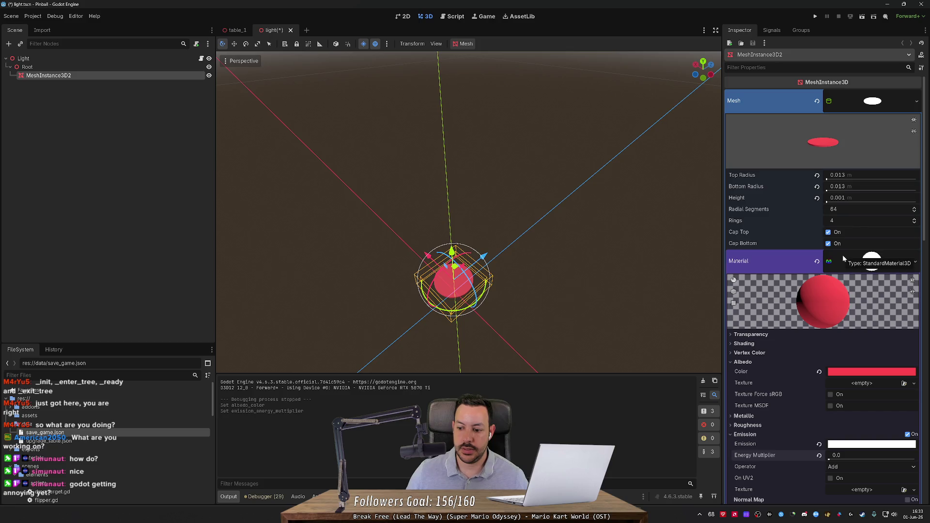
click(845, 443)
mouse_move(849, 355)
mouse_down()
mouse_move(787, 358)
mouse_move(826, 365)
mouse_move(826, 375)
mouse_up()
click(795, 412)
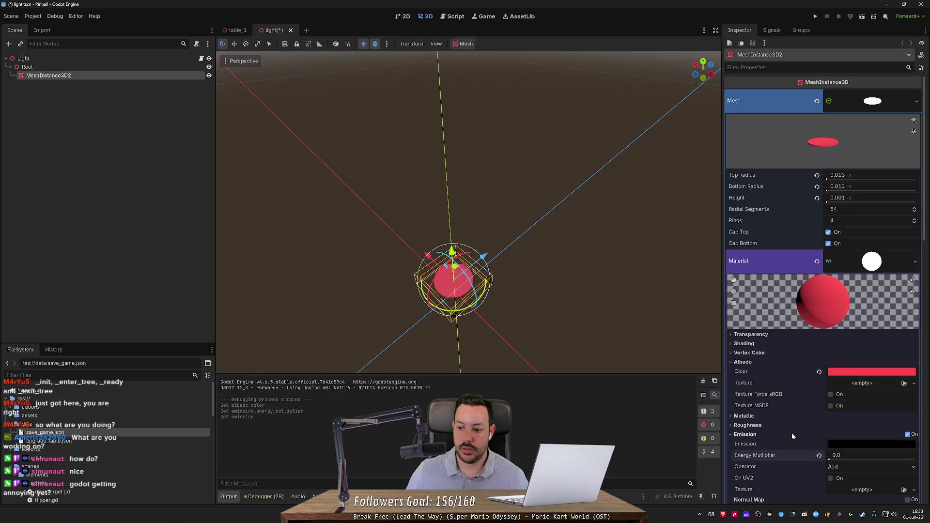
mouse_move(831, 460)
mouse_down()
mouse_move(857, 461)
mouse_move(829, 460)
mouse_up()
click(849, 466)
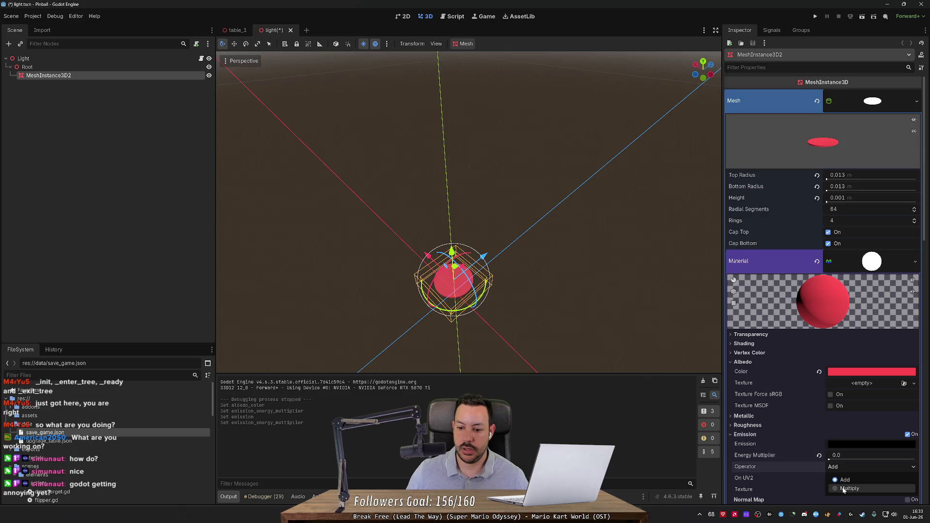
click(848, 488)
mouse_move(831, 458)
mouse_down()
mouse_move(915, 457)
mouse_move(828, 459)
mouse_up()
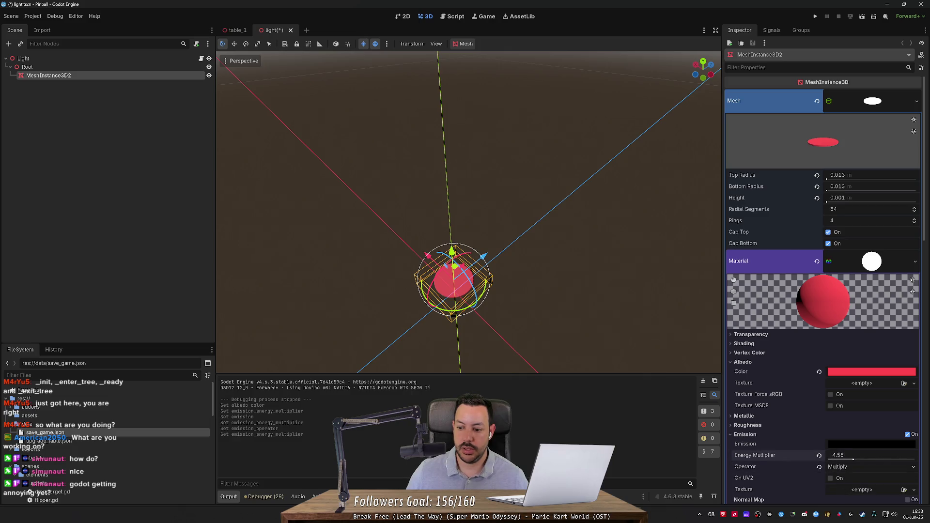
click(857, 467)
click(847, 480)
Step: Make the emission pure red ff0000 at Energy Multiplier 6.65, then save and close the light scene
click(846, 444)
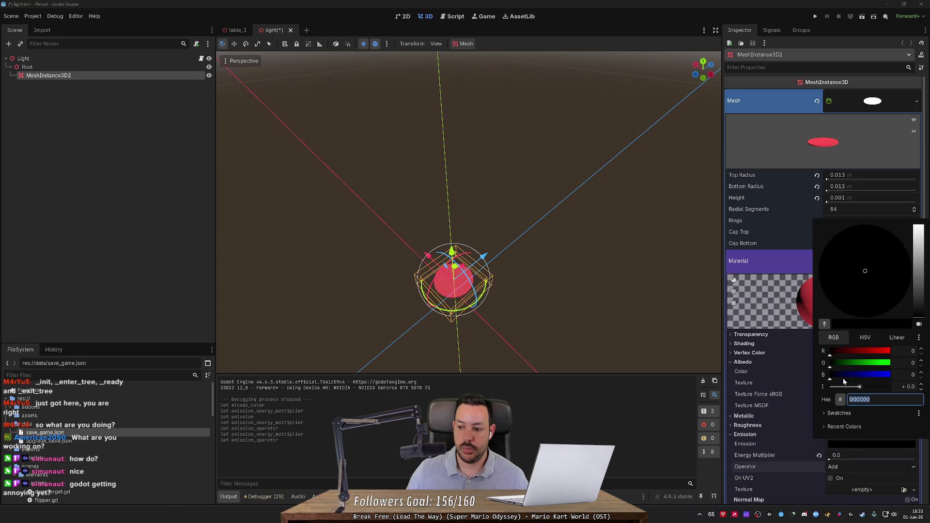
drag(872, 353, 908, 355)
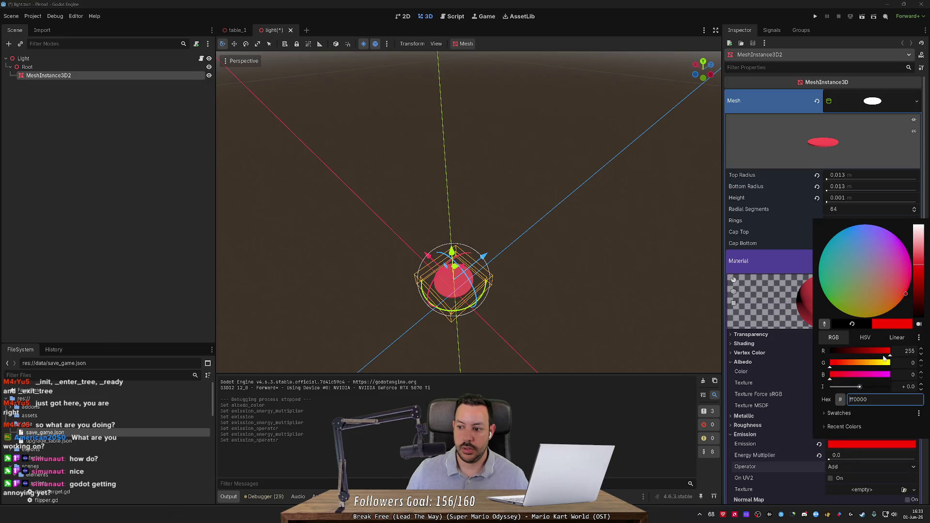
click(818, 459)
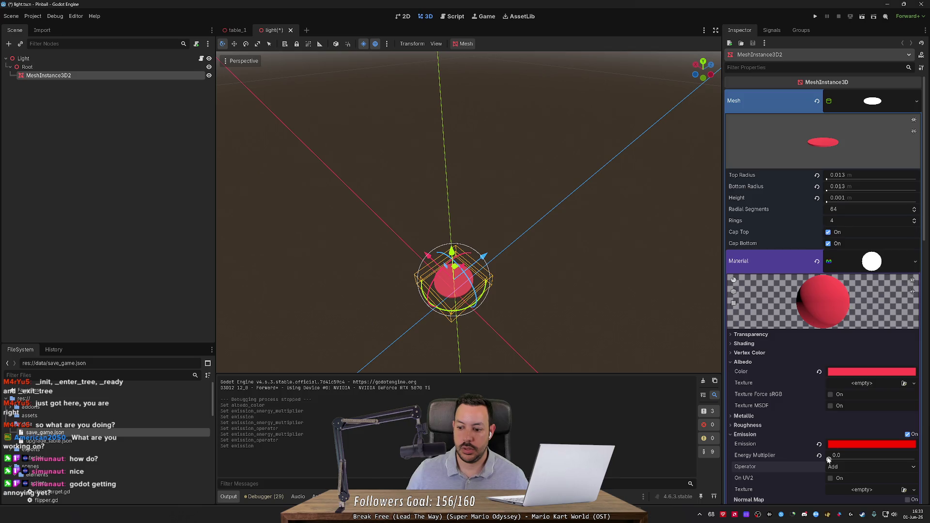
mouse_move(830, 459)
mouse_down()
mouse_move(876, 457)
mouse_move(838, 458)
mouse_move(864, 458)
mouse_up()
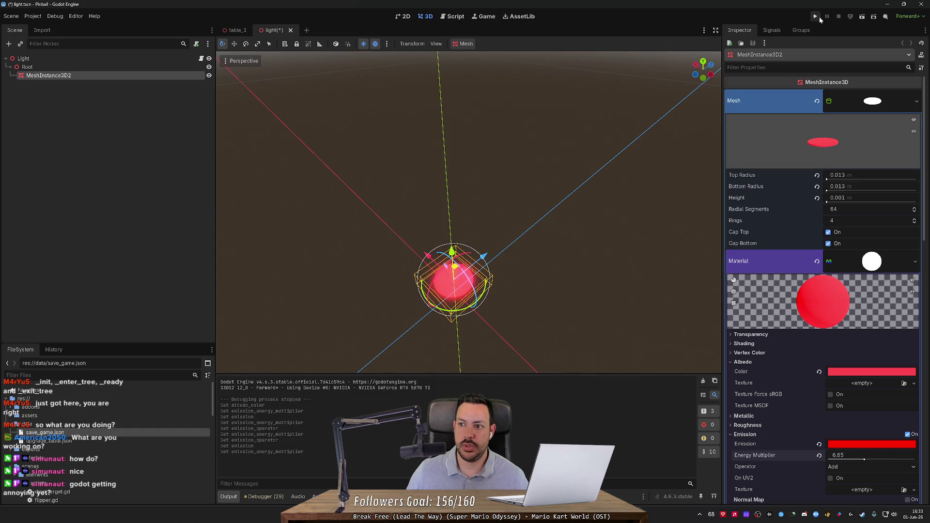
click(290, 30)
click(517, 282)
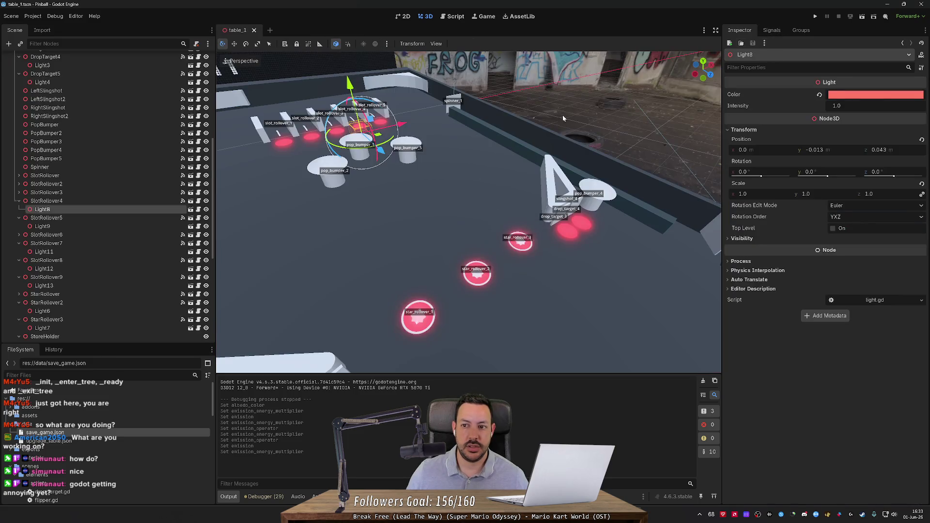
Step: Run the game to check the red rollover lights, then pause and stop it
drag(628, 149, 648, 133)
click(815, 16)
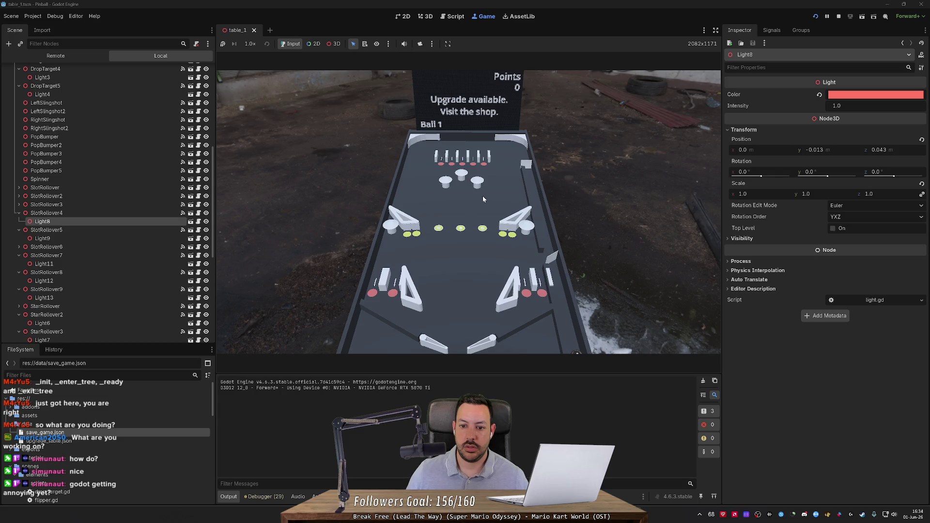
click(827, 16)
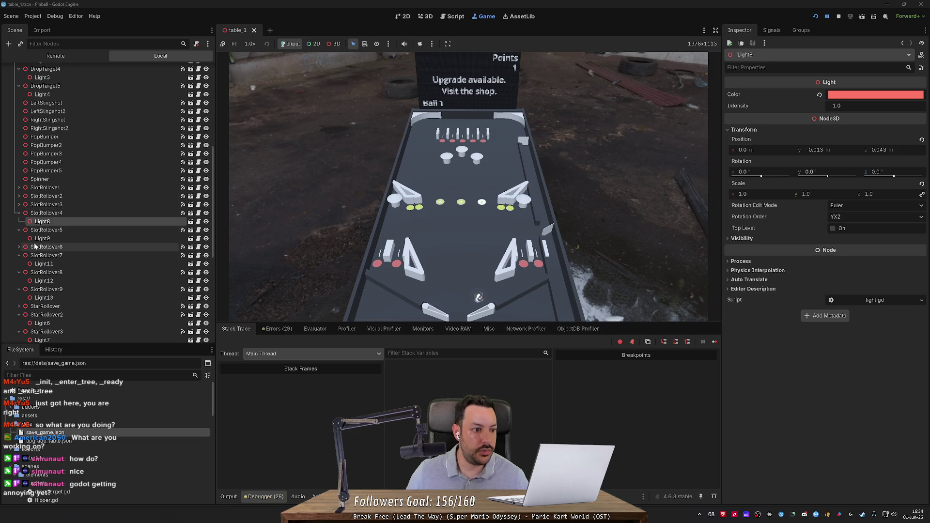
click(838, 16)
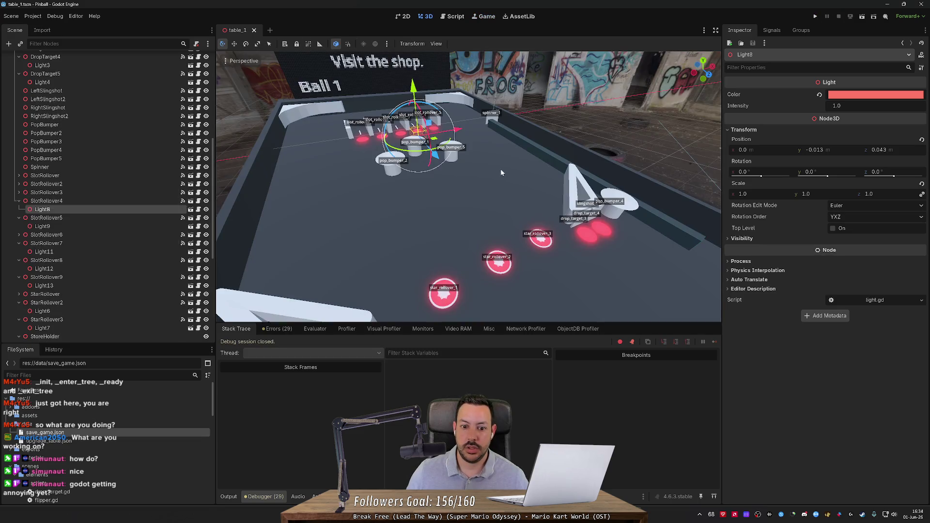
Step: Reset the light material's albedo to white, save with Ctrl+S, and rerun the game from table_1
scroll(501, 173, up, 5)
click(463, 220)
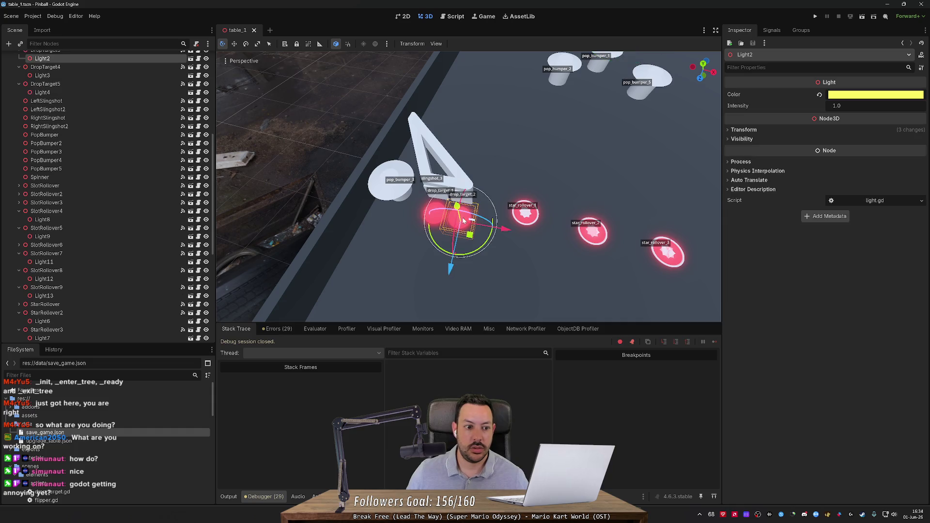
click(198, 59)
click(190, 58)
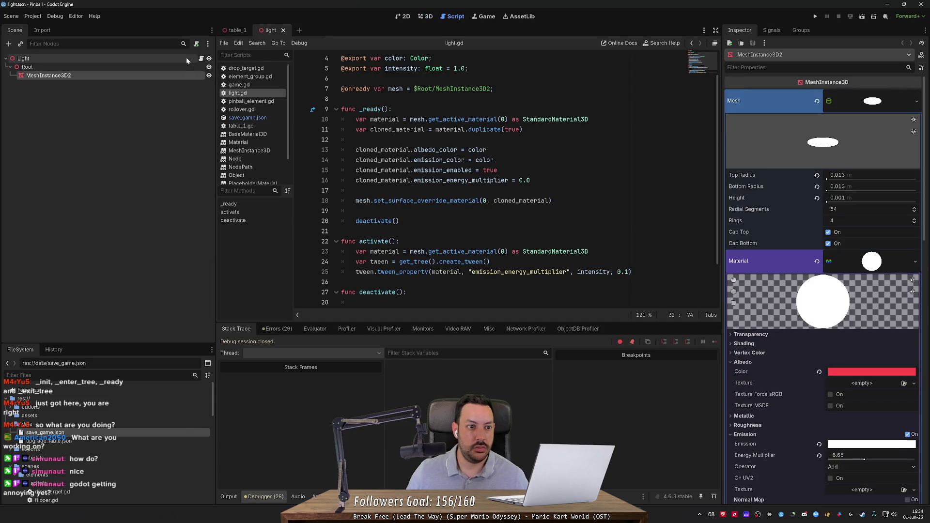
click(819, 372)
key(ctrl+s)
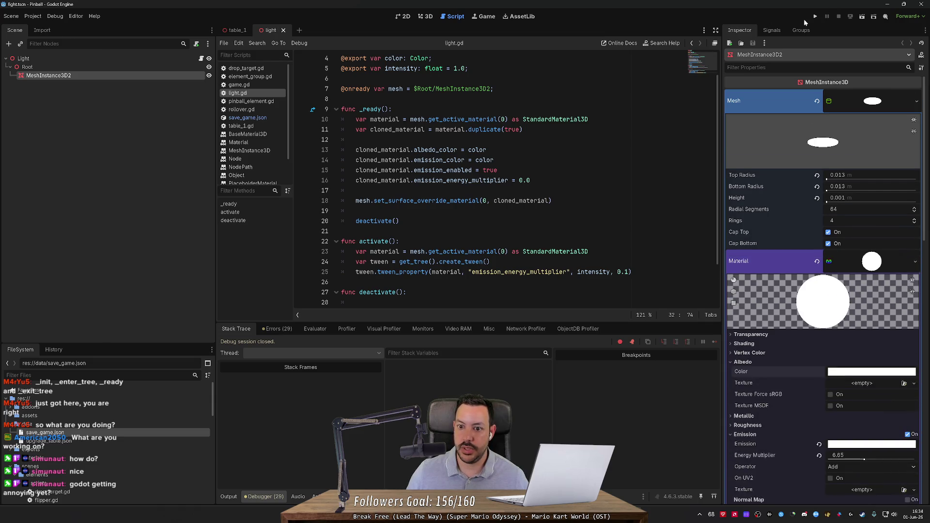
click(245, 30)
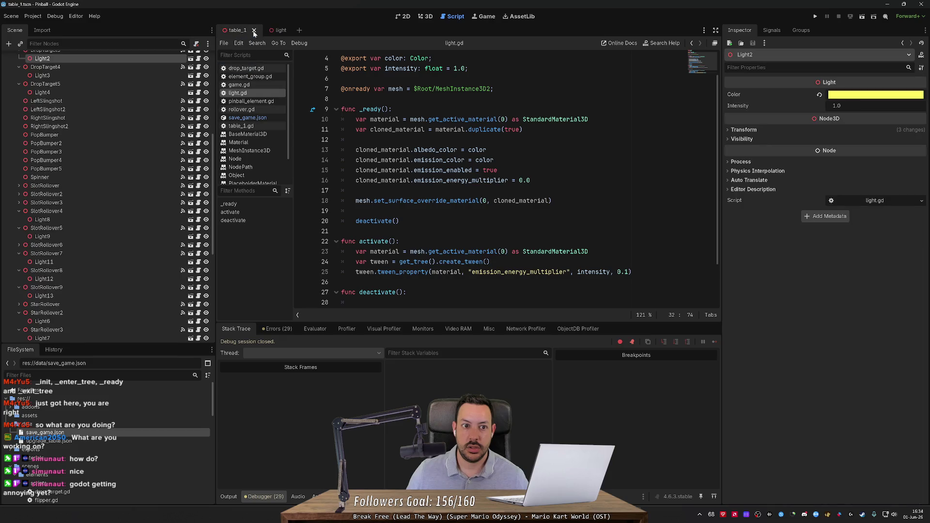
click(815, 16)
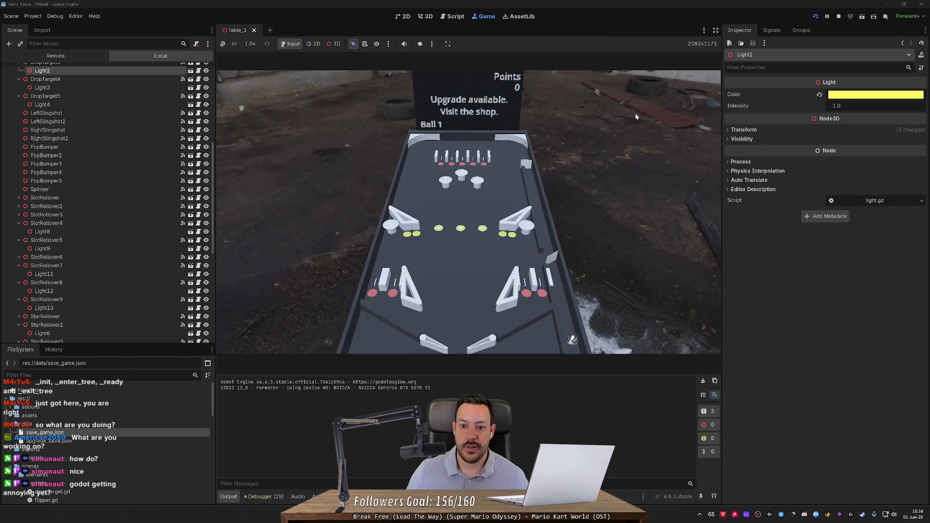
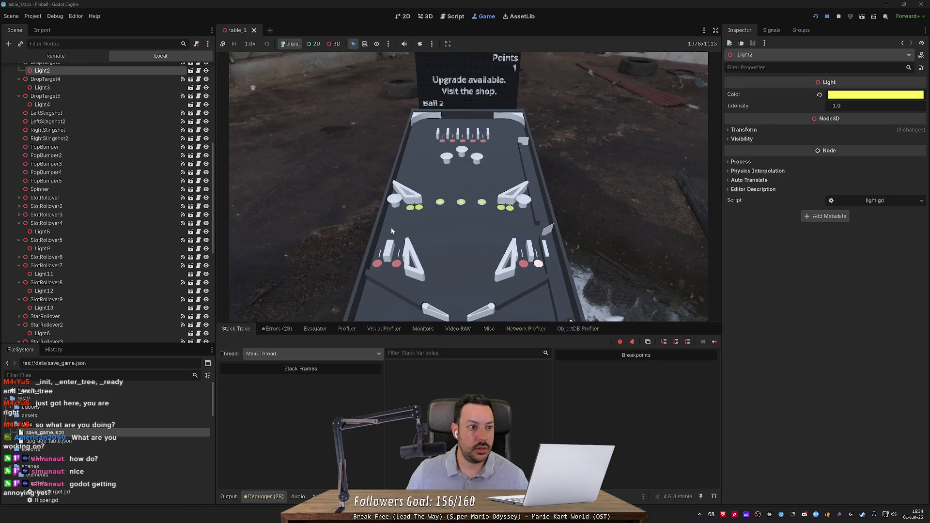
Step: Show the running game's Remote scene tree and expand Game, TablePivot and Playfield
click(59, 57)
click(10, 87)
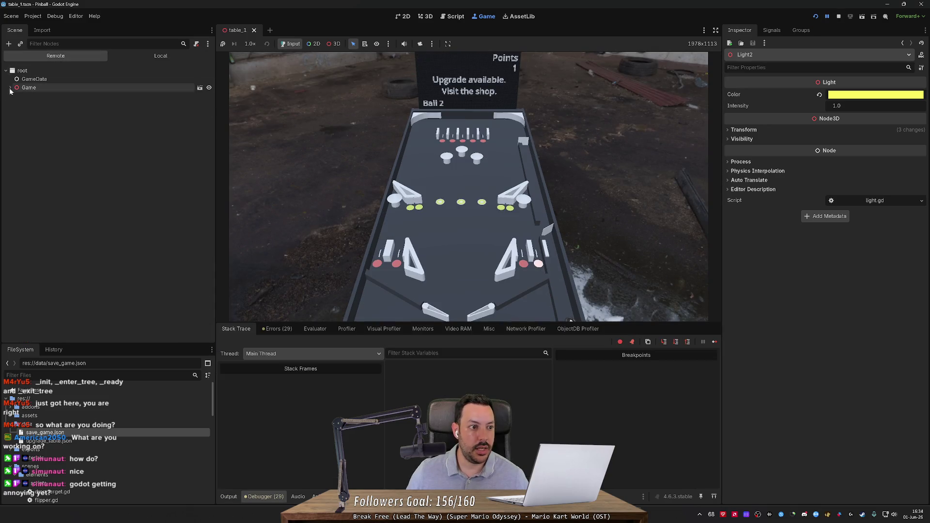
click(17, 129)
click(19, 139)
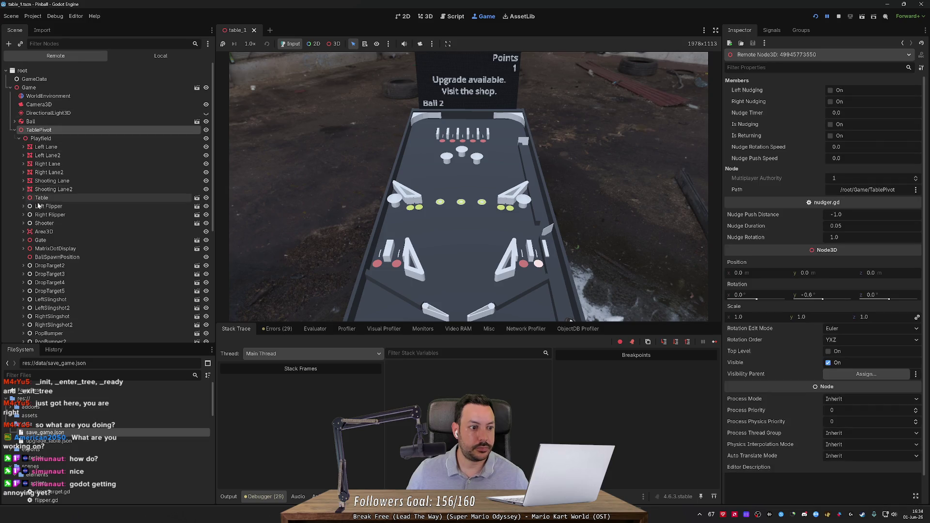
scroll(59, 276, down, 5)
scroll(59, 276, down, 5)
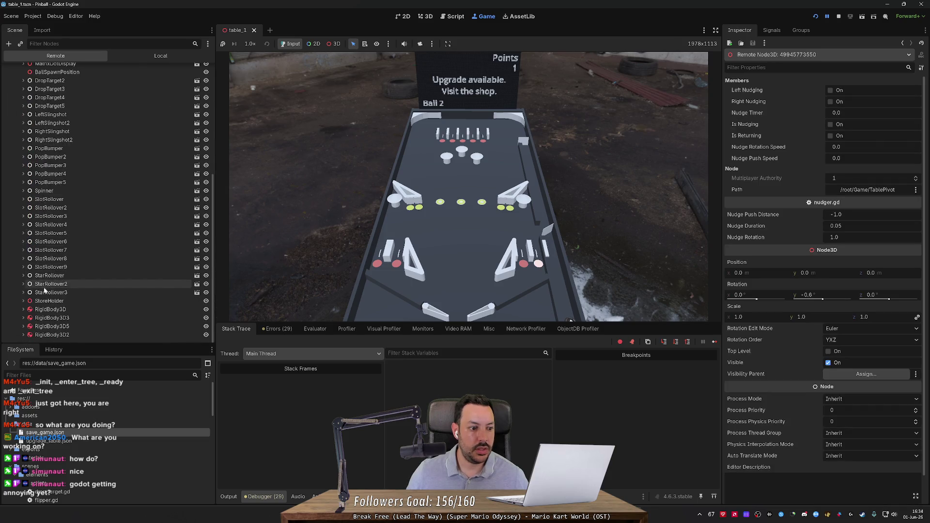
click(426, 16)
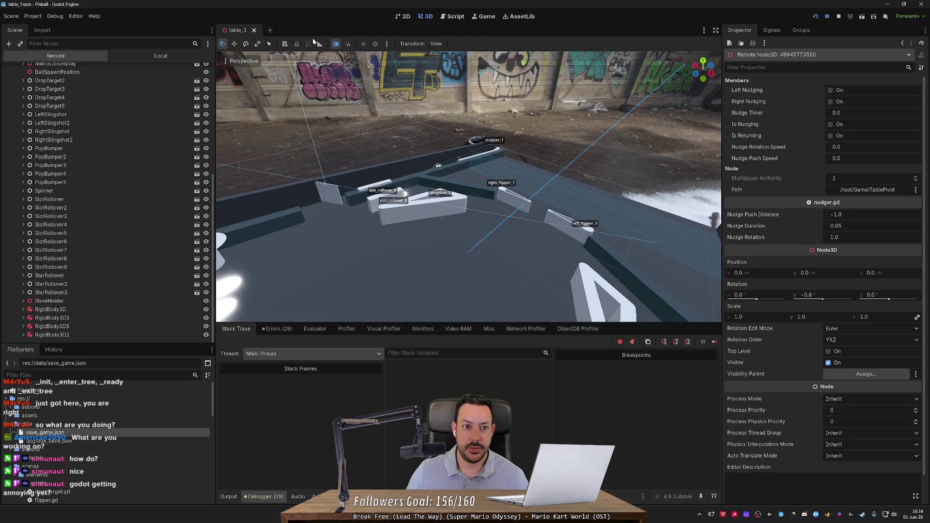
click(482, 16)
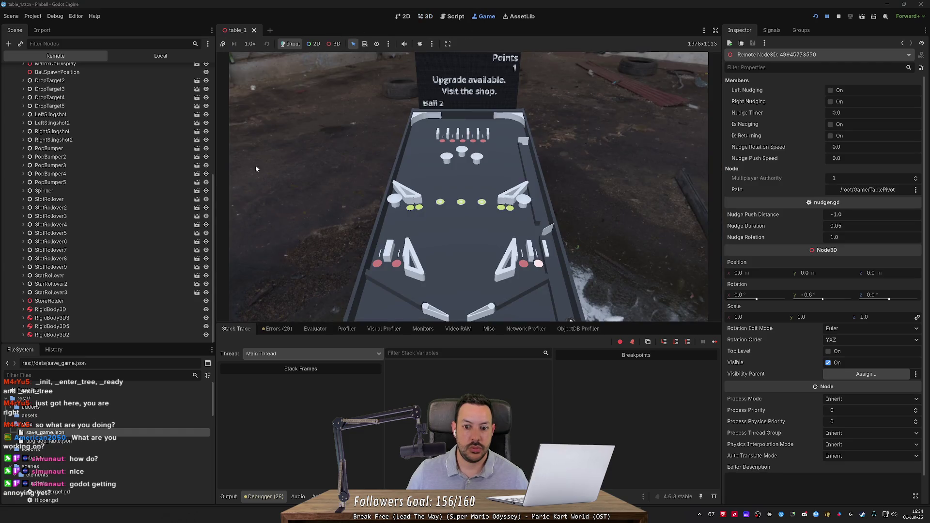
Step: Select SlotRollover9's Light13 and follow its mesh to the live StandardMaterial3D
click(23, 267)
click(48, 285)
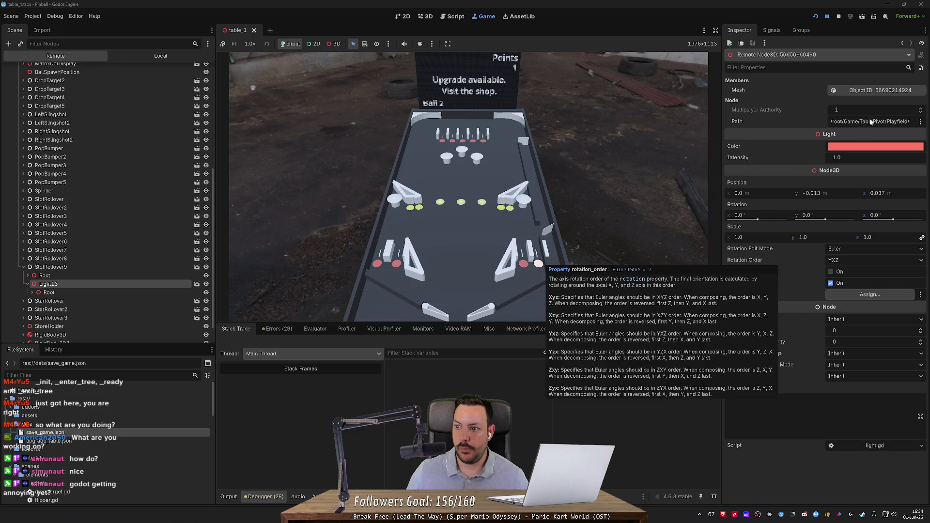
click(864, 90)
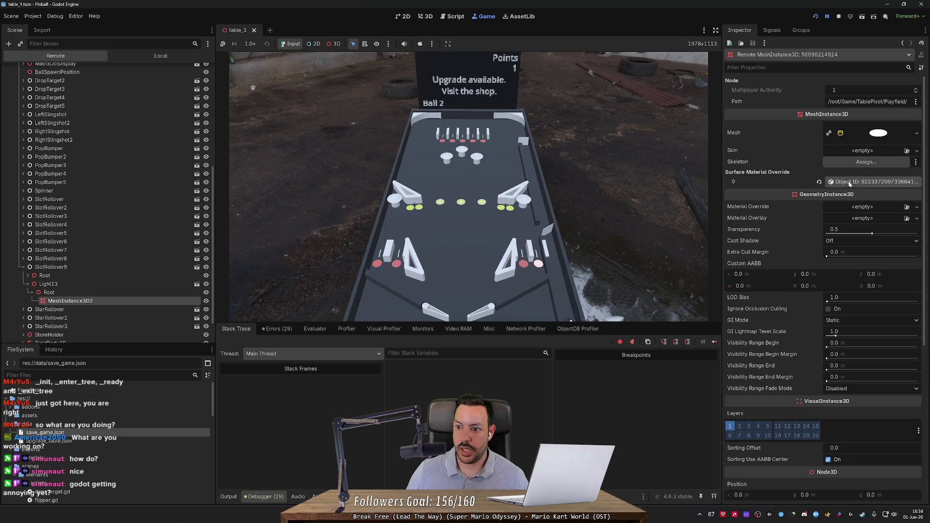
click(873, 185)
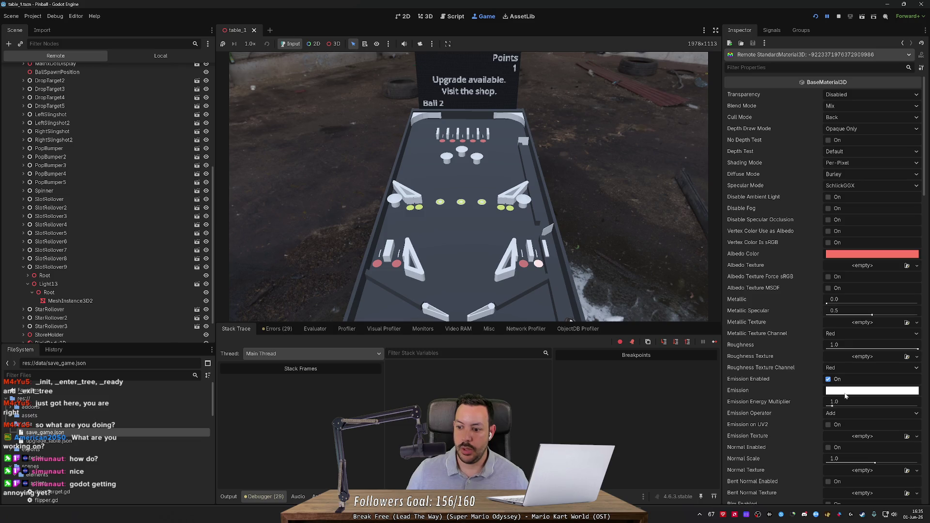
mouse_move(845, 393)
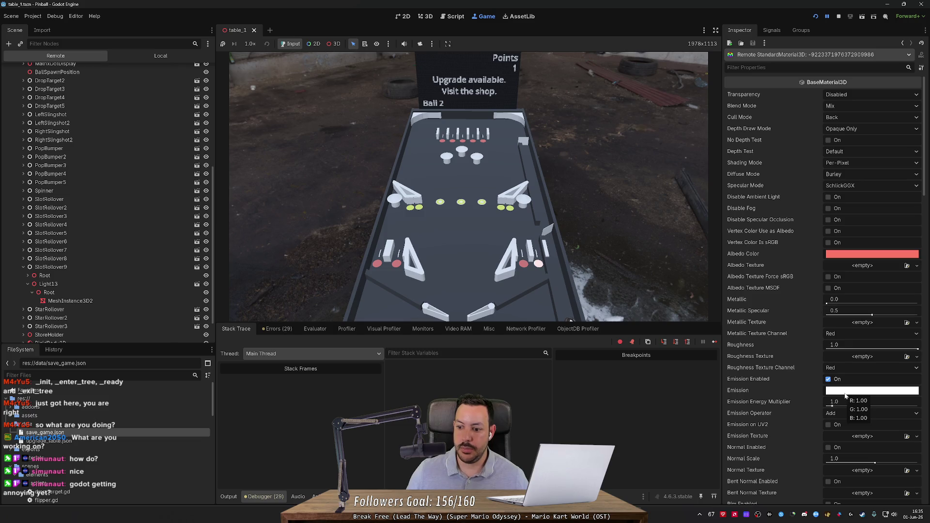
click(425, 17)
Step: Stop the game, move emission_enabled = true above the emission_color line, and relaunch
key(F8)
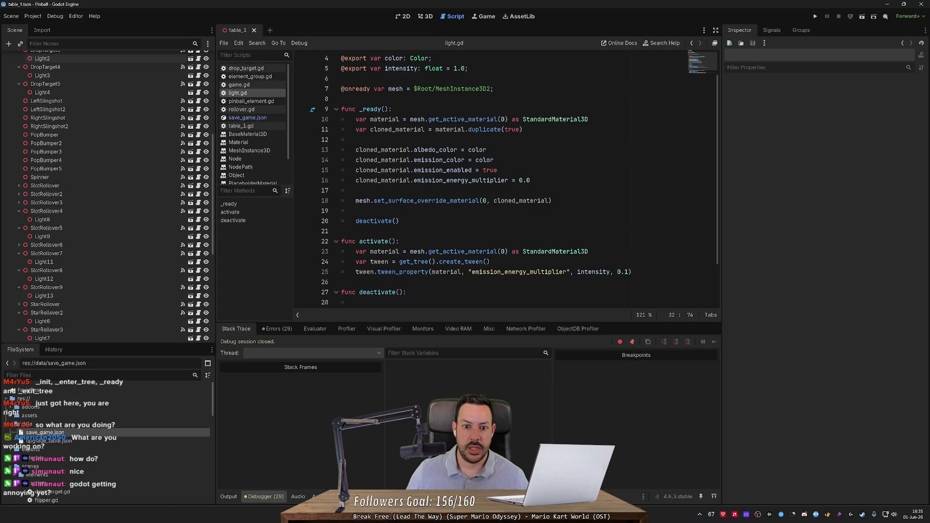
mouse_move(342, 160)
mouse_down()
mouse_move(436, 160)
mouse_move(342, 170)
mouse_up()
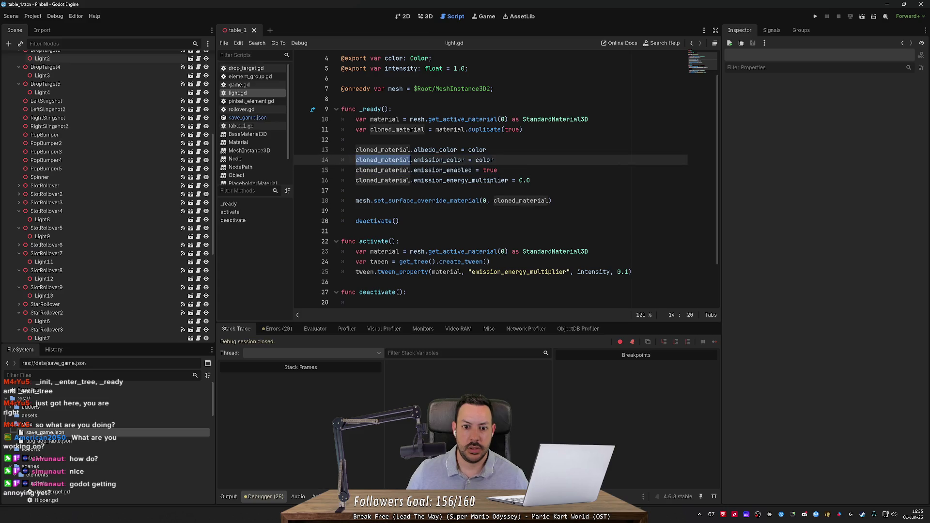
double_click(439, 160)
scroll(506, 179, down, 2)
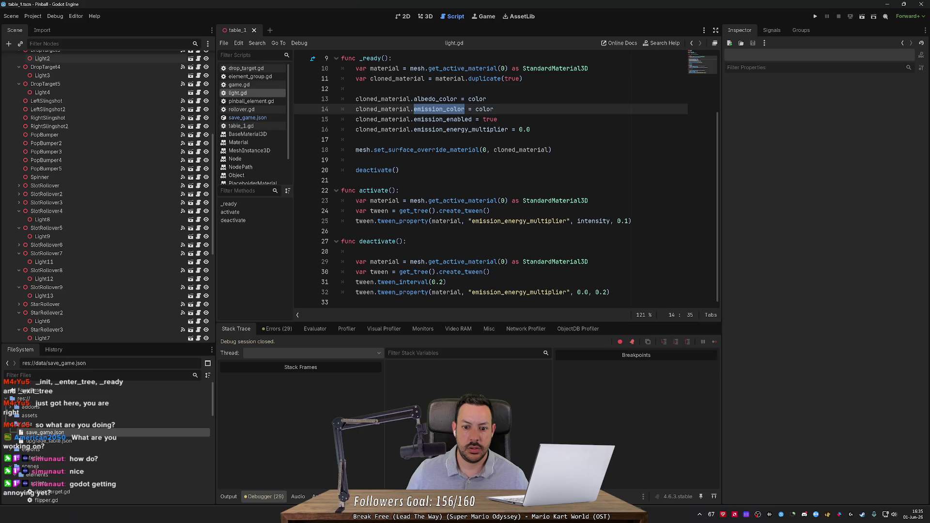
drag(497, 119, 493, 109)
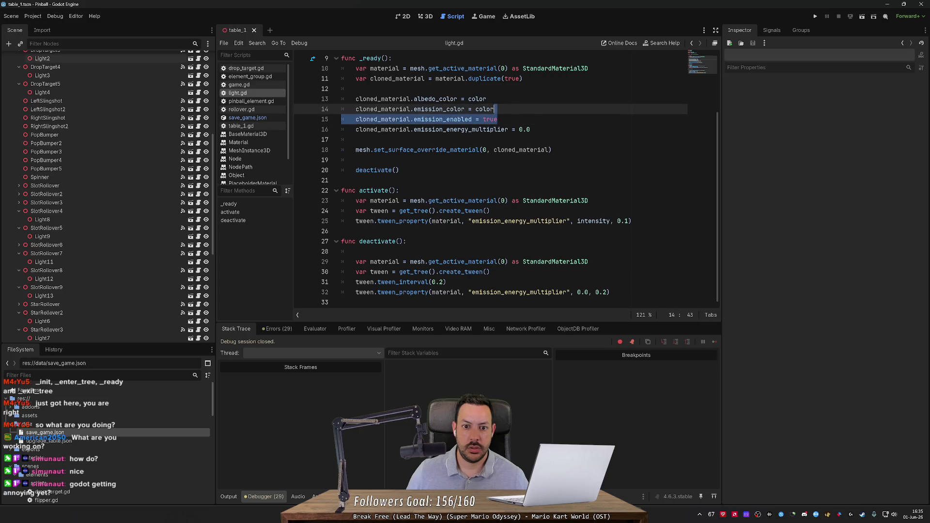
key(ctrl+x)
key(Up)
key(ctrl+v)
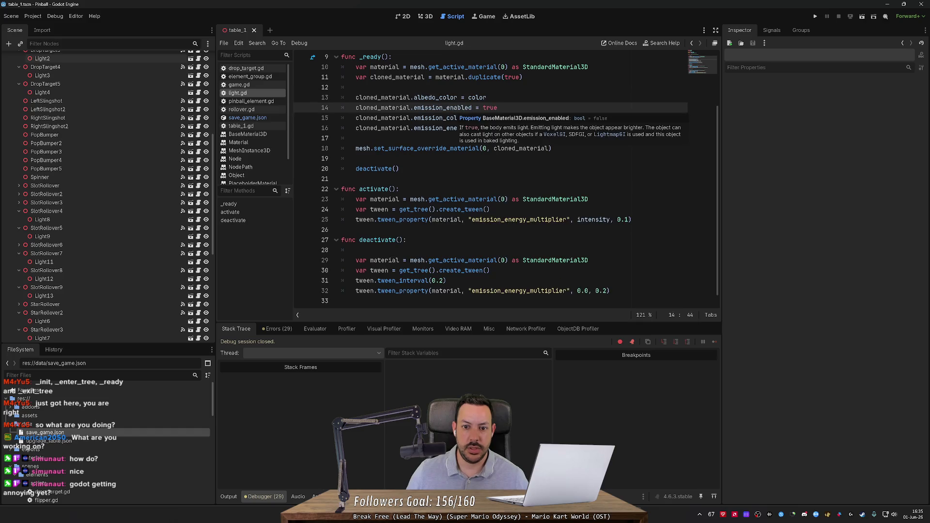
click(815, 16)
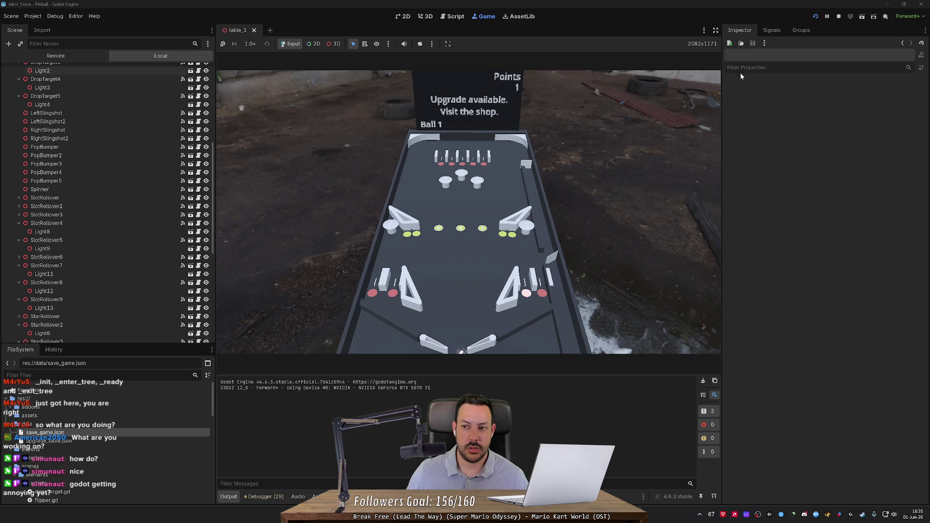
Step: Pause, restart and pause the game again, then inspect Light7's properties
click(831, 17)
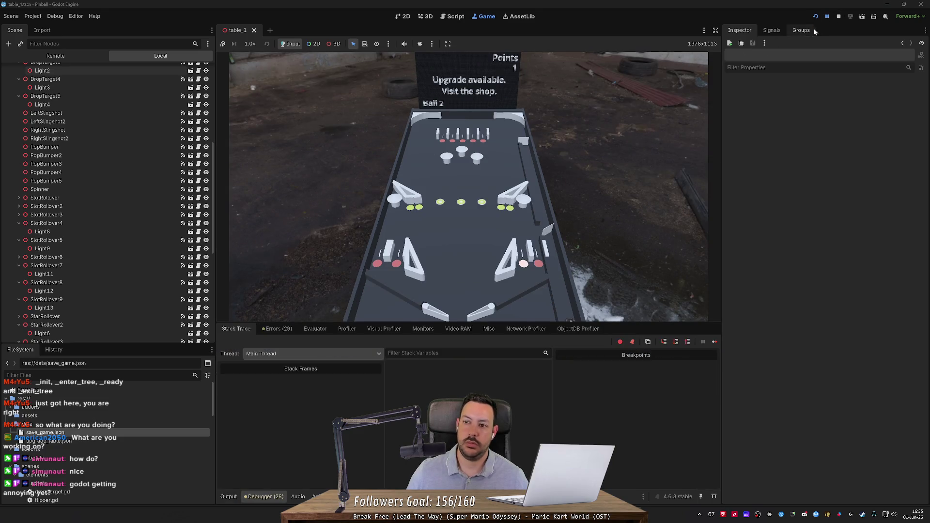
click(815, 17)
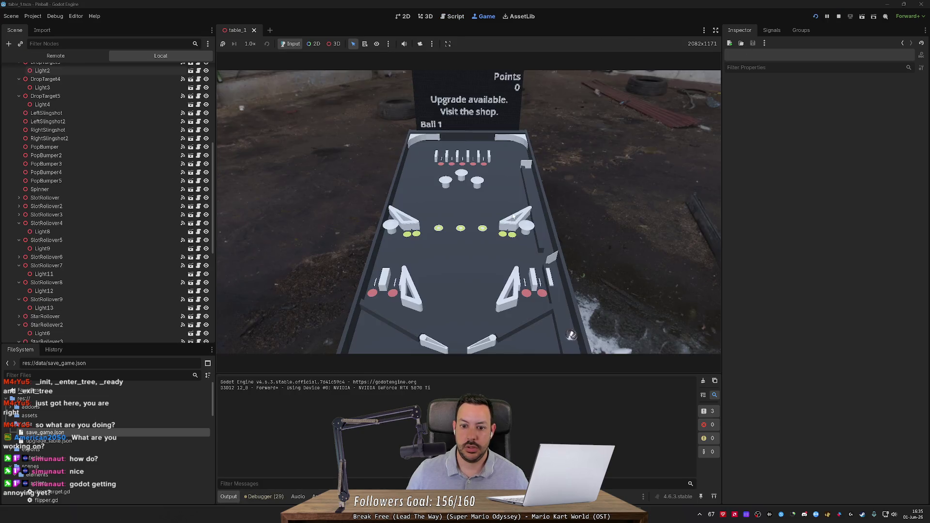
click(827, 17)
scroll(135, 259, down, 2)
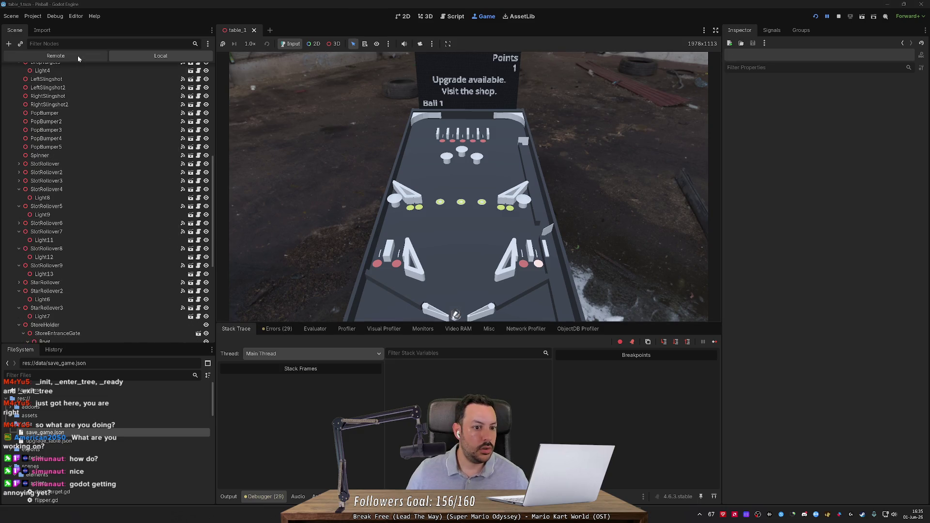
scroll(68, 261, down, 8)
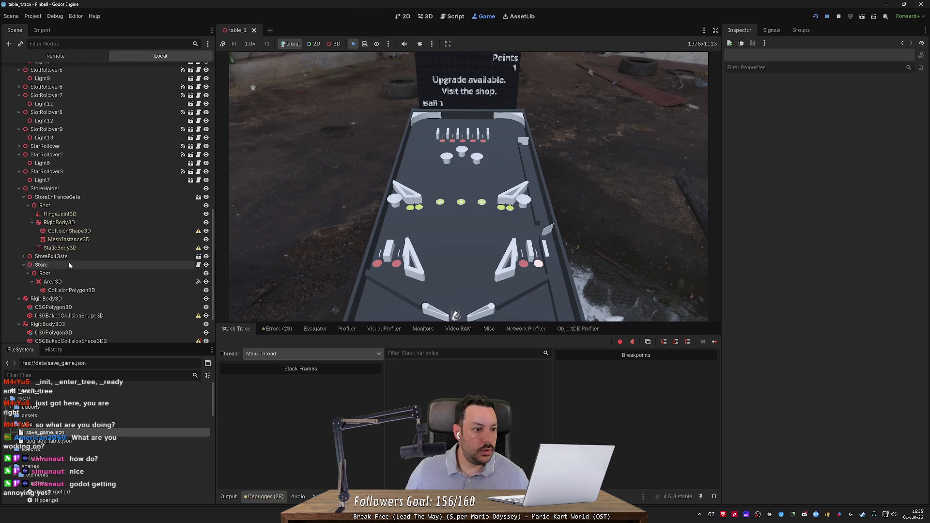
click(86, 179)
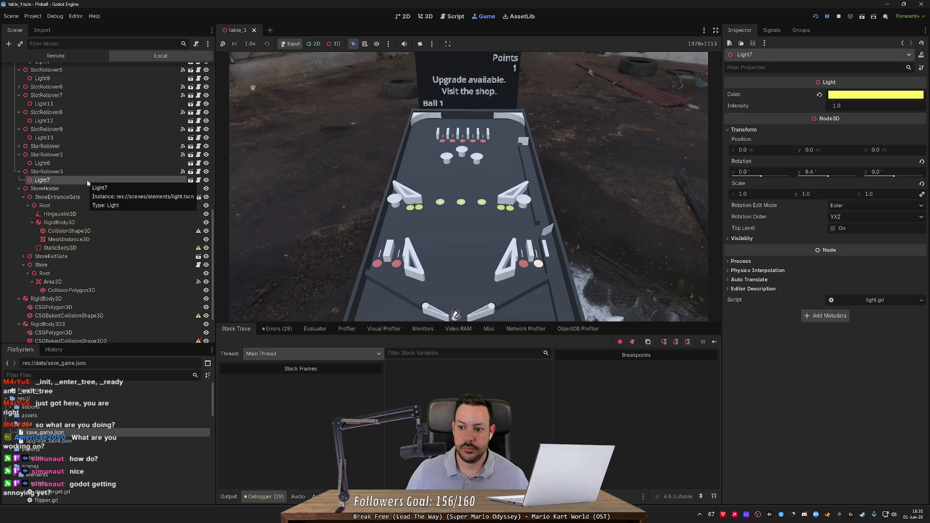
Step: In the Remote tree, select Light13 and open its live MeshInstance3D2 properties
click(56, 56)
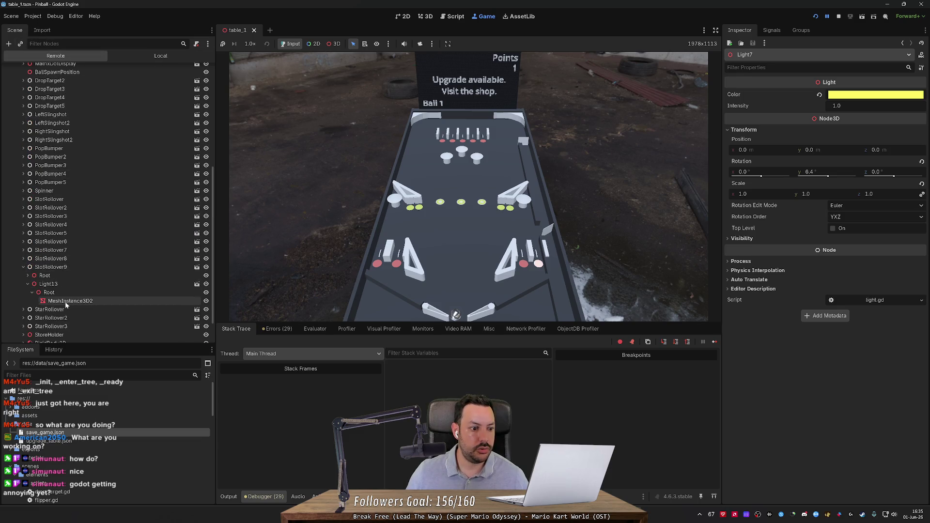
click(88, 285)
click(86, 291)
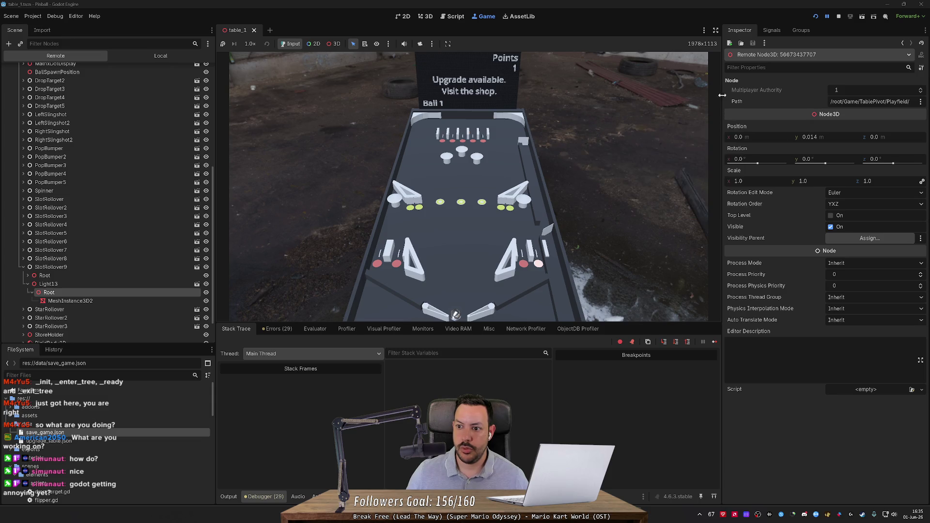
click(122, 284)
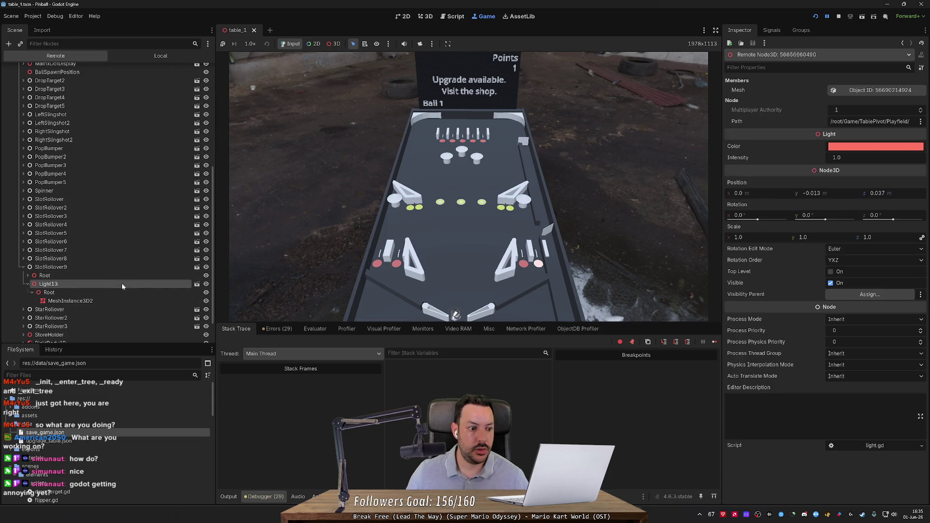
click(866, 90)
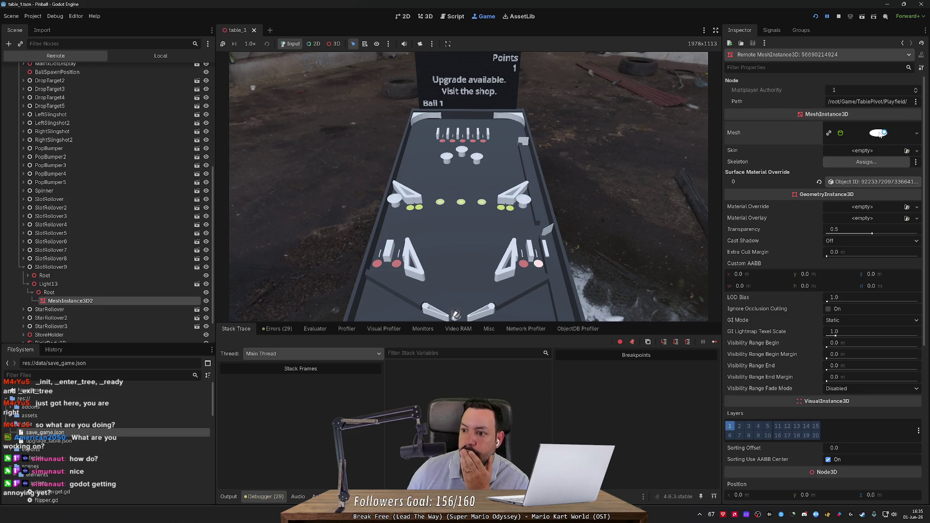
key(alt+Tab)
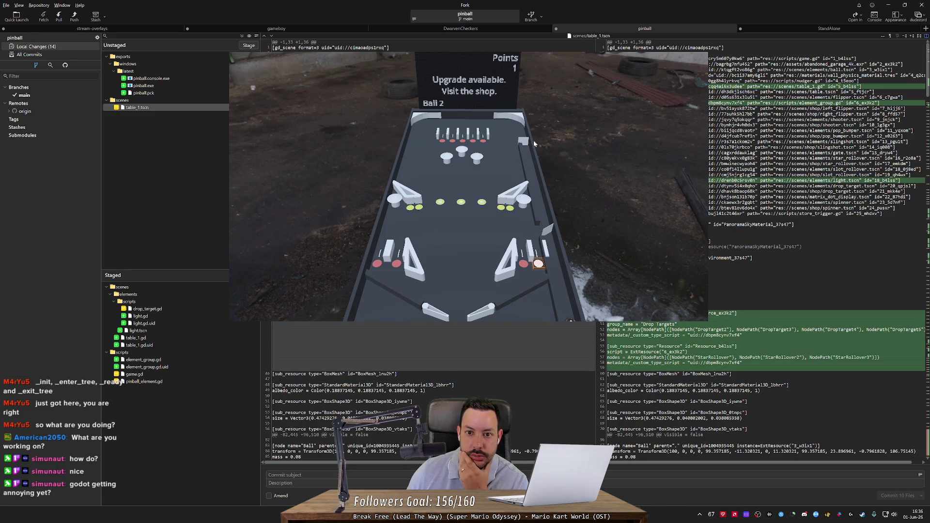
Step: Close the Pinball (DEBUG) game window and open the Godot executable inside the zip
mouse_move(640, 514)
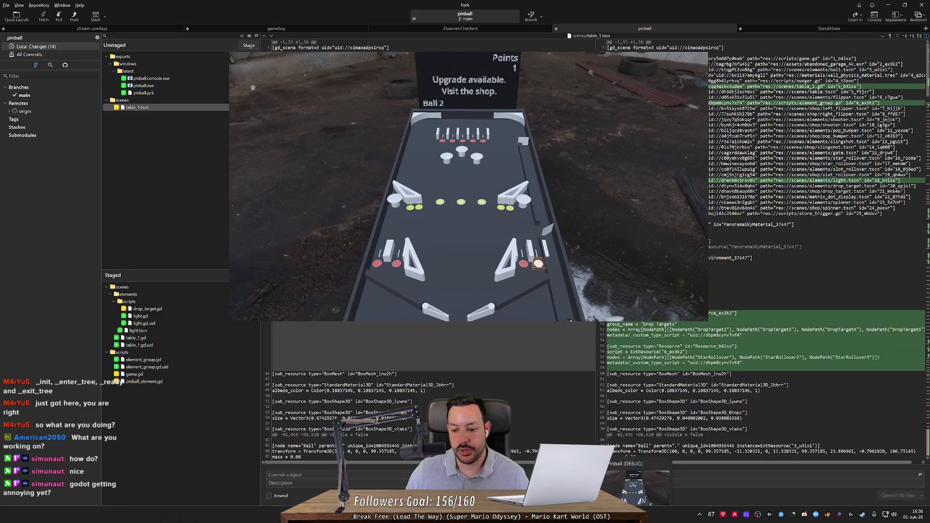
key(alt+Tab)
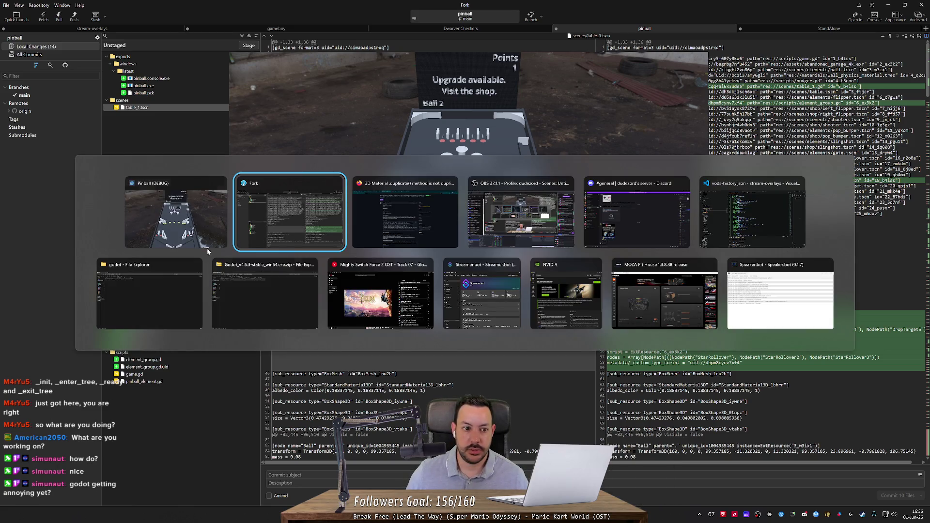
click(219, 183)
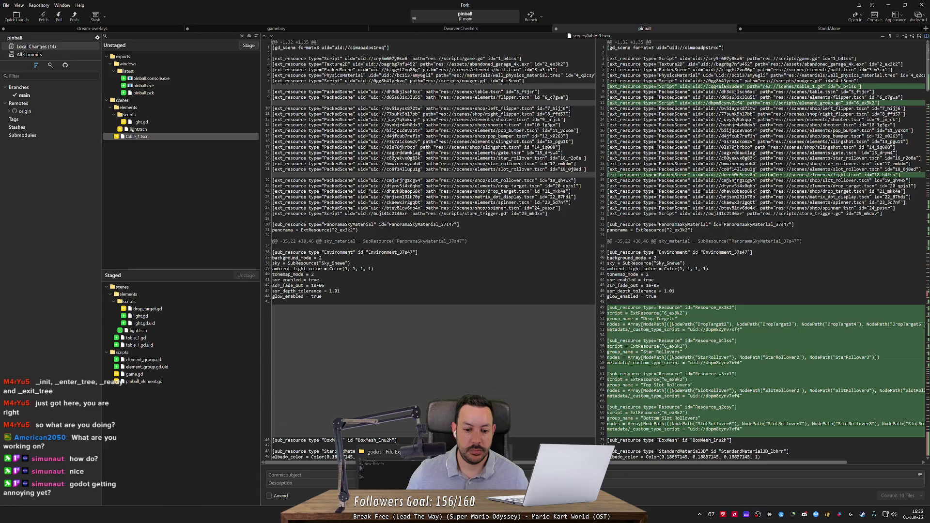
key(alt+Tab)
double_click(193, 65)
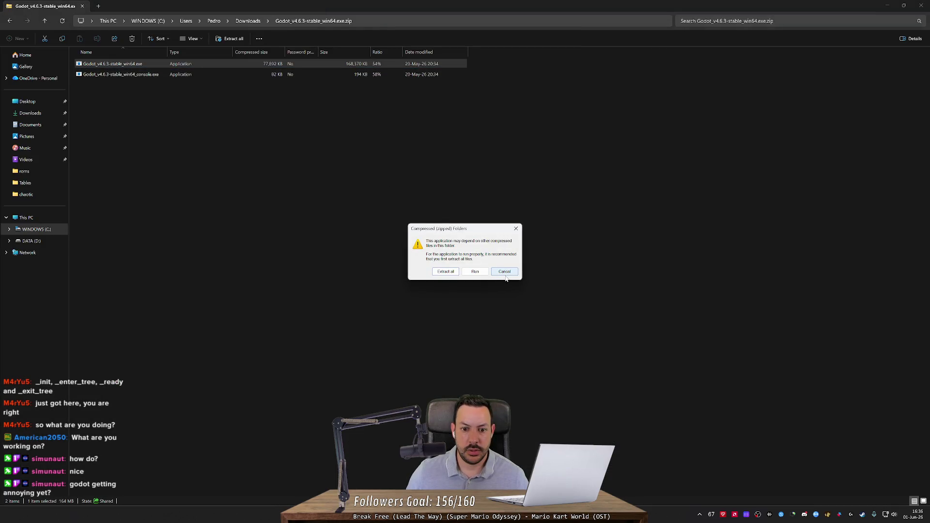
Step: Dismiss the zip warning, launch Godot 4.6.3 from D:\Code\godot, and open the Pinball project
click(514, 229)
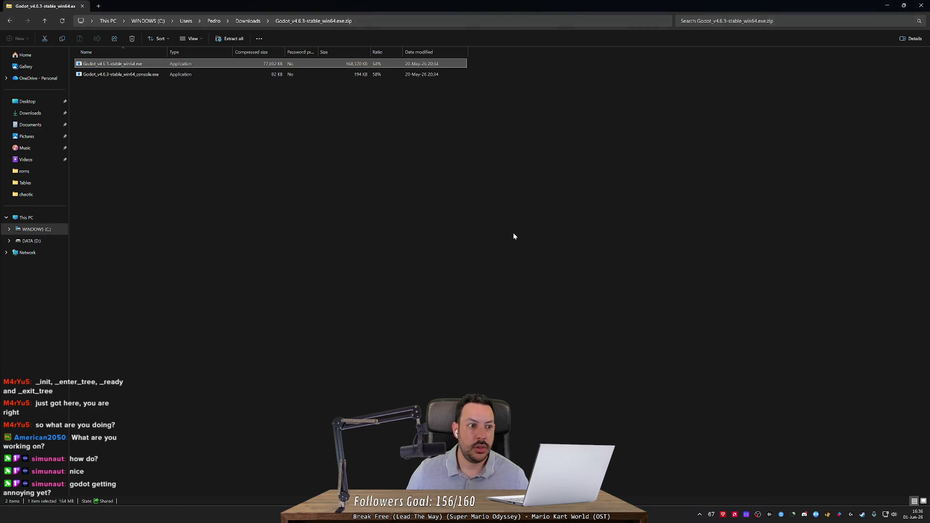
key(alt+Tab)
key(alt+Tab)
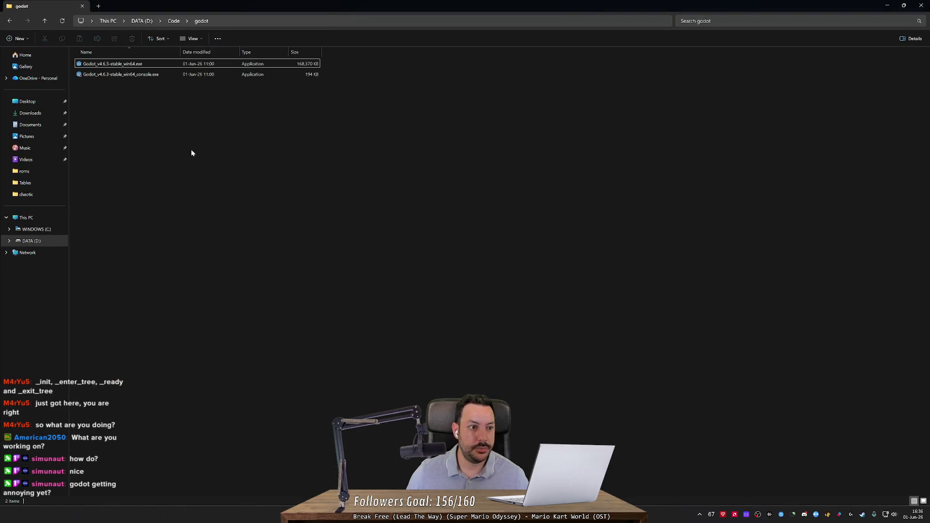
double_click(185, 66)
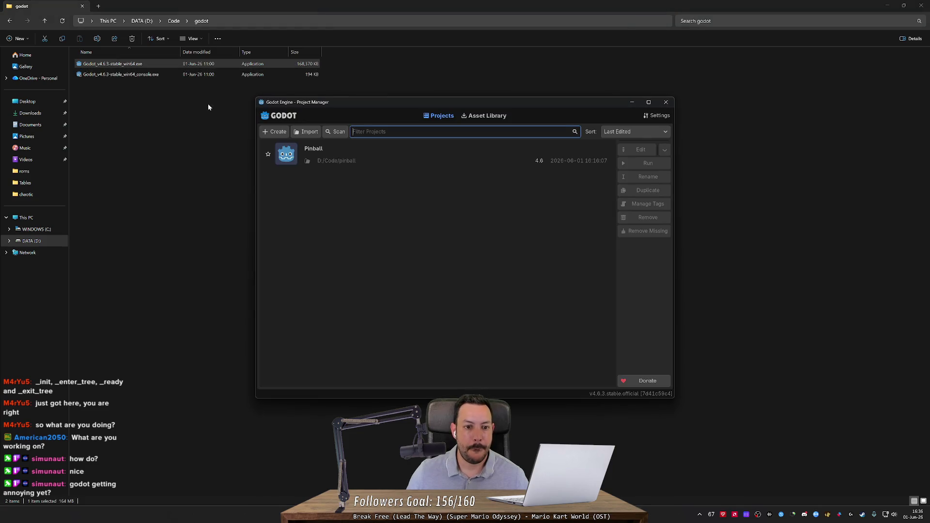
double_click(331, 158)
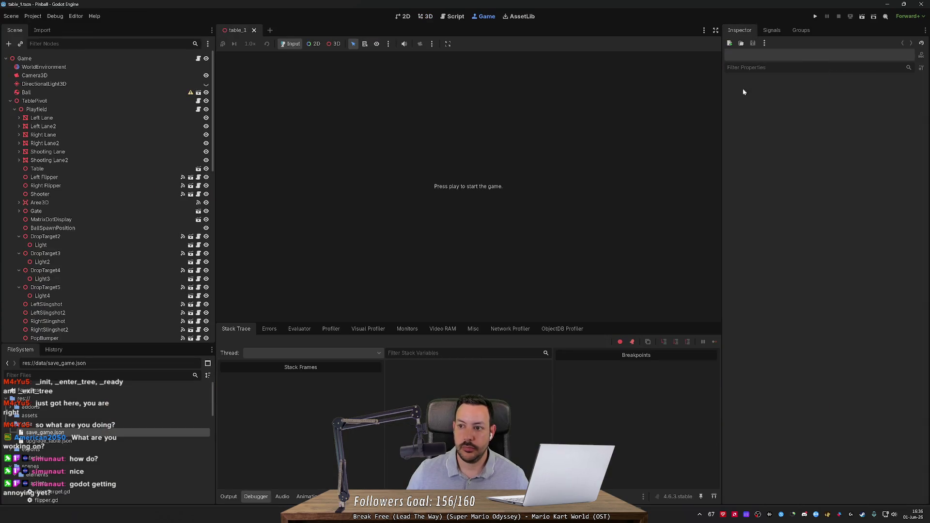
Step: Start the pinball game under Godot 4.6.3, pause it, and show the Remote tree
click(425, 16)
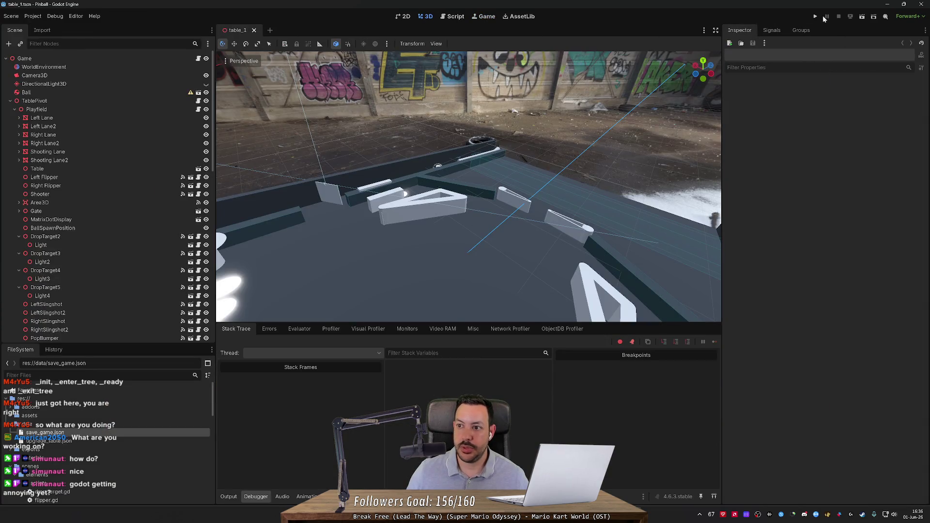
click(815, 16)
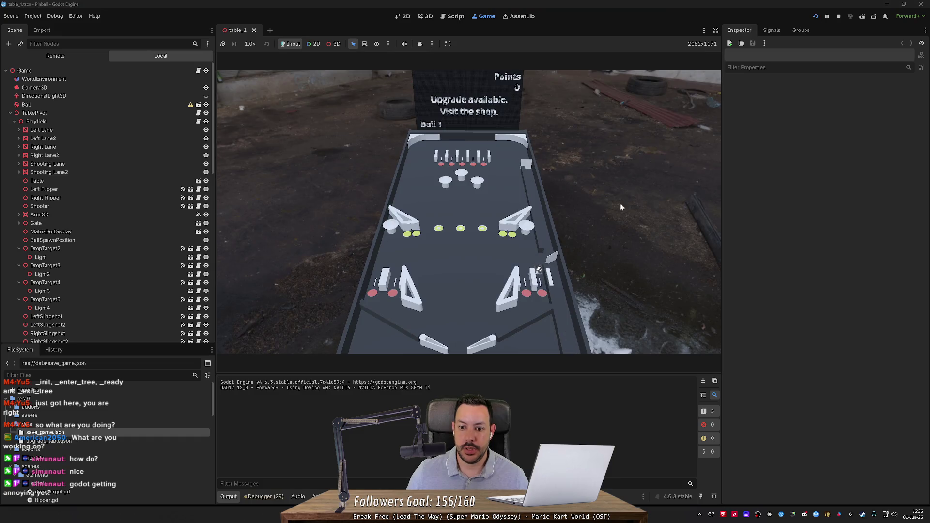
click(828, 17)
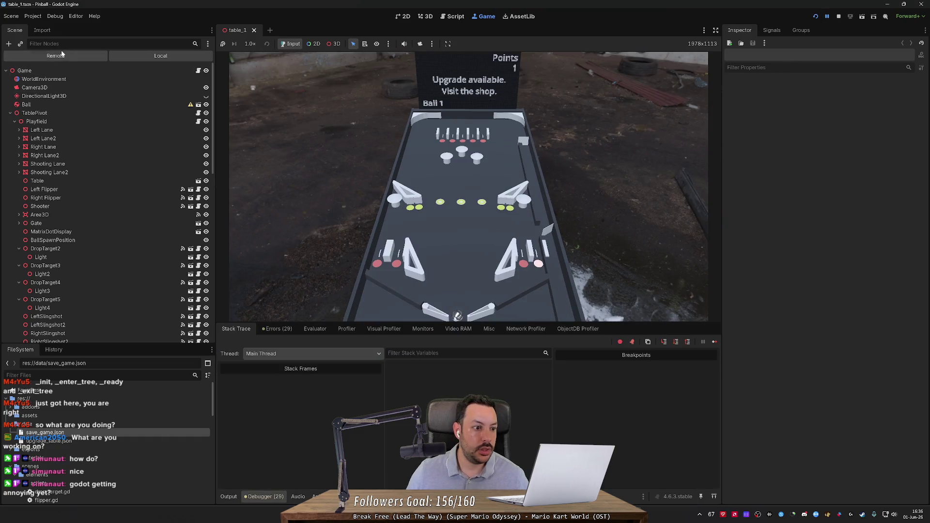
click(62, 55)
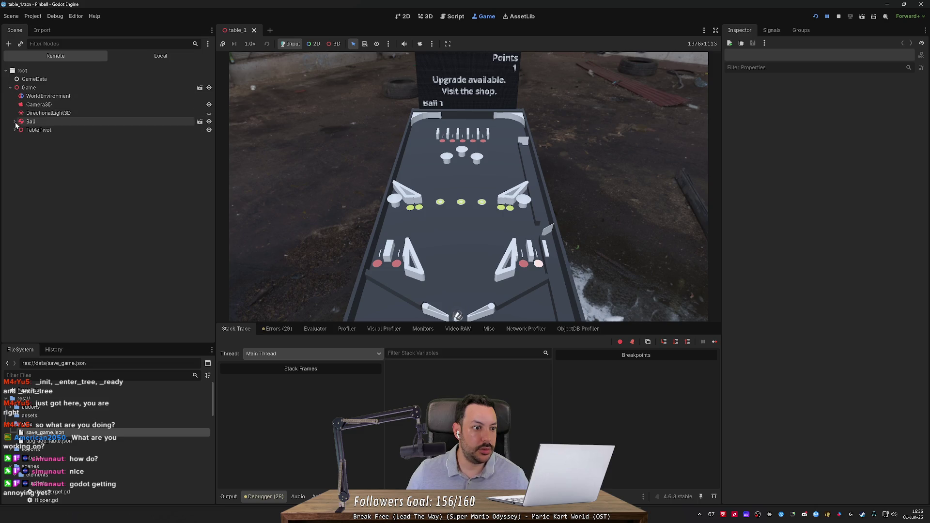
Step: Expand TablePivot, SlotRollover9, Light13 and Root, and select MeshInstance3D2
click(15, 130)
click(19, 138)
scroll(84, 281, down, 5)
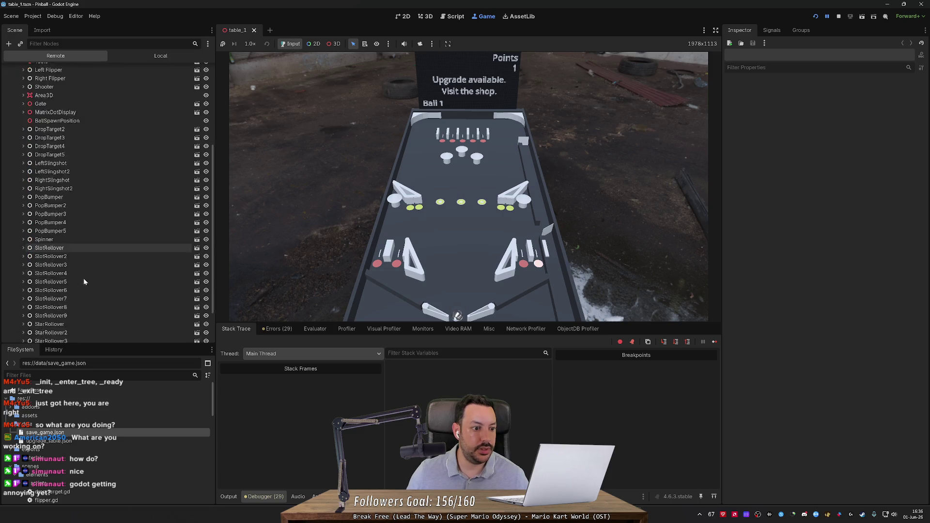
scroll(84, 281, down, 3)
click(23, 267)
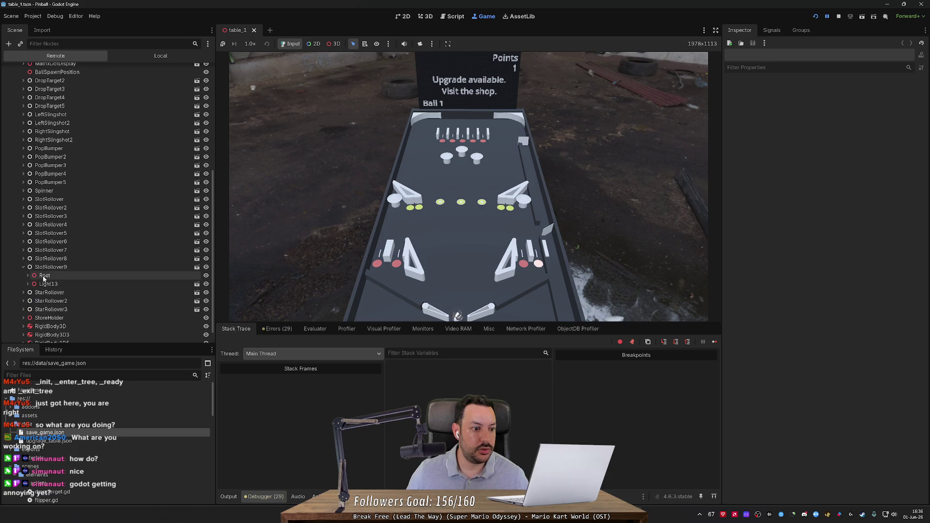
click(48, 284)
click(28, 284)
click(32, 292)
click(70, 301)
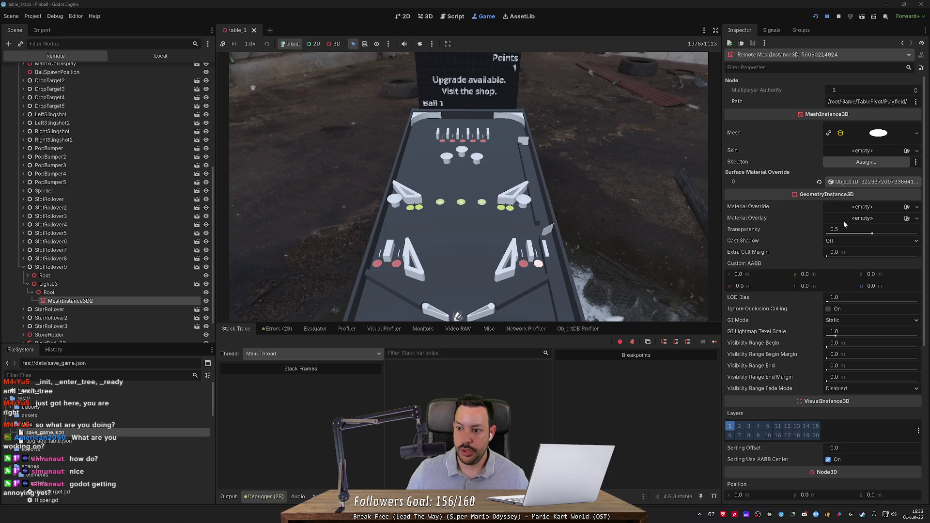
Step: Try magenta, red and yellow emission colours on the lamp material, then revert to white
click(858, 182)
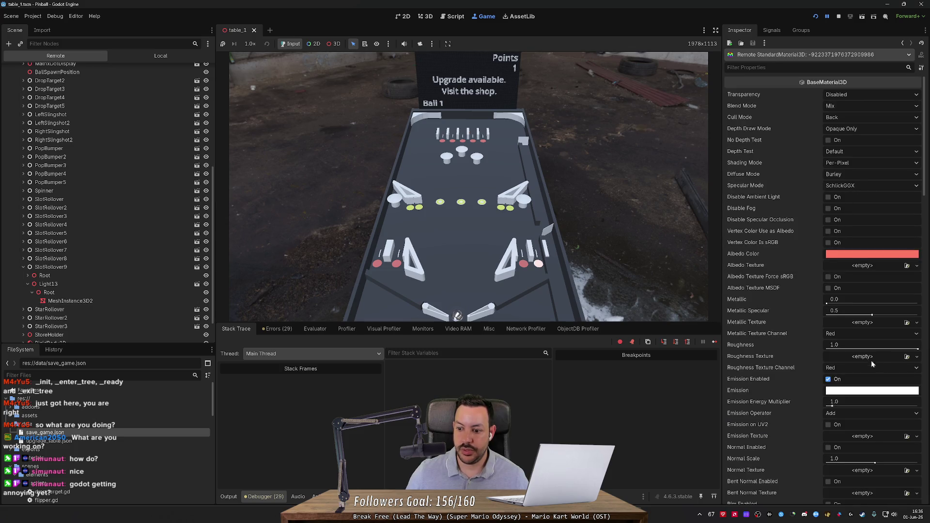
mouse_move(853, 395)
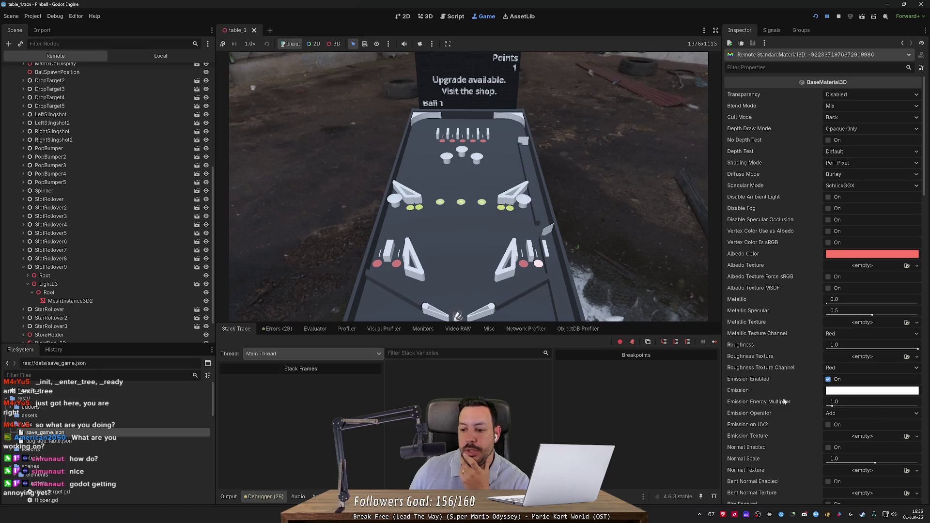
mouse_move(739, 392)
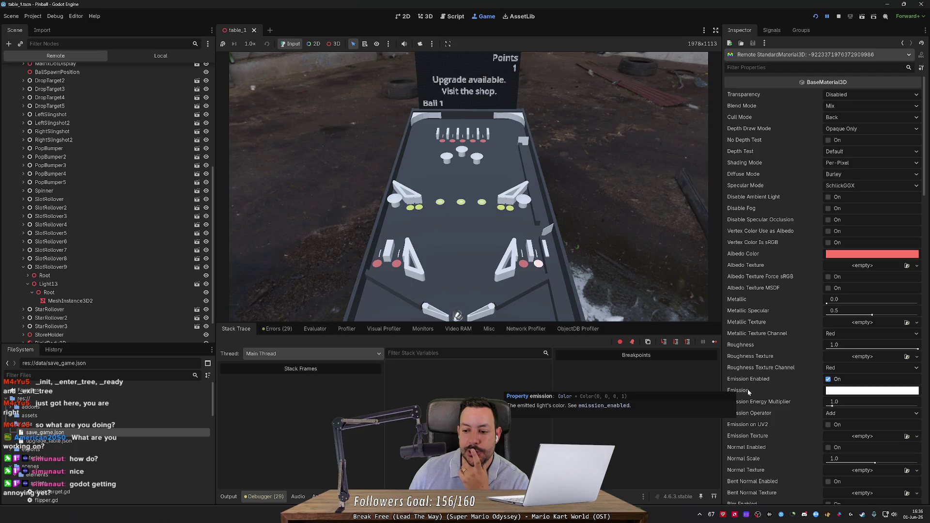
click(854, 391)
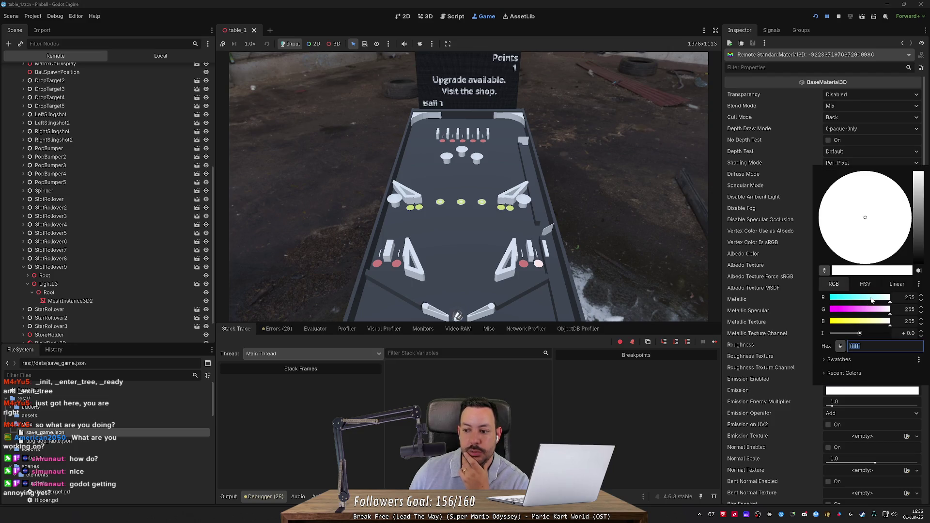
mouse_move(881, 309)
mouse_down()
mouse_move(802, 300)
mouse_move(891, 310)
mouse_move(789, 314)
mouse_up()
drag(859, 322, 742, 313)
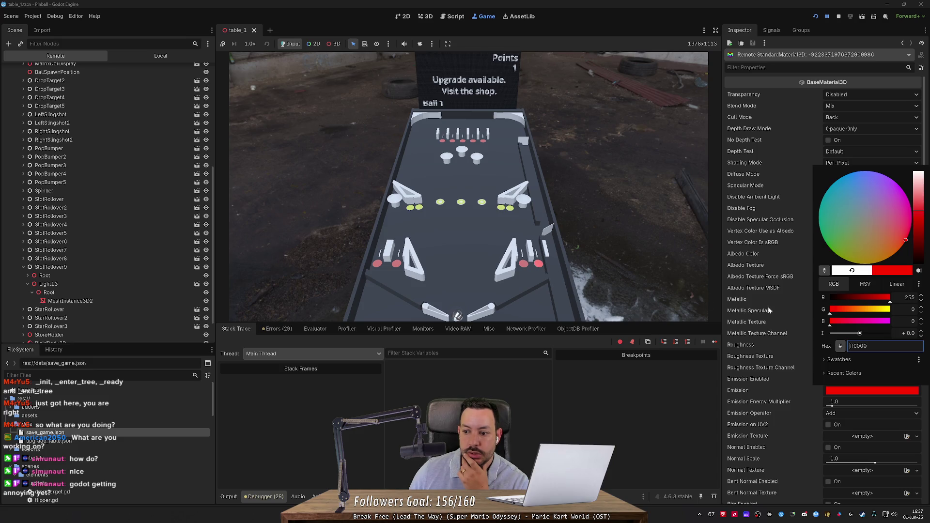
mouse_move(828, 315)
mouse_down()
mouse_move(867, 310)
mouse_move(836, 314)
mouse_up()
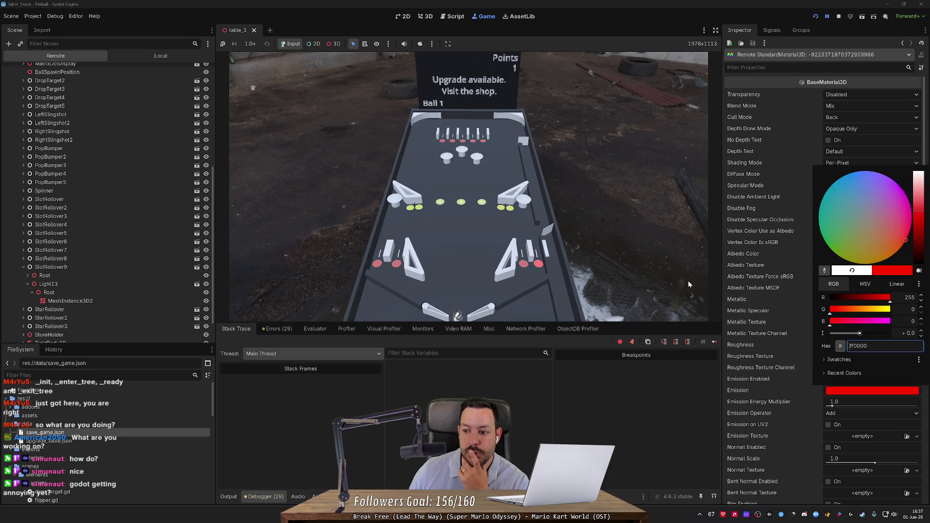
click(852, 270)
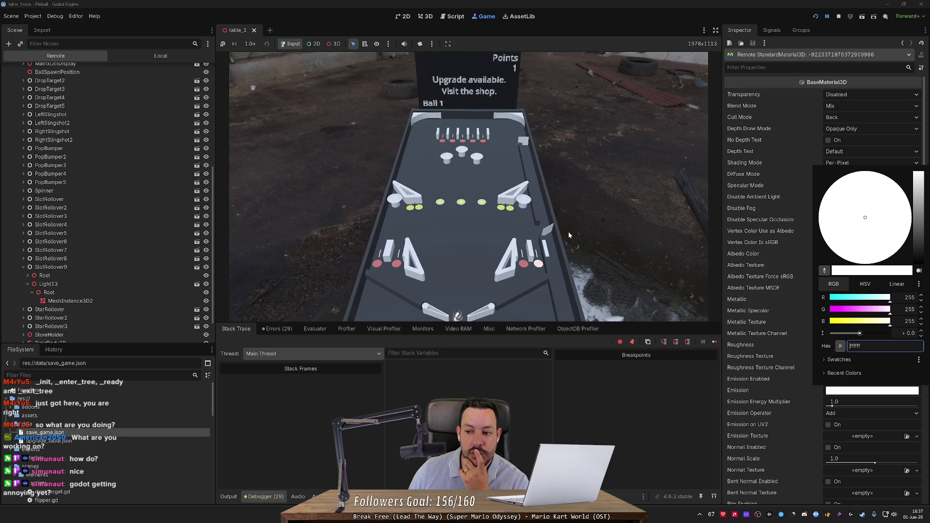
click(451, 19)
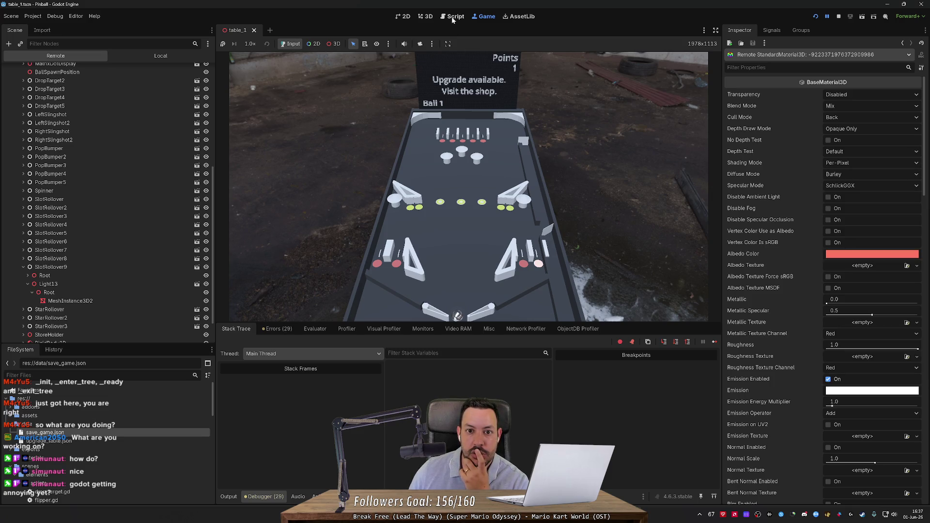
Step: Set emission_energy_multiplier to 0.1 in light.gd and stop the game
click(451, 19)
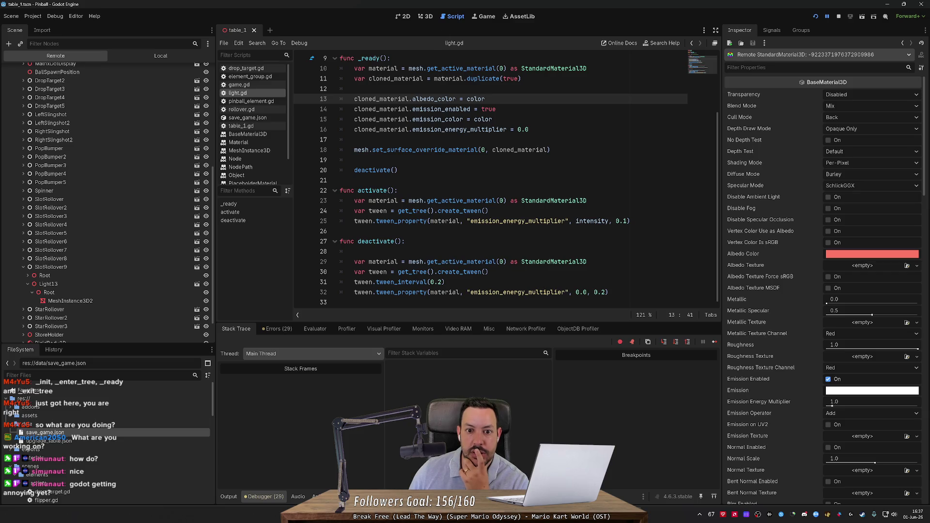
double_click(438, 120)
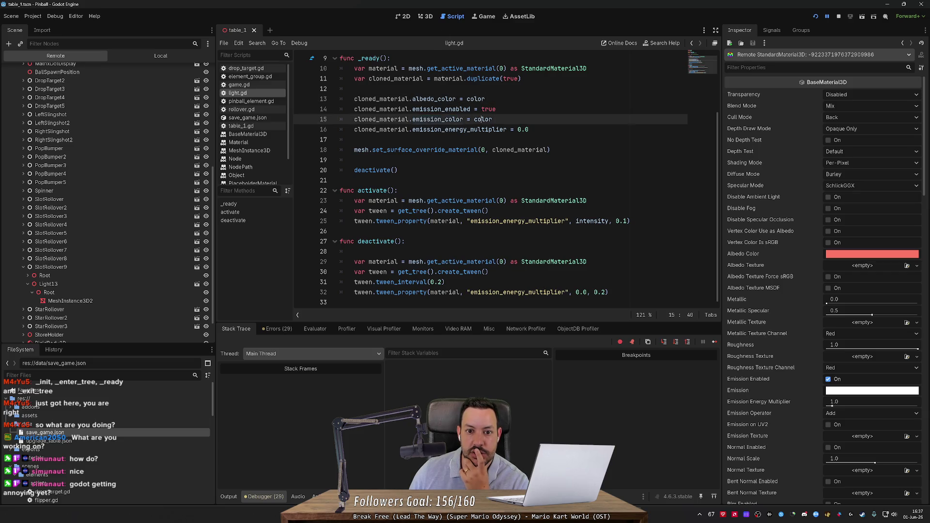
double_click(483, 120)
drag(496, 109, 485, 99)
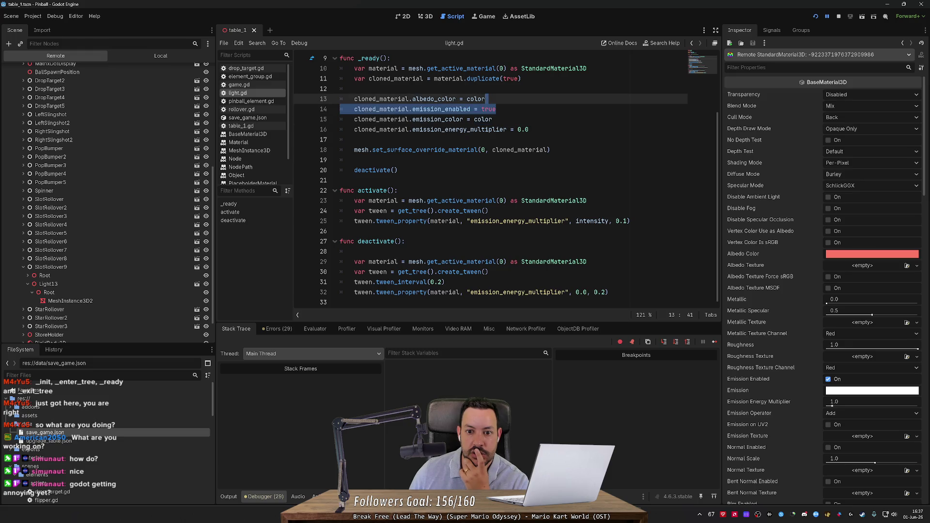
click(529, 129)
key(BackSpace)
text(1)
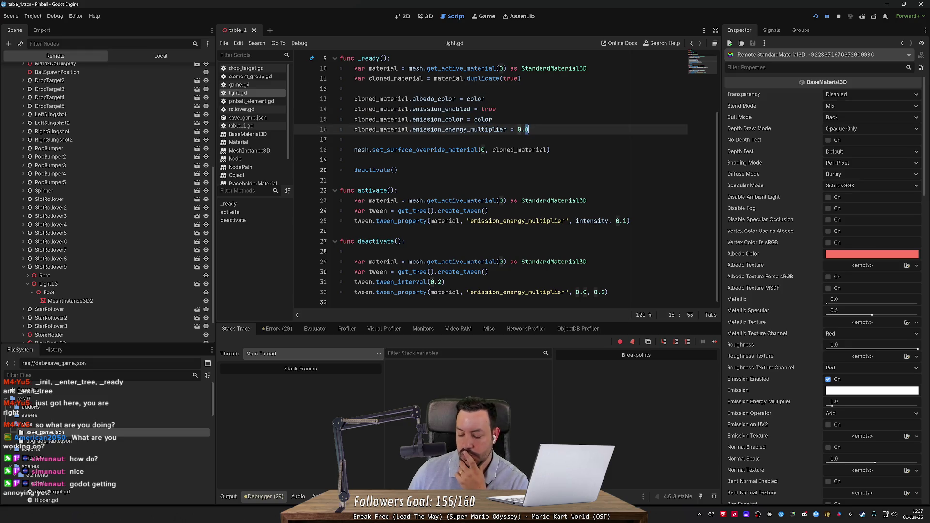
key(F8)
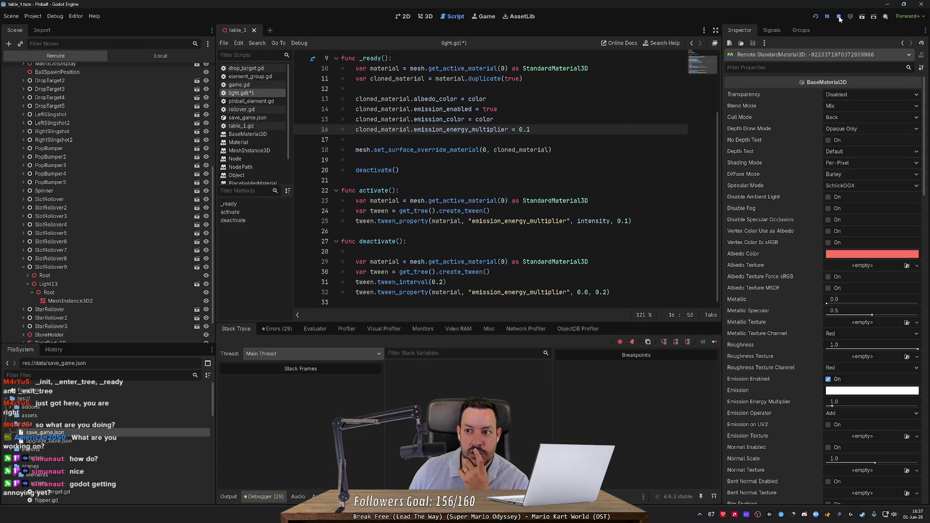
Step: Break on line 15, relaunch, step to line 16 and inspect cloned_material
scroll(490, 184, up, 2)
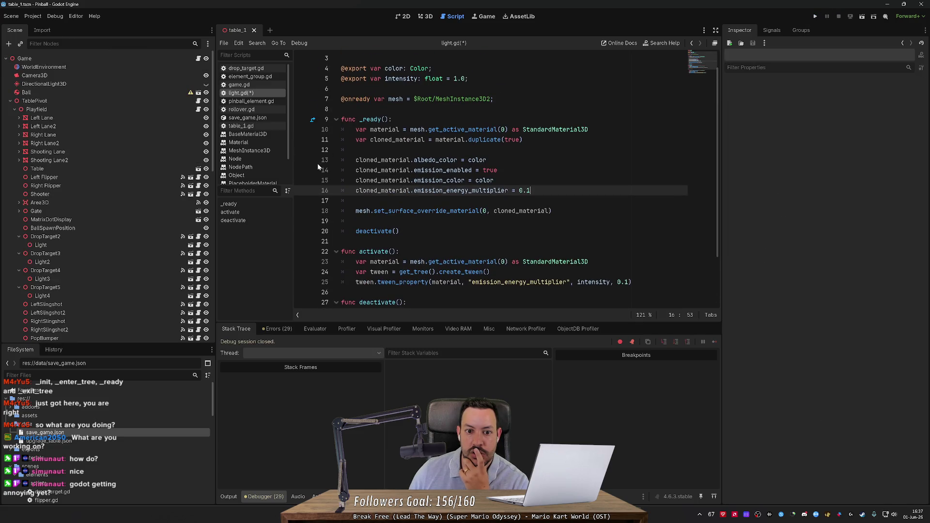
click(303, 181)
click(815, 16)
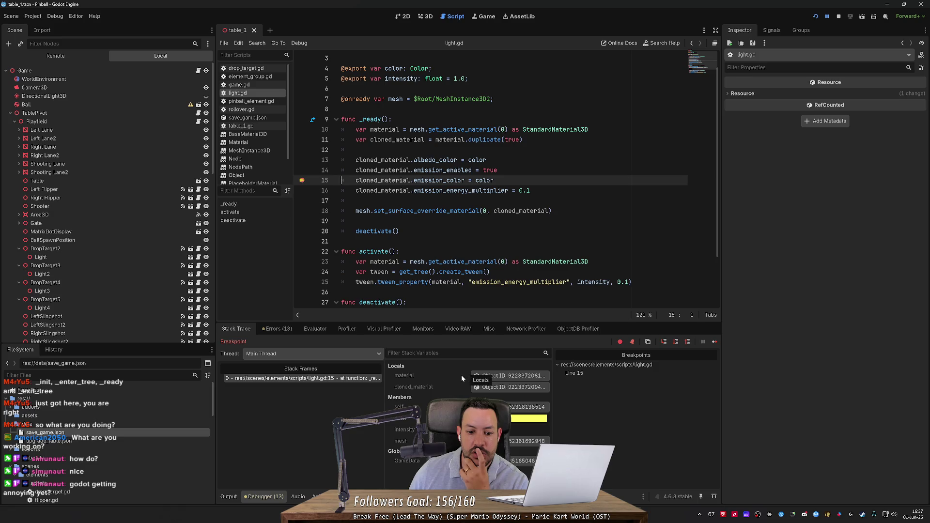
click(511, 387)
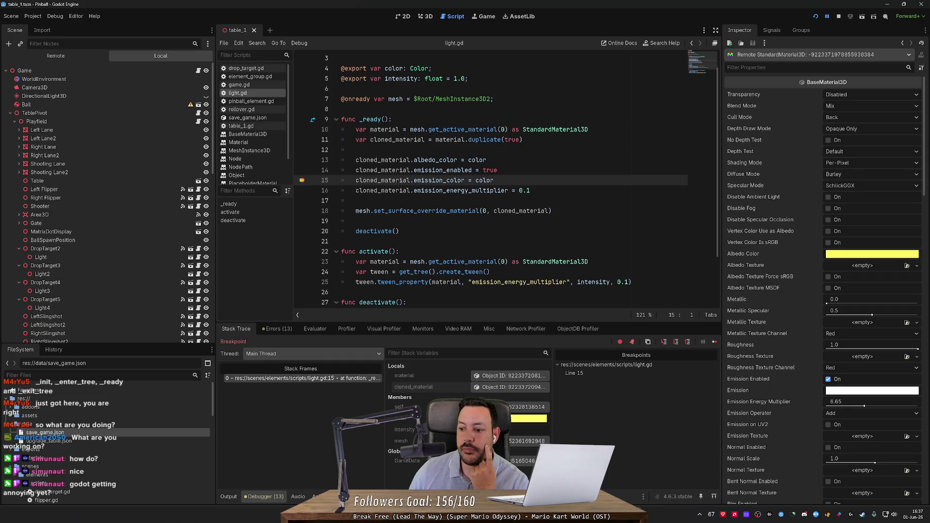
click(675, 343)
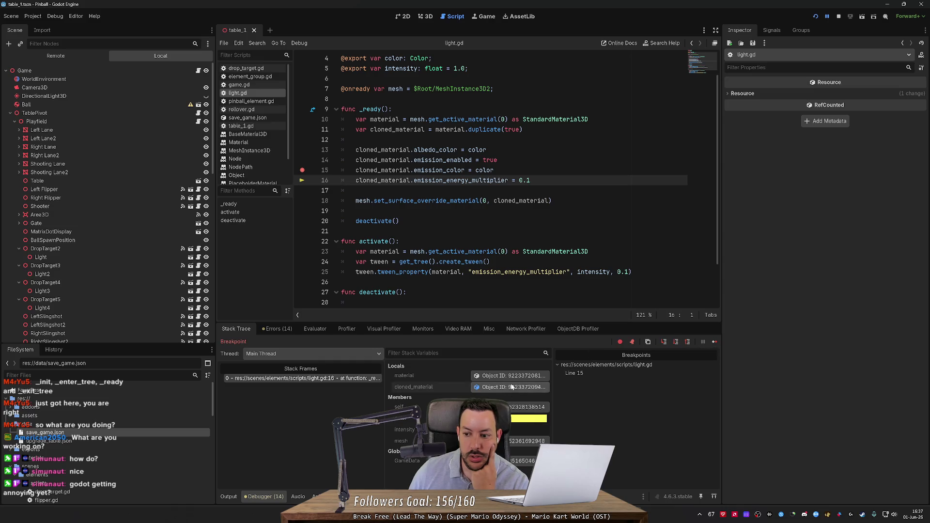
click(509, 387)
mouse_move(840, 393)
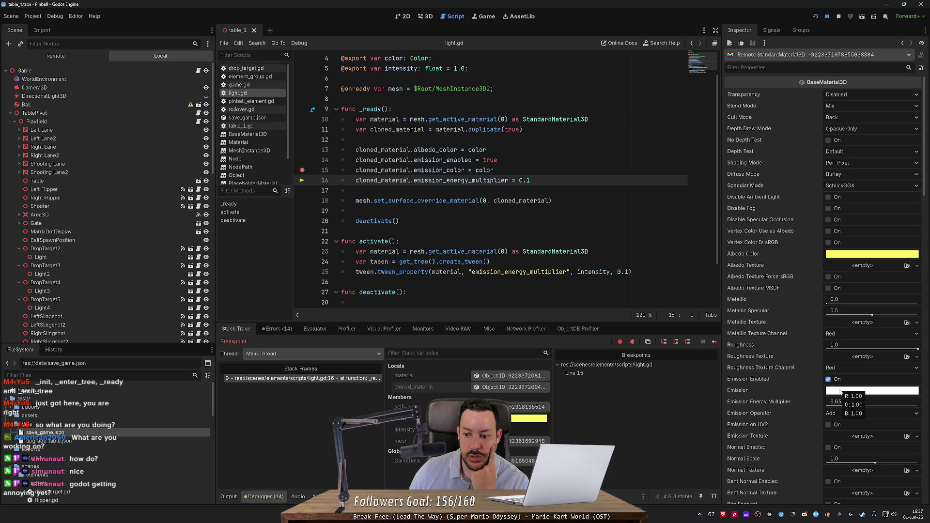
mouse_move(731, 391)
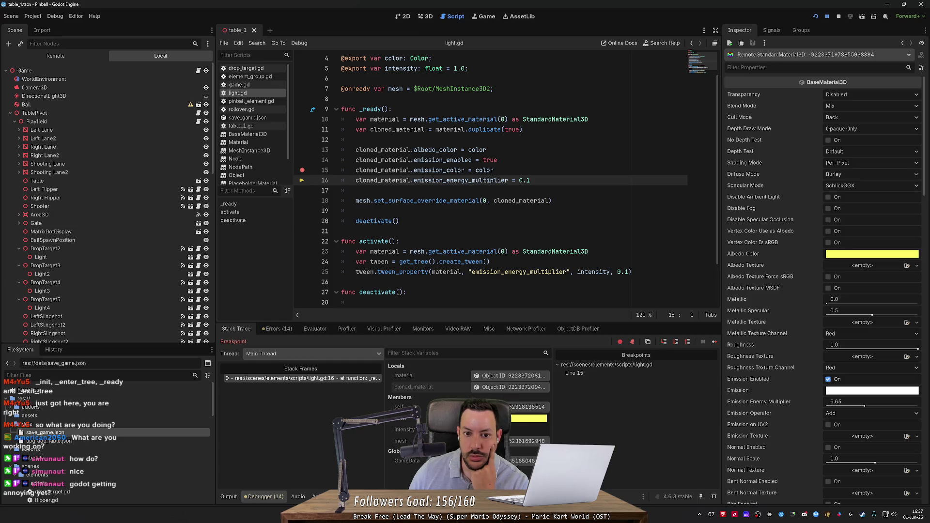
click(838, 16)
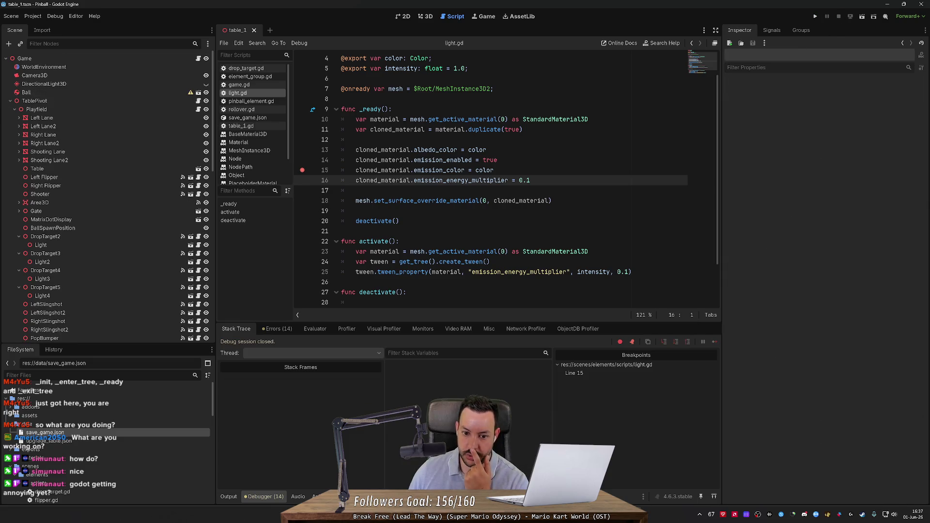
Step: Change emission_color to emission on line 15, remove its breakpoint, and test-run the game
click(443, 170)
key(ctrl+shift+Right)
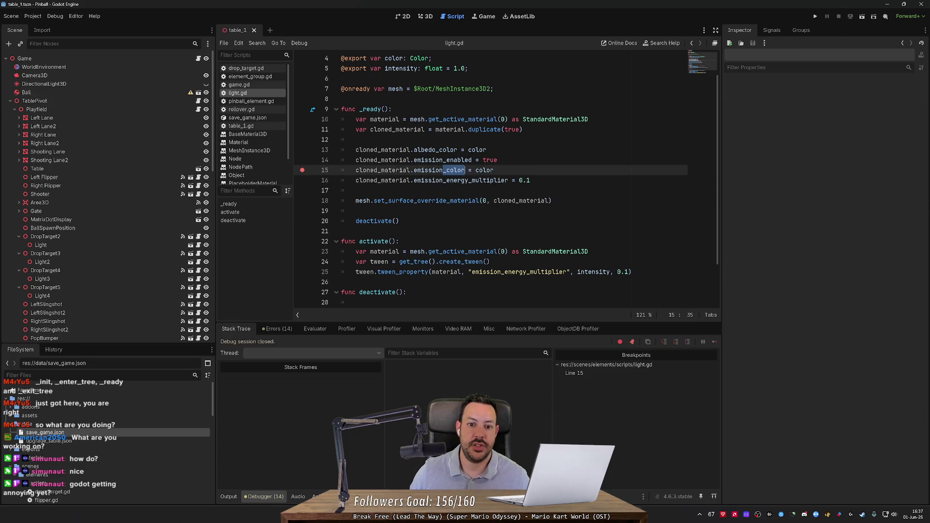
key(Delete)
click(284, 330)
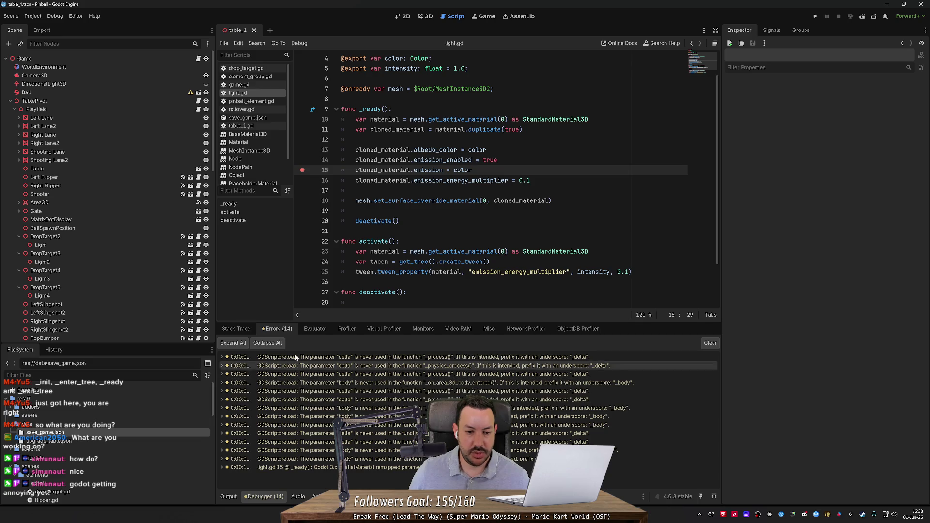
click(302, 170)
click(816, 18)
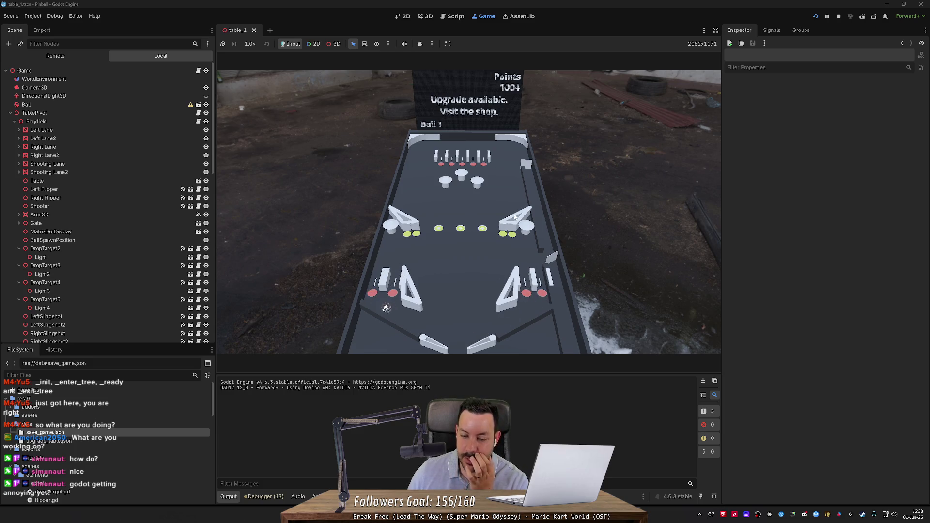
click(838, 16)
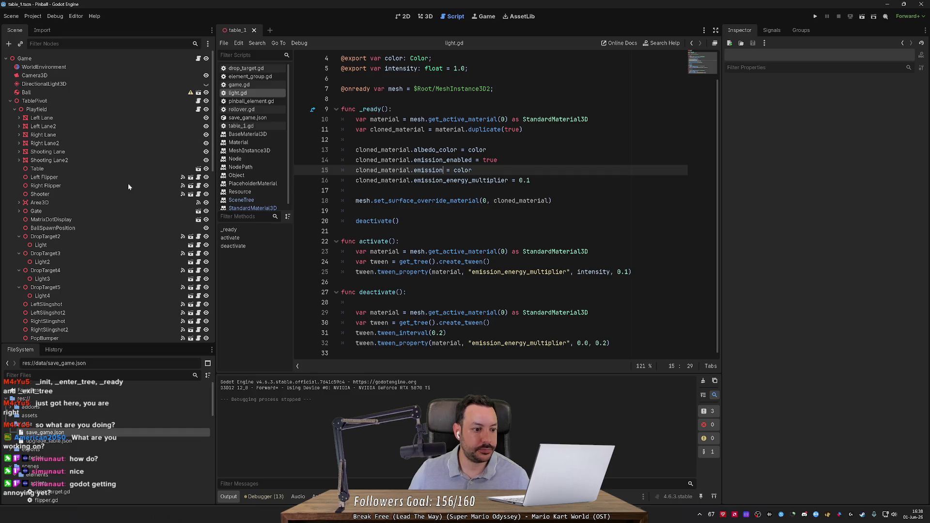
Step: Filter the Scene tree for 'light' and select all 16 Light nodes
scroll(157, 234, down, 10)
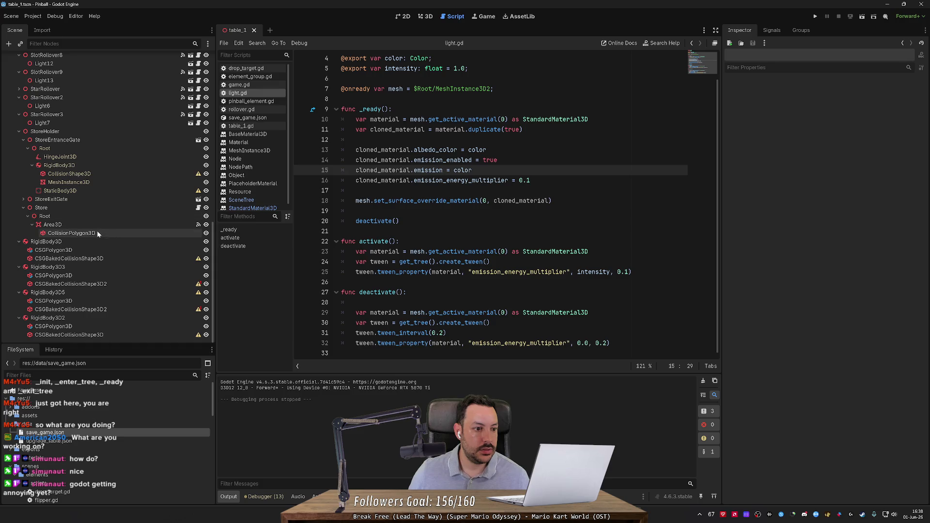
scroll(101, 129, up, 10)
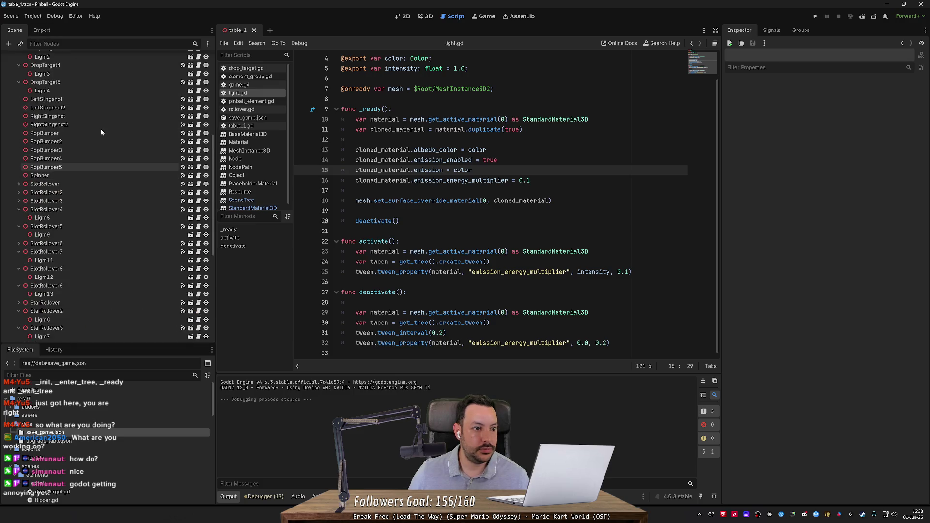
click(48, 43)
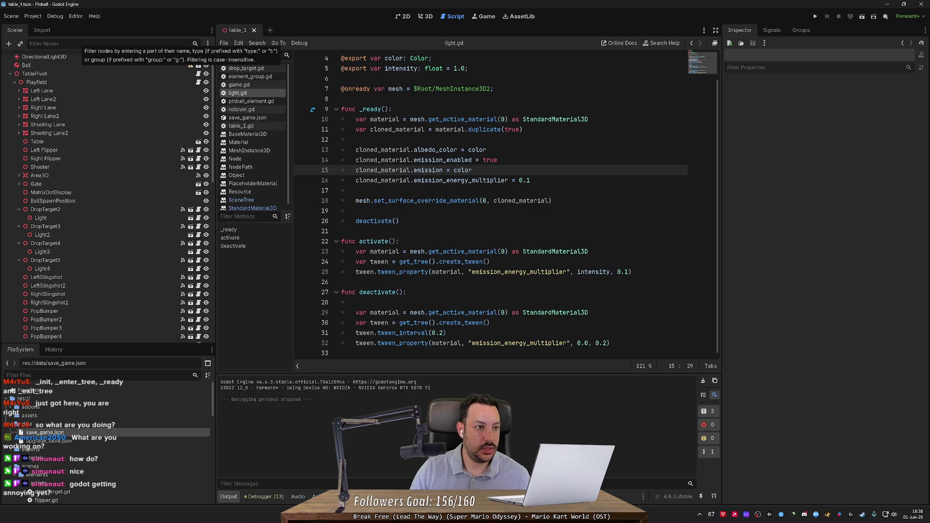
text(light)
click(74, 69)
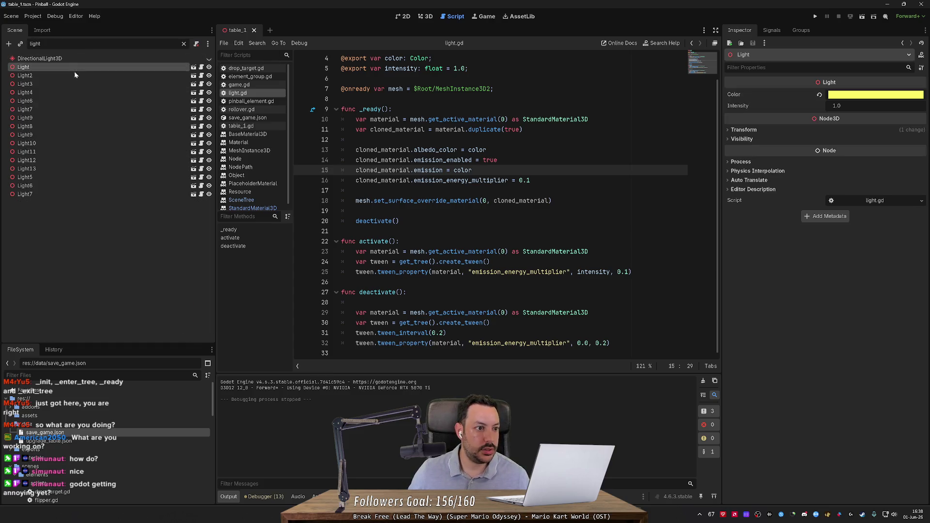
shift+click(74, 194)
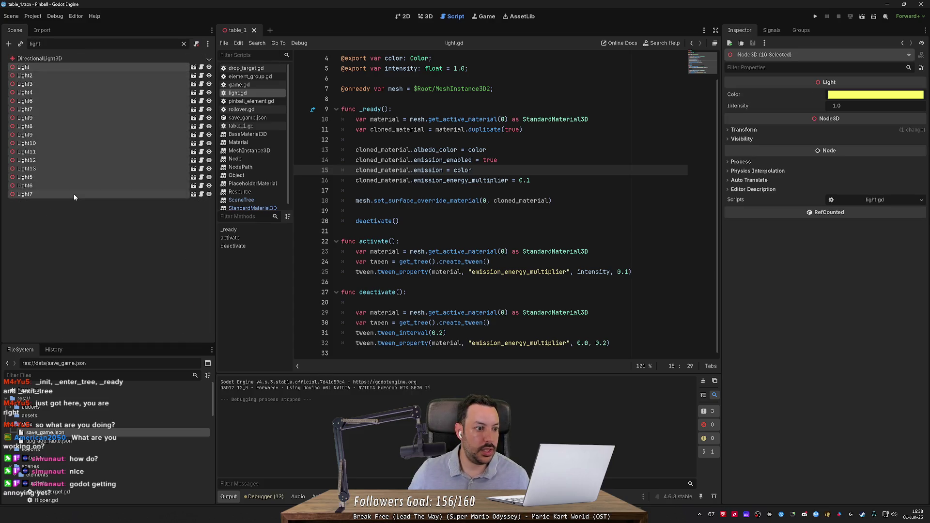
Step: Give the lights colour 3a3a00 and intensity 10.0, then run the game
click(857, 96)
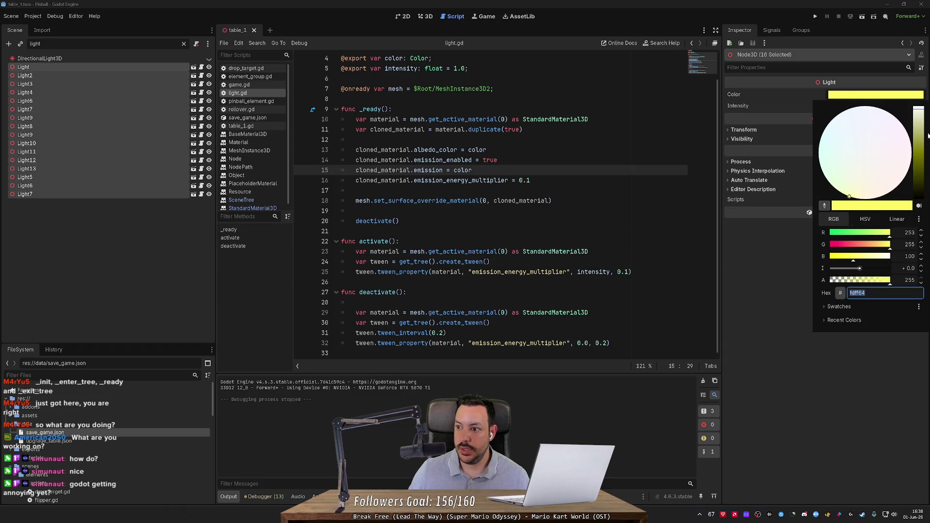
mouse_move(927, 120)
mouse_down()
mouse_move(925, 191)
mouse_move(926, 179)
mouse_up()
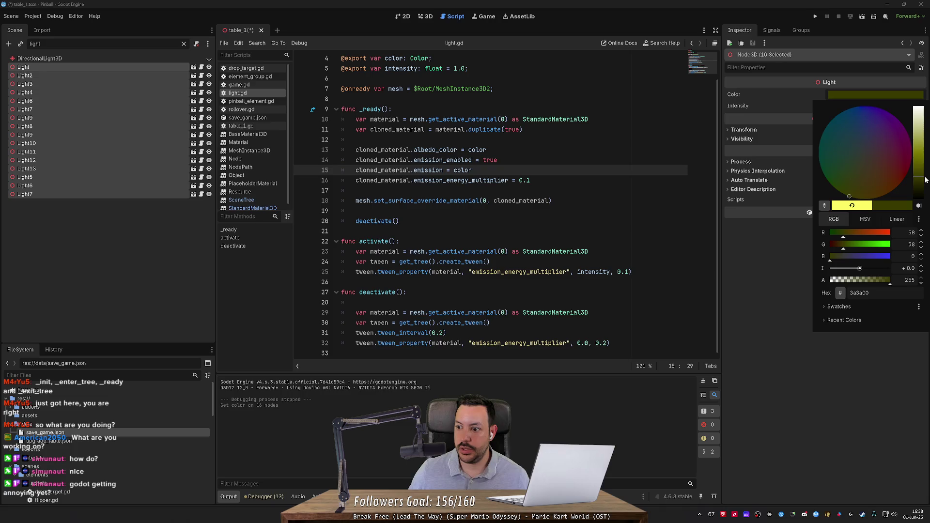
click(798, 332)
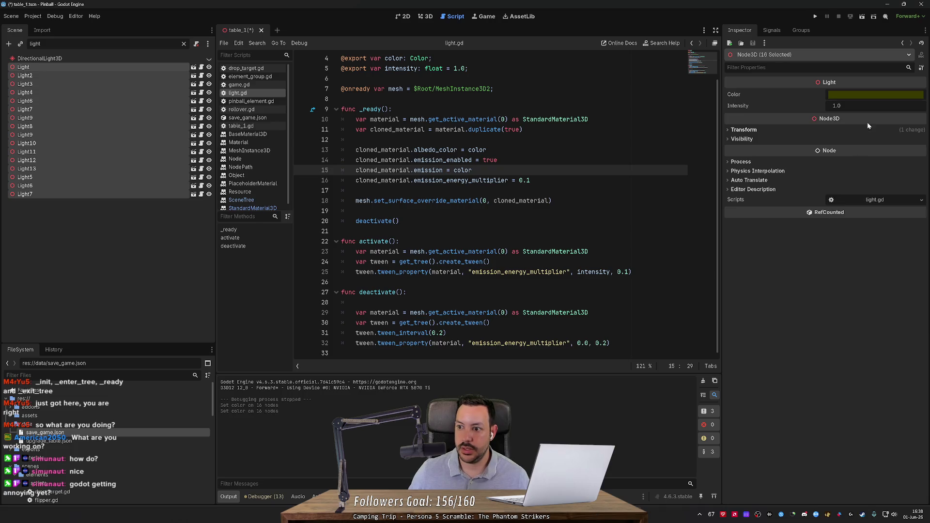
click(866, 106)
text(10)
key(Return)
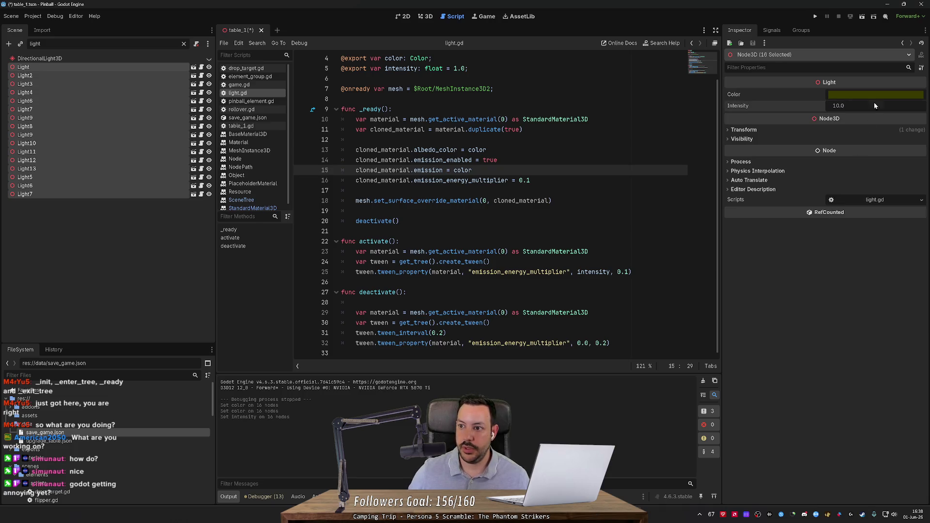
click(815, 17)
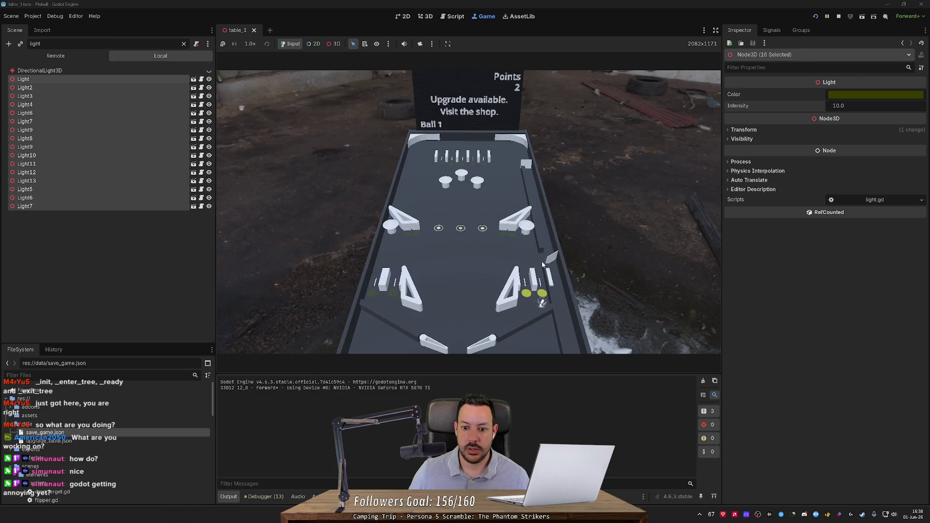
Step: Raise the lights' intensity to 100 and play-test by dropping balls on the table
click(838, 16)
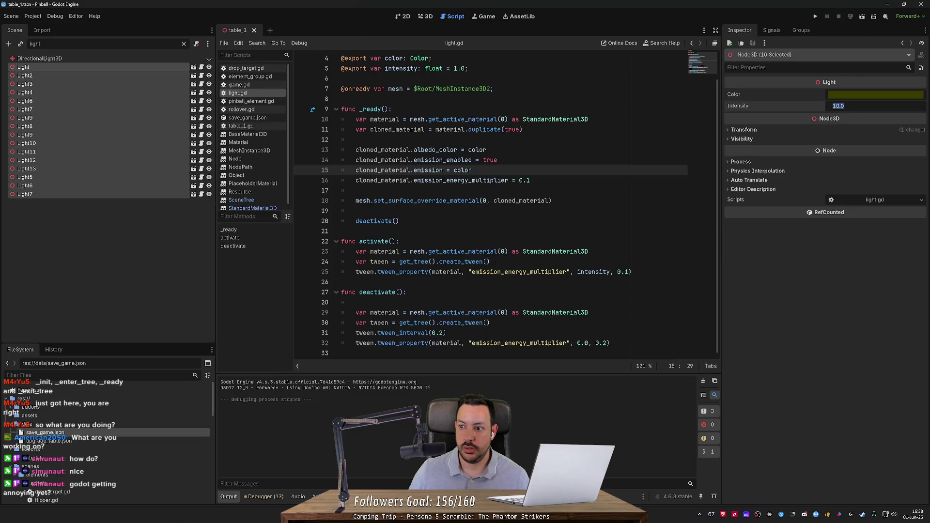
text(100)
key(Return)
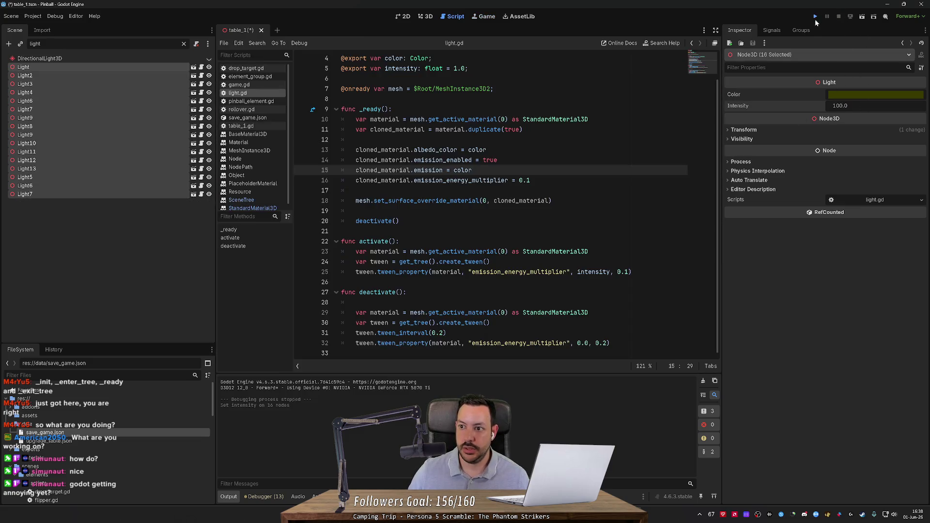
click(816, 19)
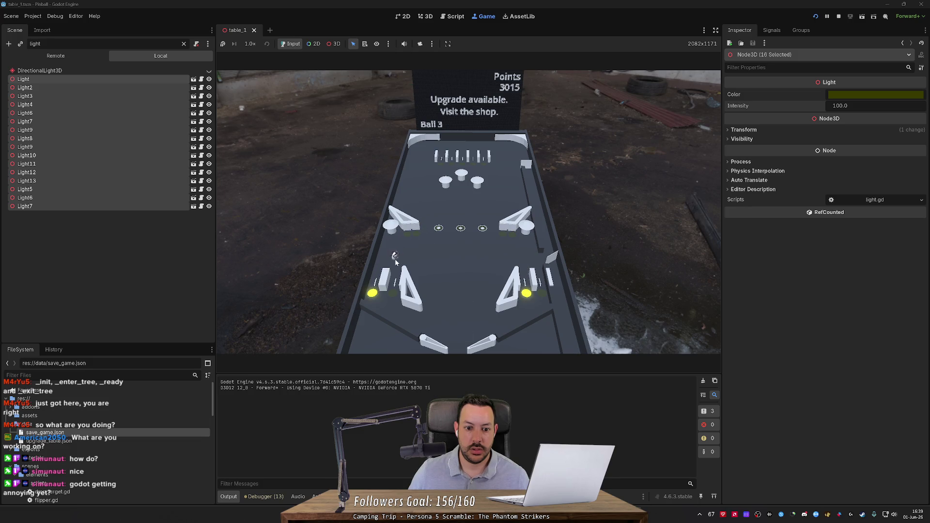
click(527, 264)
click(461, 147)
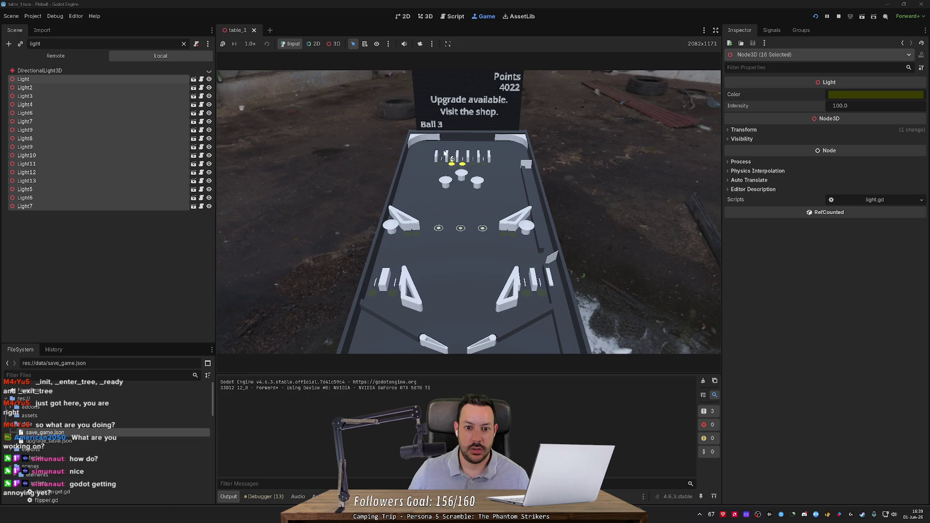
Step: Lower intensity to 50, play again, then view the vintage Buckaroo playfield photo
click(839, 16)
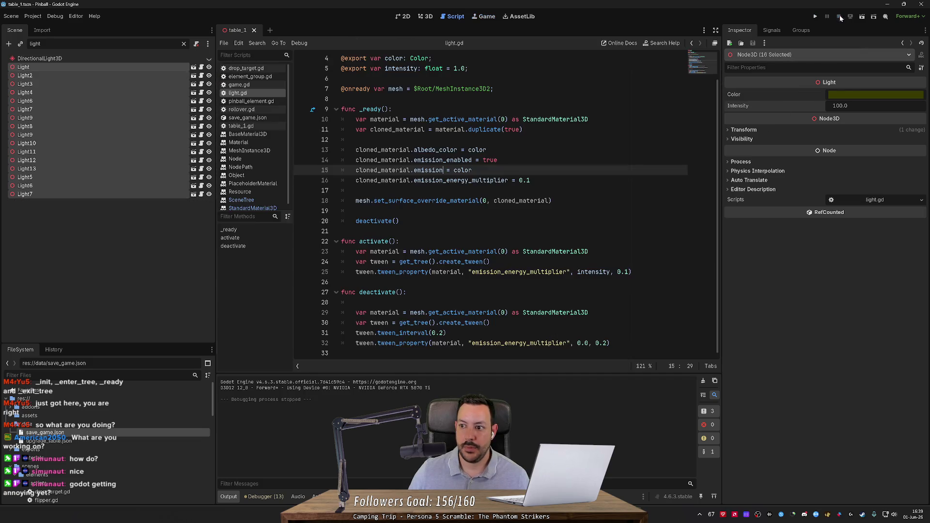
text(50)
key(Return)
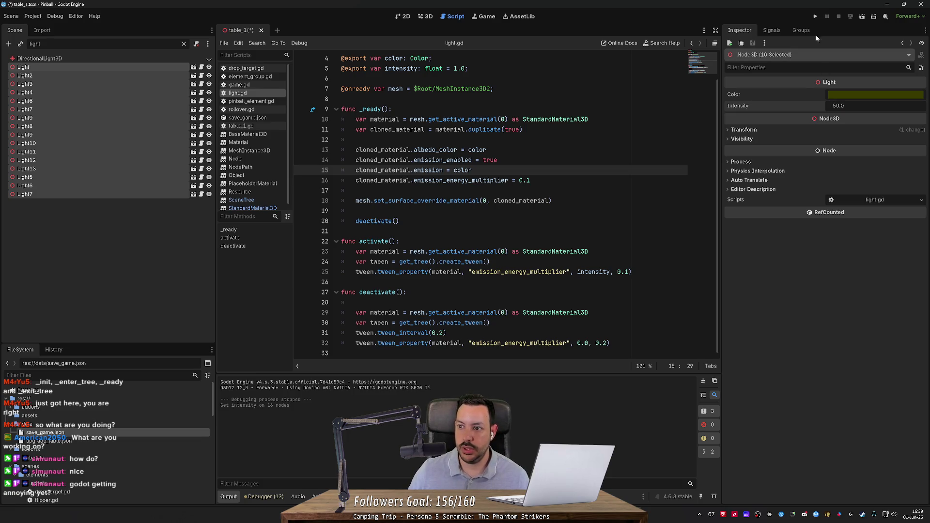
click(815, 17)
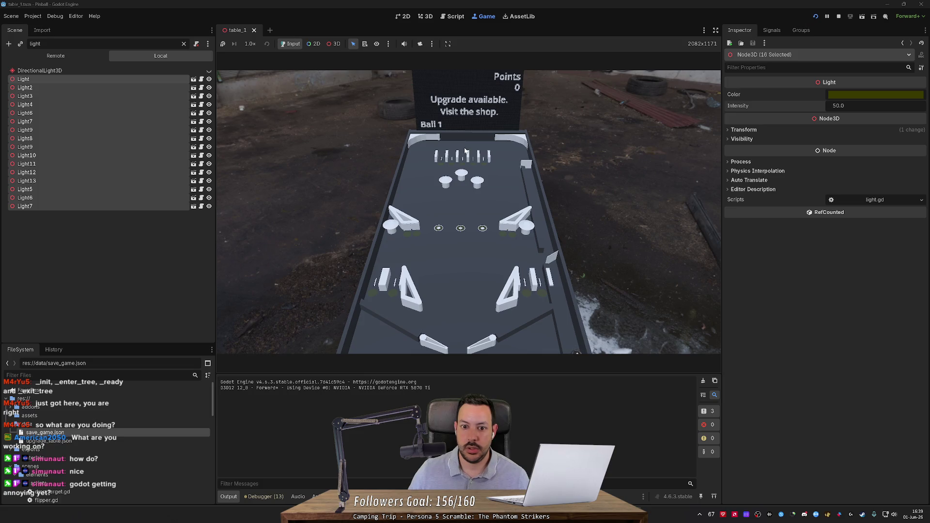
click(474, 151)
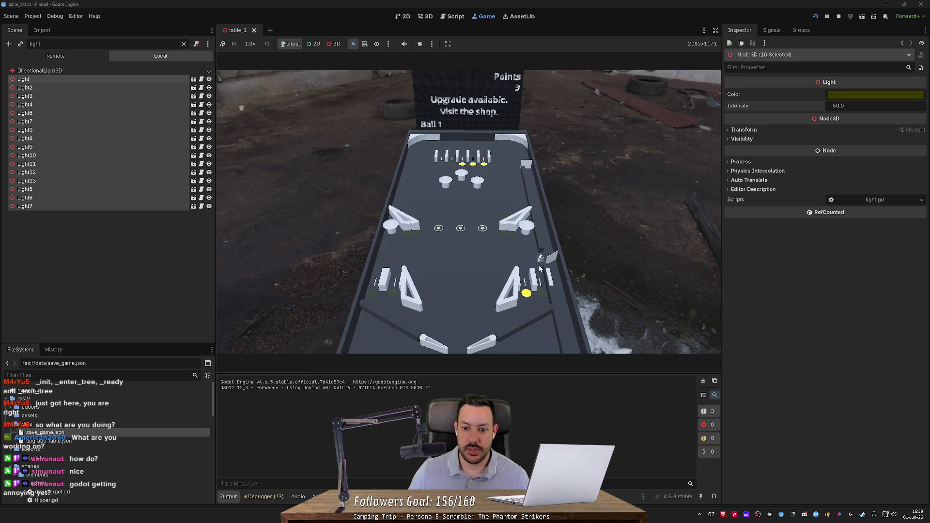
click(397, 266)
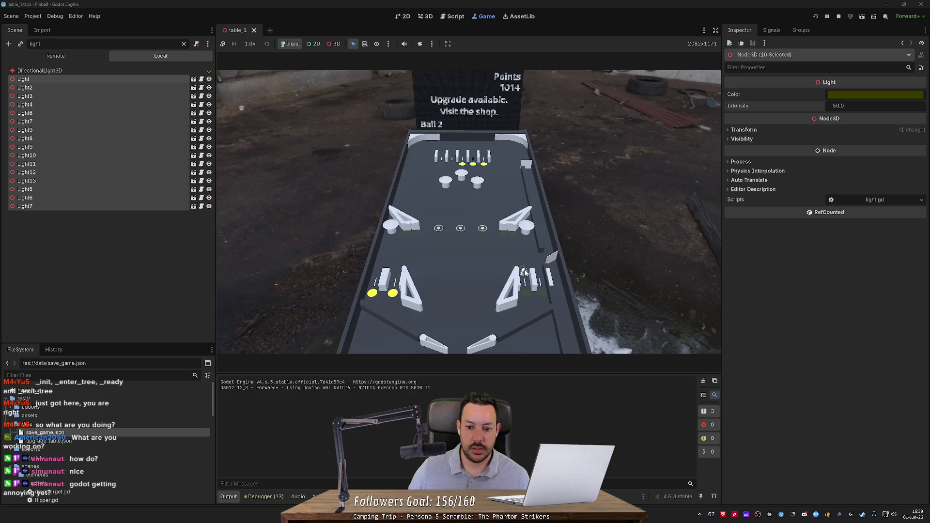
key(alt+Tab)
click(198, 7)
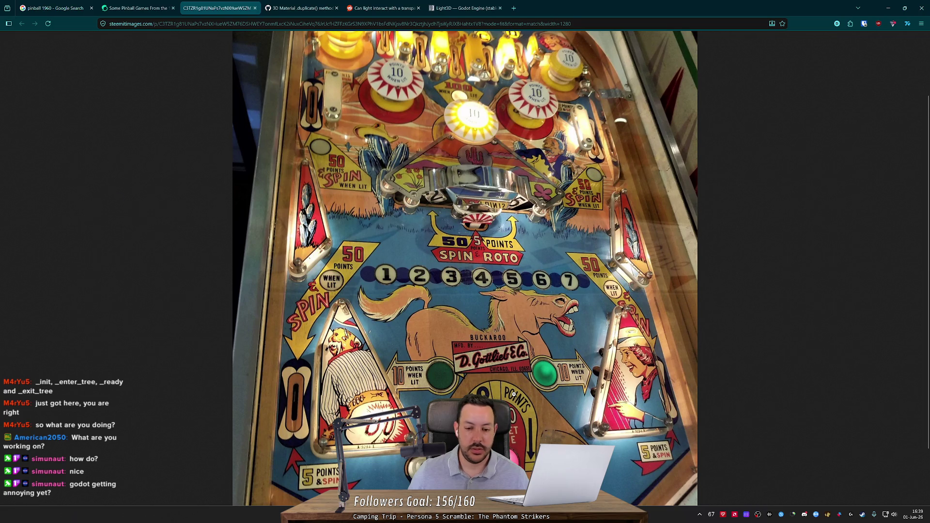
Step: Play one more flip in the running game, recheck the reference photo, then stop the game
key(alt+Tab)
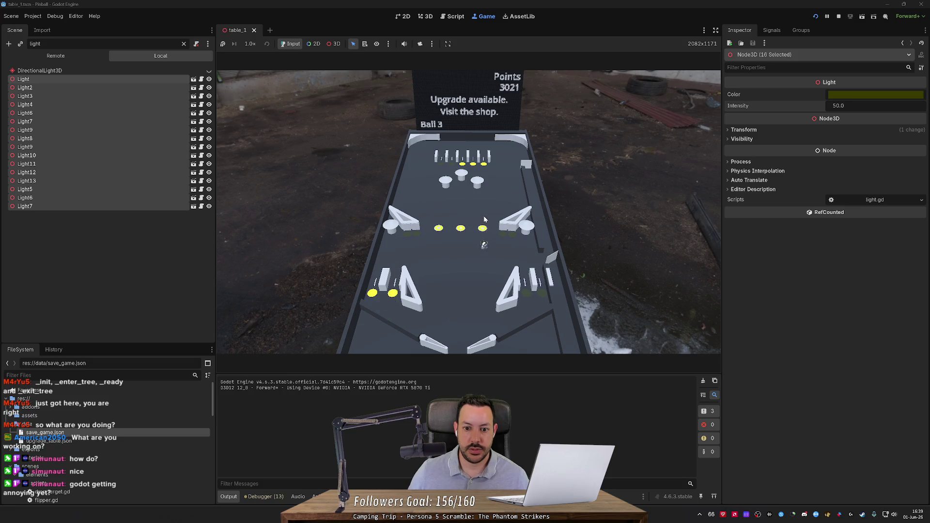
key(Left)
key(alt+Tab)
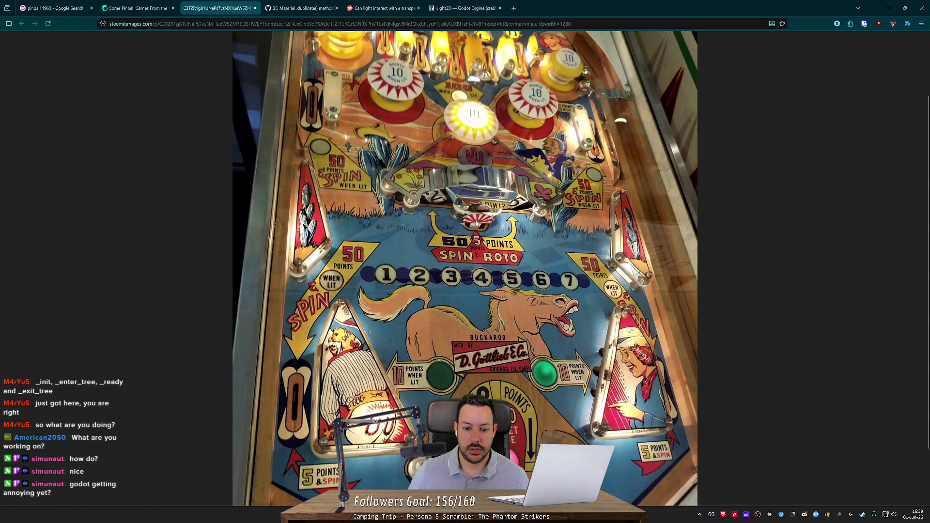
key(alt+Tab)
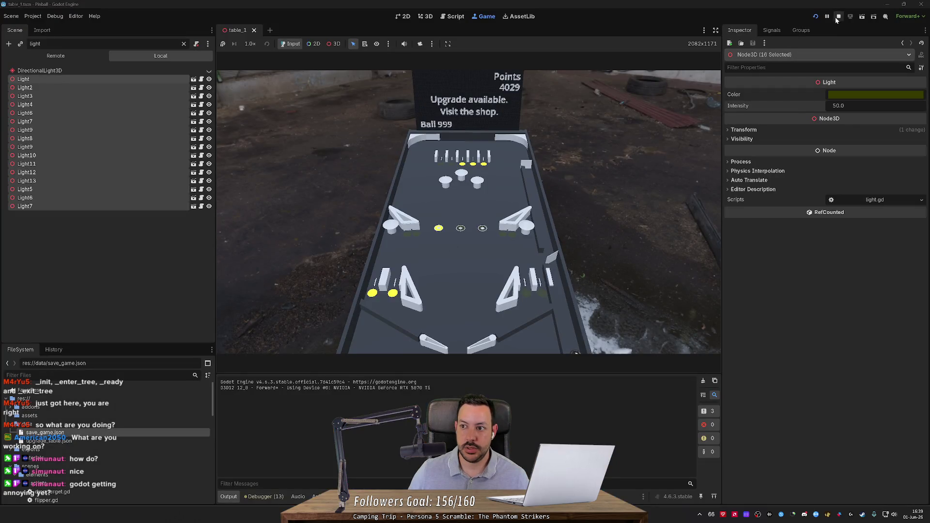
key(F8)
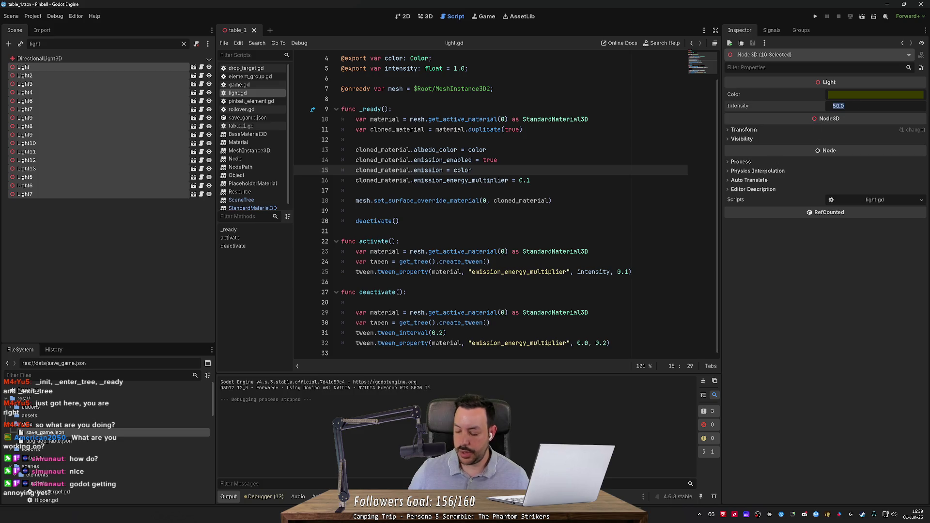
Step: Set all 16 lights' intensity to 25.0, then save and run the game
text(25)
key(Return)
click(815, 16)
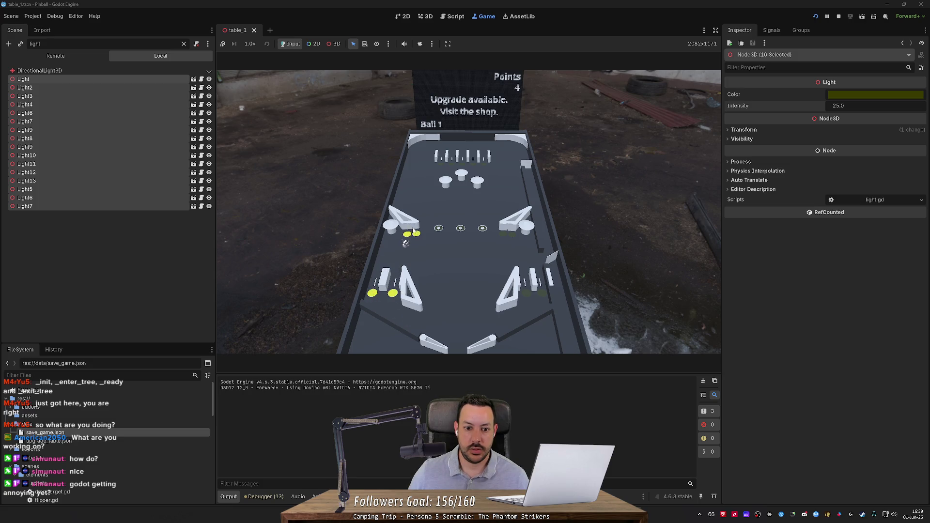
Step: Play a second ball into the centre targets, compare with the 1960 photo, then stop the game
click(514, 231)
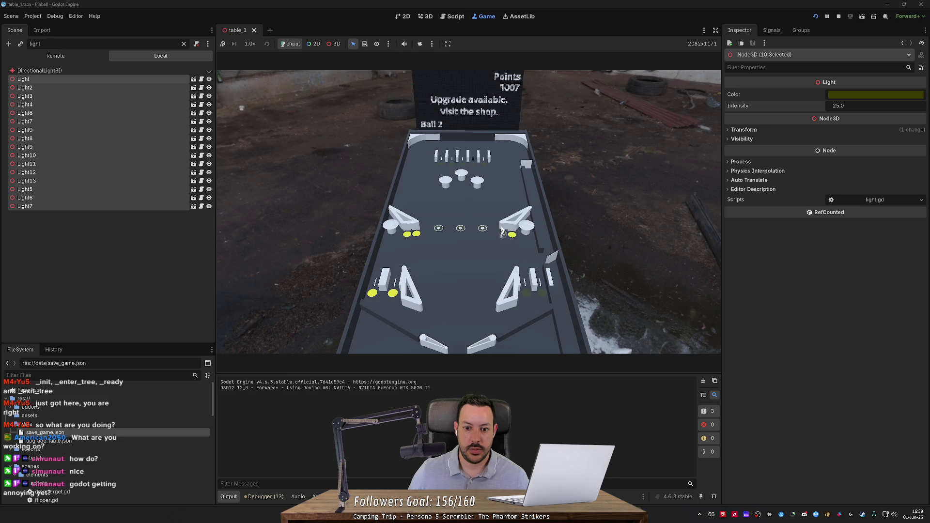
click(460, 151)
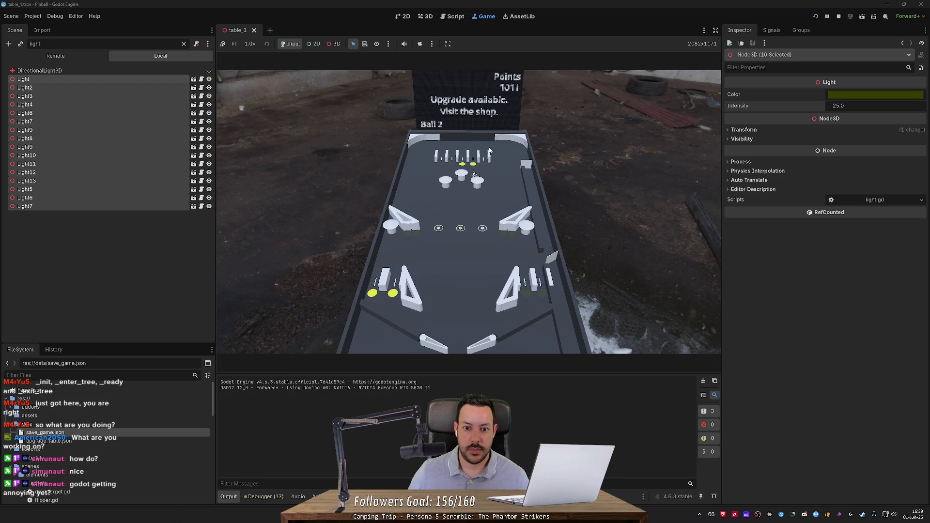
key(alt+Tab)
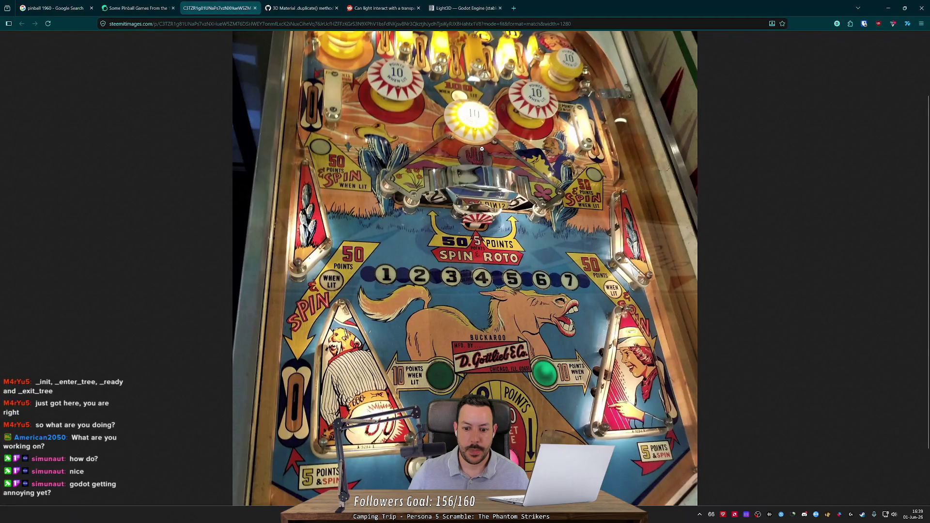
key(alt+Tab)
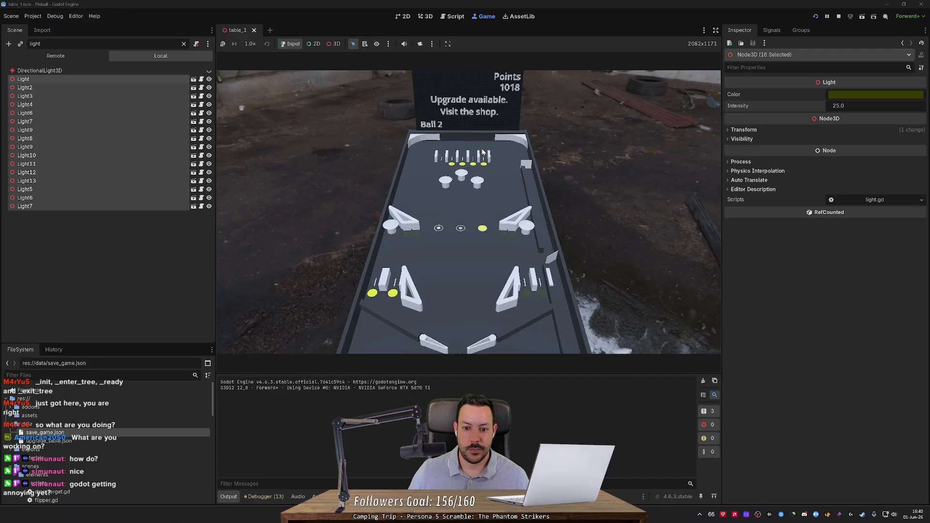
click(469, 218)
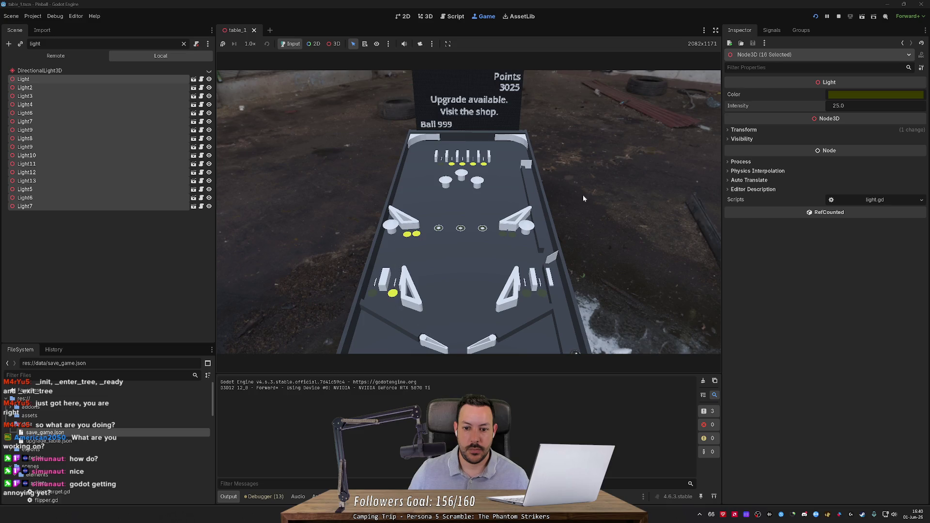
click(838, 16)
click(840, 95)
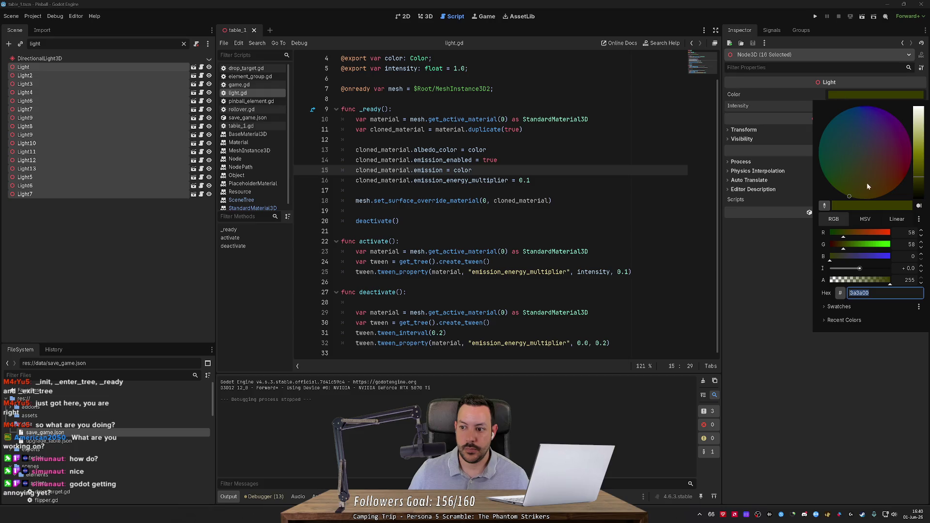
Step: Brighten the 16 lights' olive colour and check it in a test run
drag(919, 184, 919, 163)
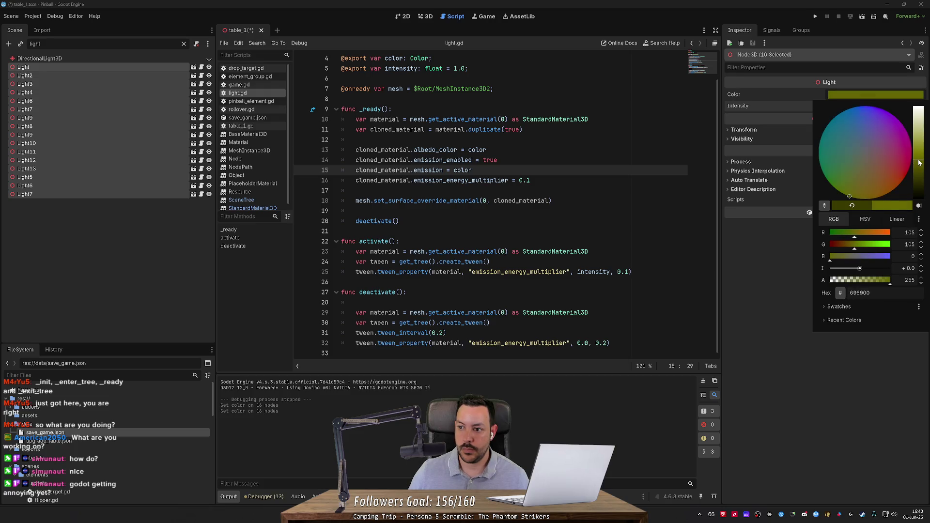
click(830, 31)
click(816, 16)
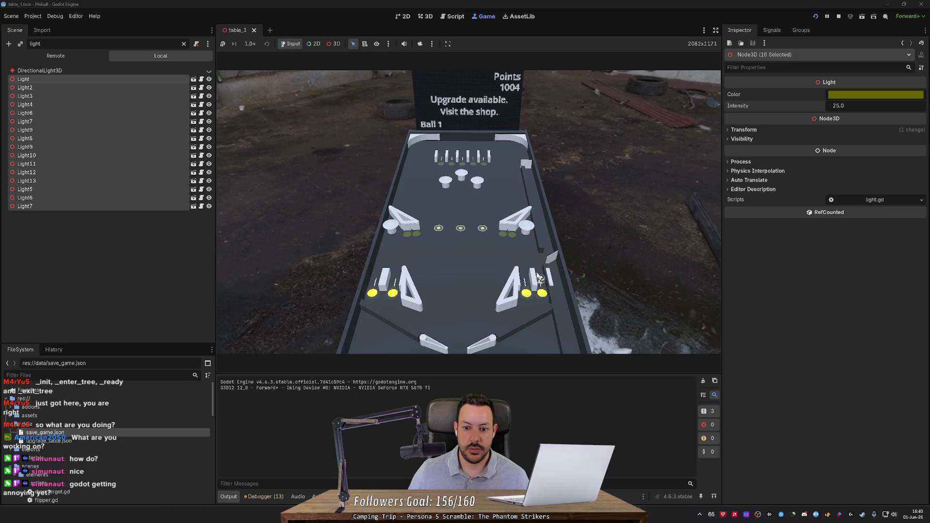
key(alt+Tab)
key(alt+Tab)
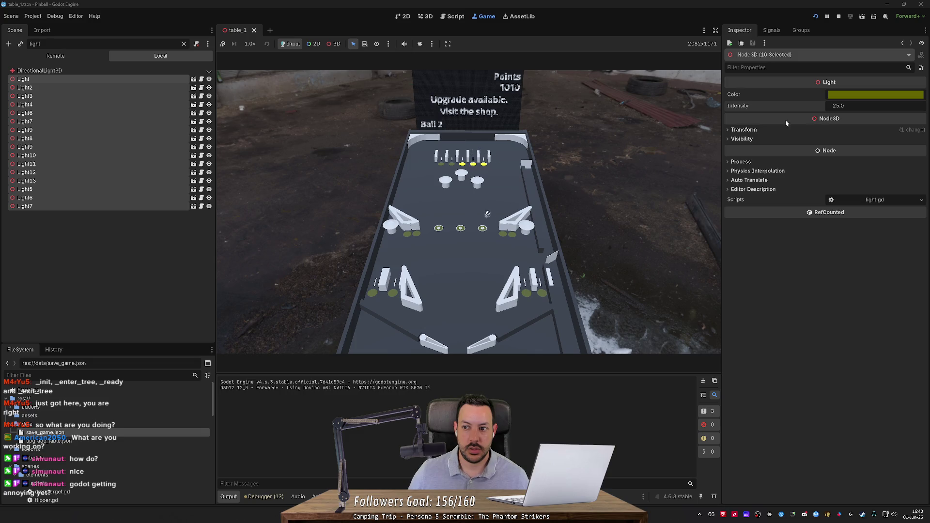
click(838, 16)
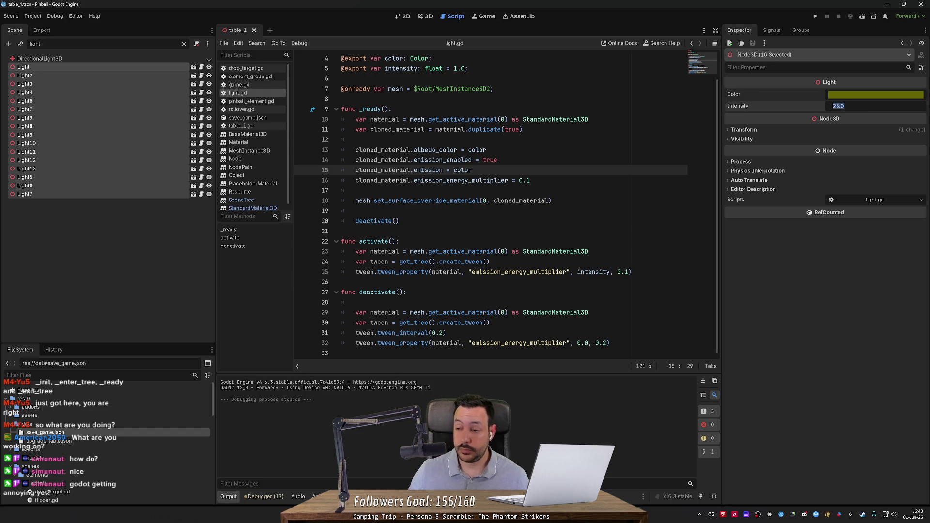
Step: Set the lights' intensity to 10.0, test it briefly in-game, and return to the 3D table
text(10)
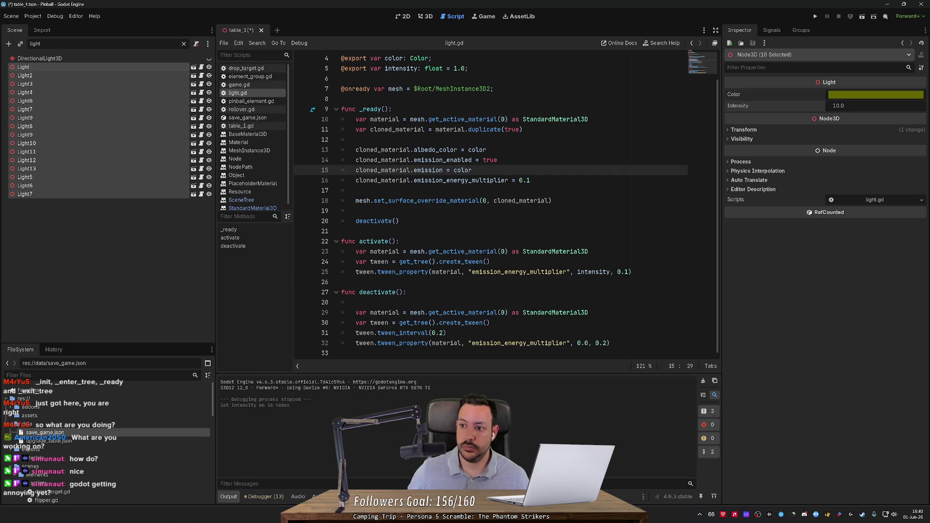
click(815, 18)
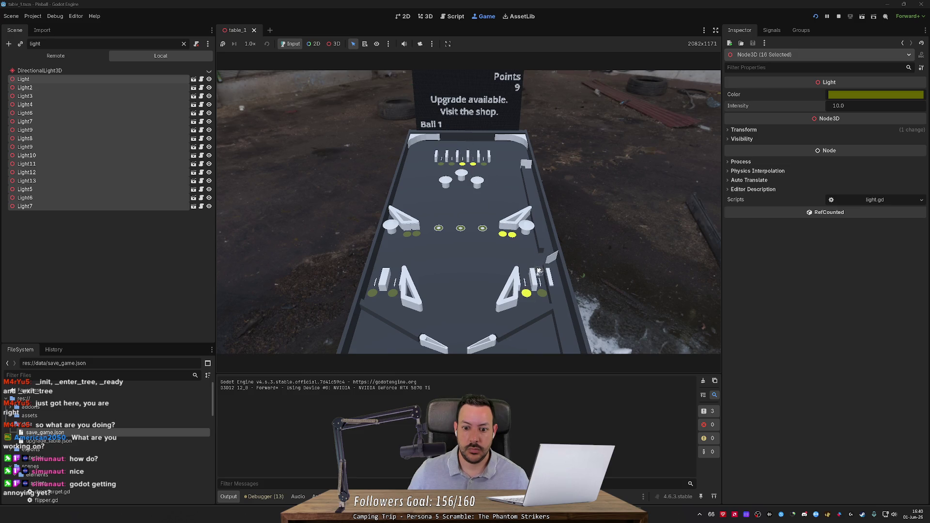
click(837, 16)
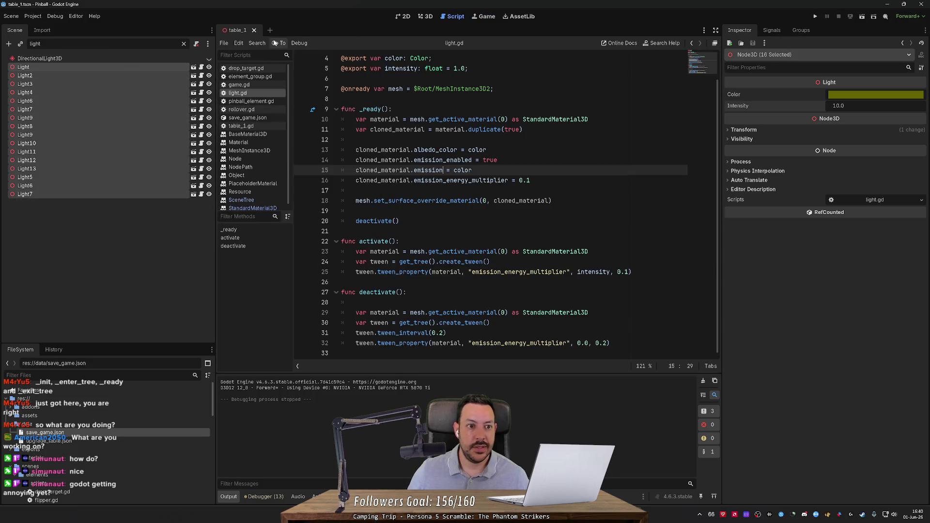
click(426, 17)
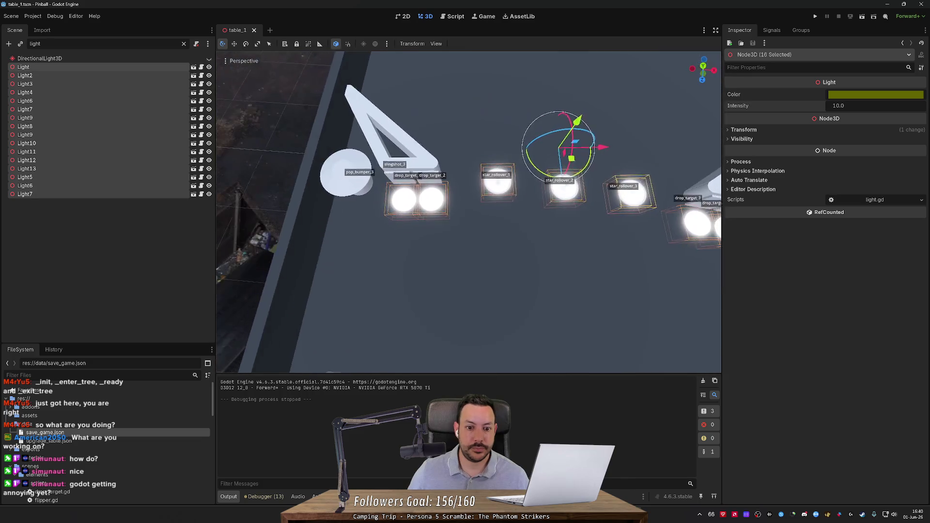
Step: Clear the scene-tree filter and select Light10 on the table
scroll(468, 212, up, 3)
key(s)
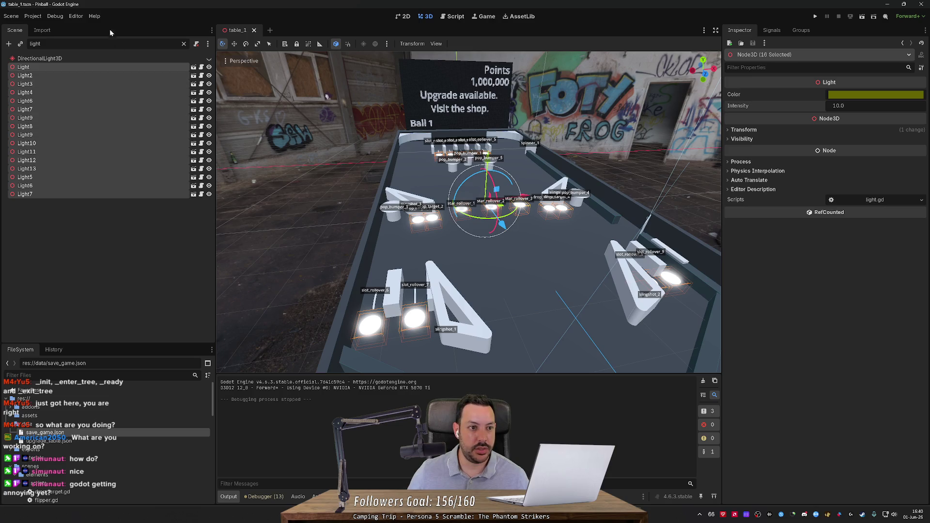
click(184, 44)
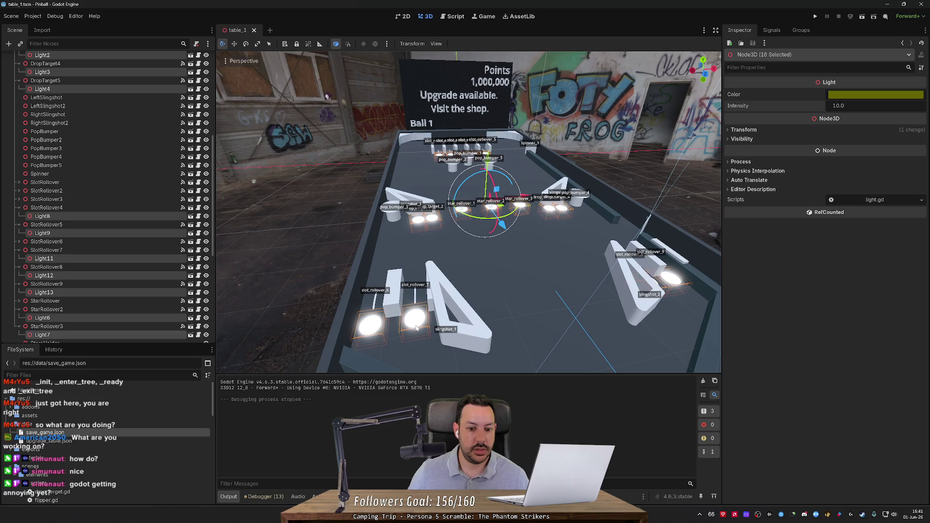
click(372, 273)
click(377, 320)
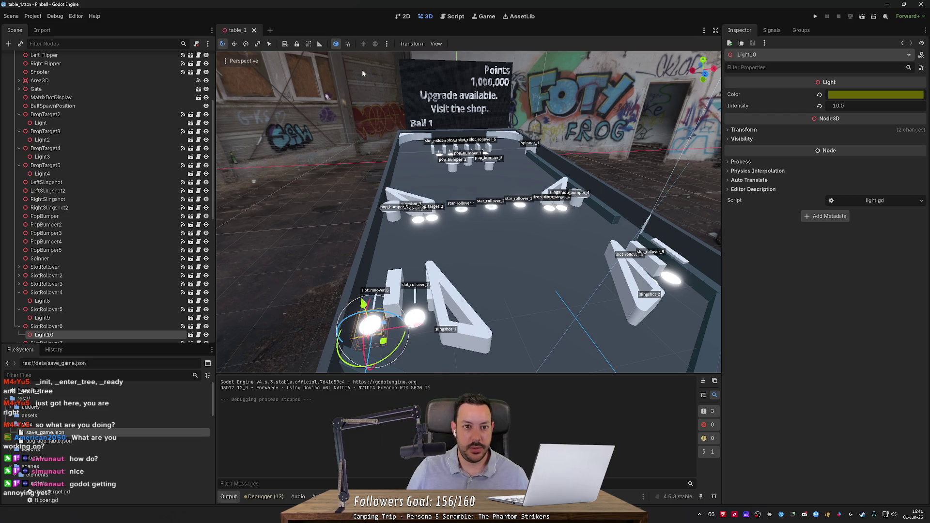
drag(362, 69, 623, 124)
Step: Test-run the game, add Light11 to the selection, and open light.tscn for editing
click(815, 16)
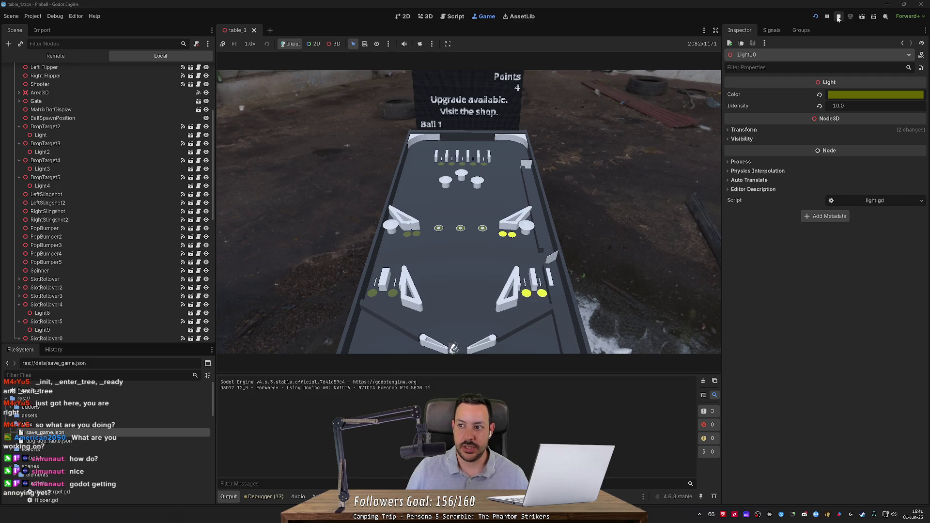
key(F8)
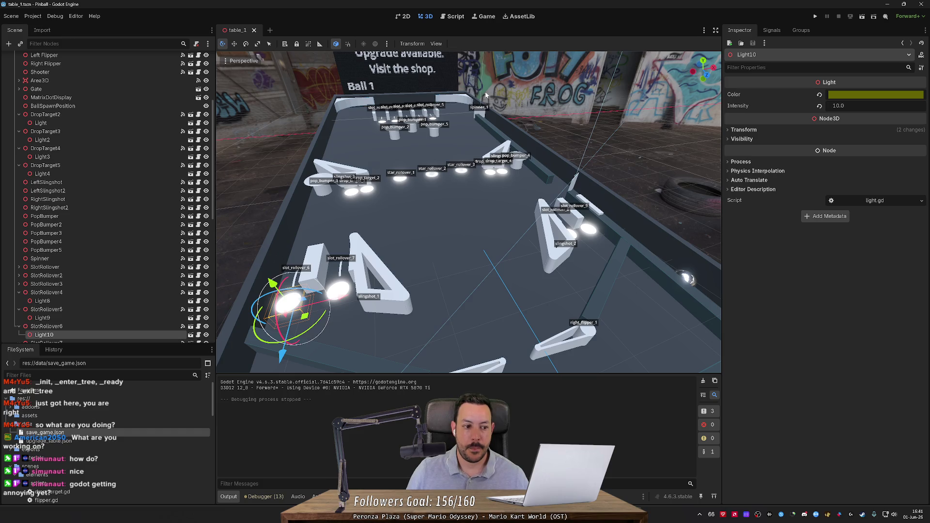
scroll(121, 214, down, 5)
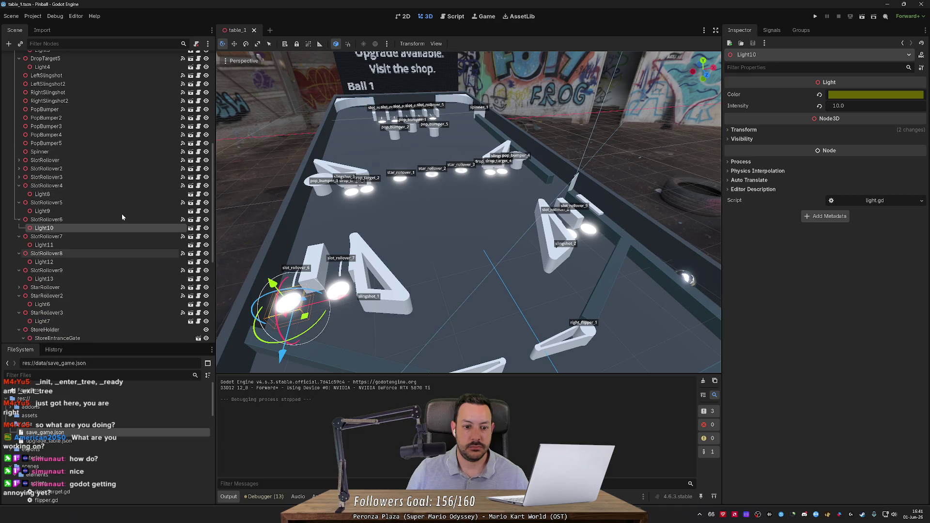
shift+click(338, 291)
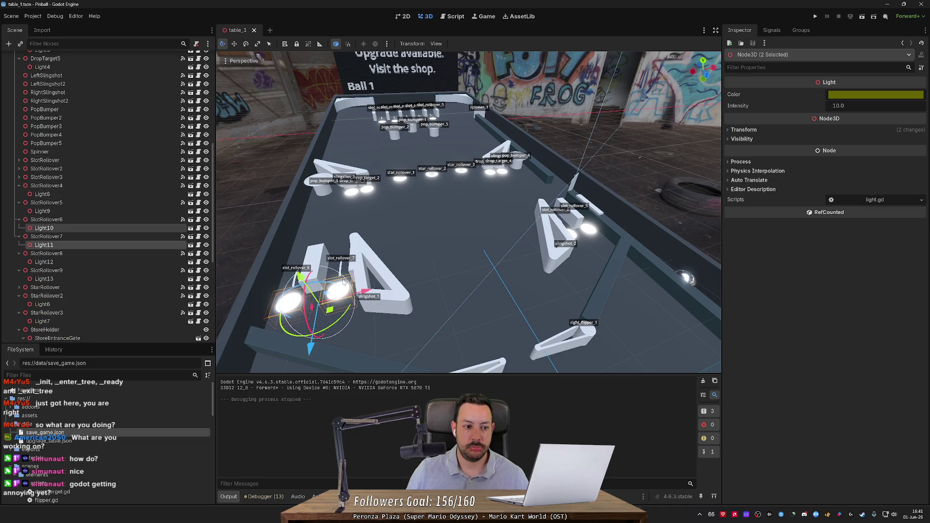
click(198, 229)
scroll(842, 347, down, 3)
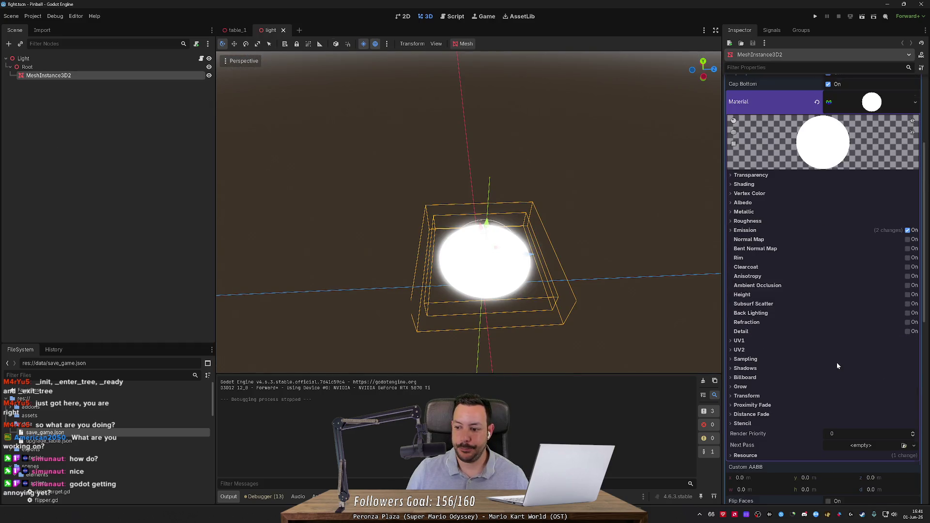
Step: Set the light material's emission energy multiplier to 0.0 and save the light scene
click(745, 230)
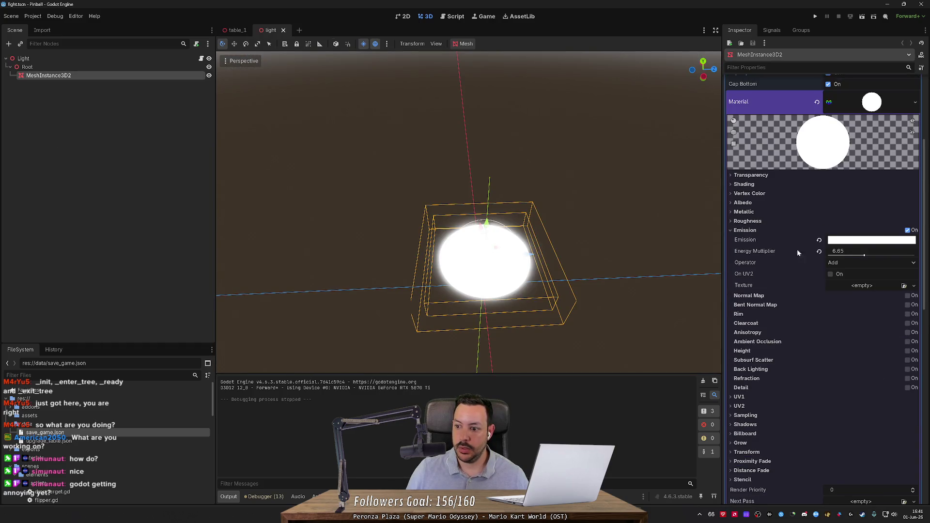
click(856, 255)
text(1)
key(Return)
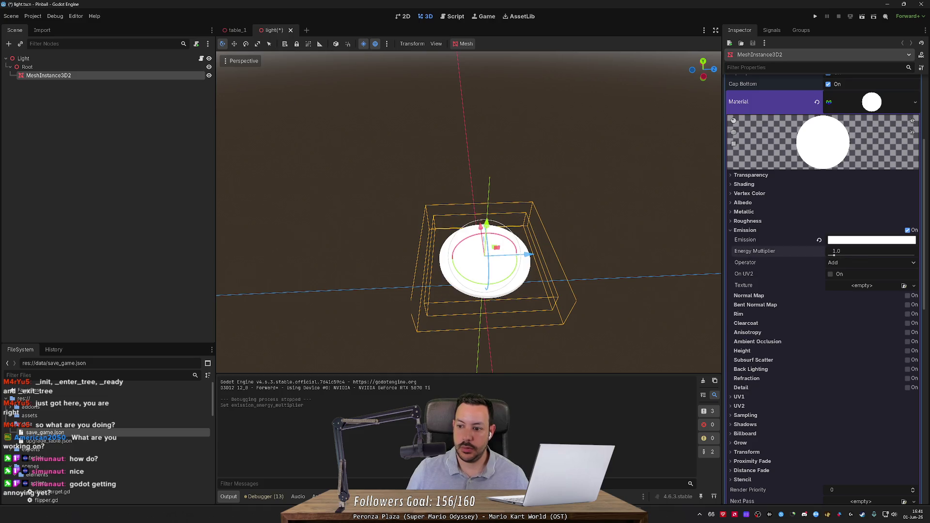
click(859, 241)
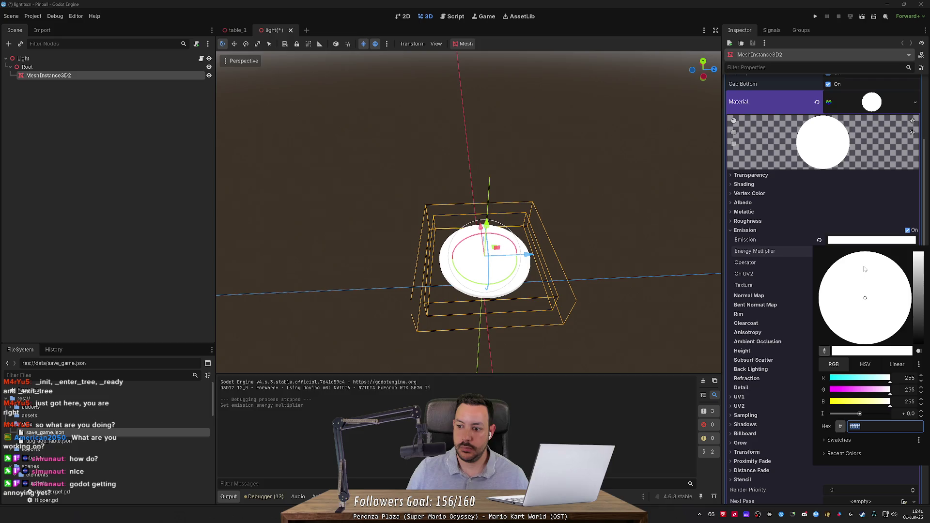
key(Escape)
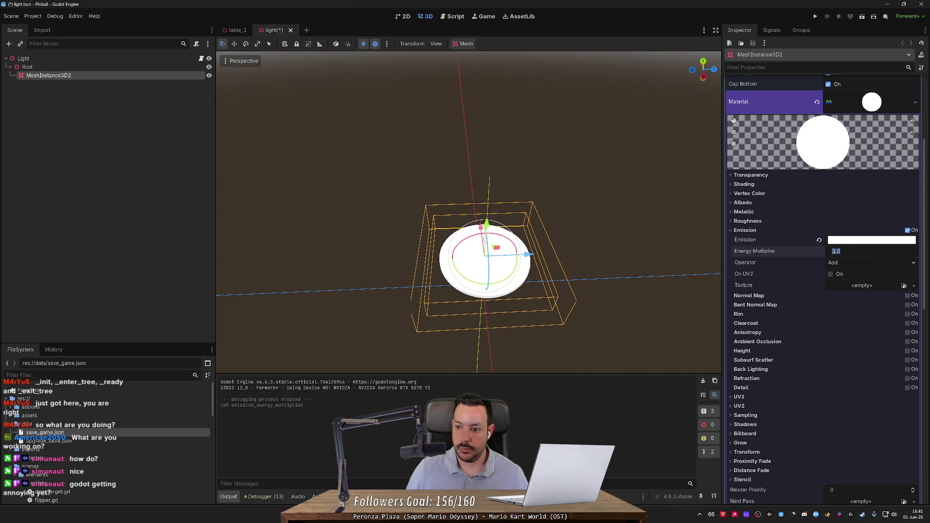
text(0)
key(Return)
key(ctrl+s)
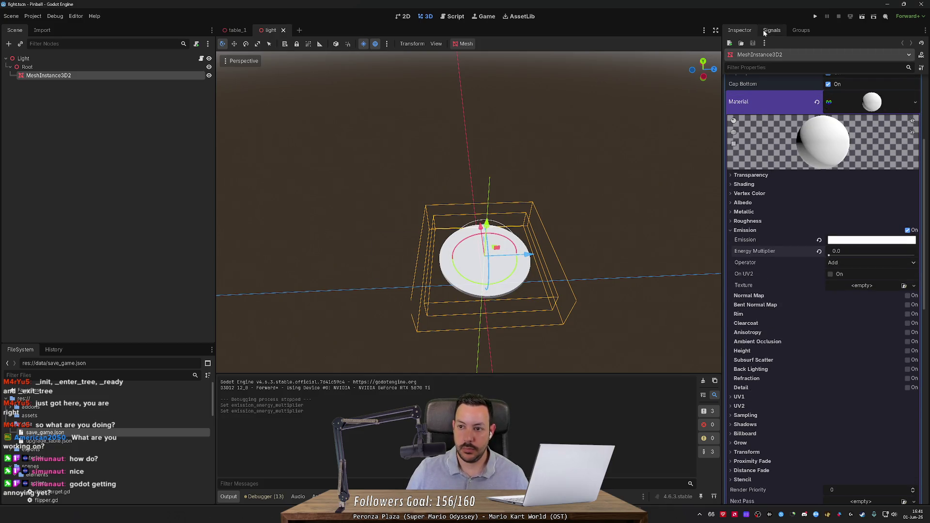
Step: Back in table_1, test-run the game to check that unlit lights no longer glow
key(ctrl+Tab)
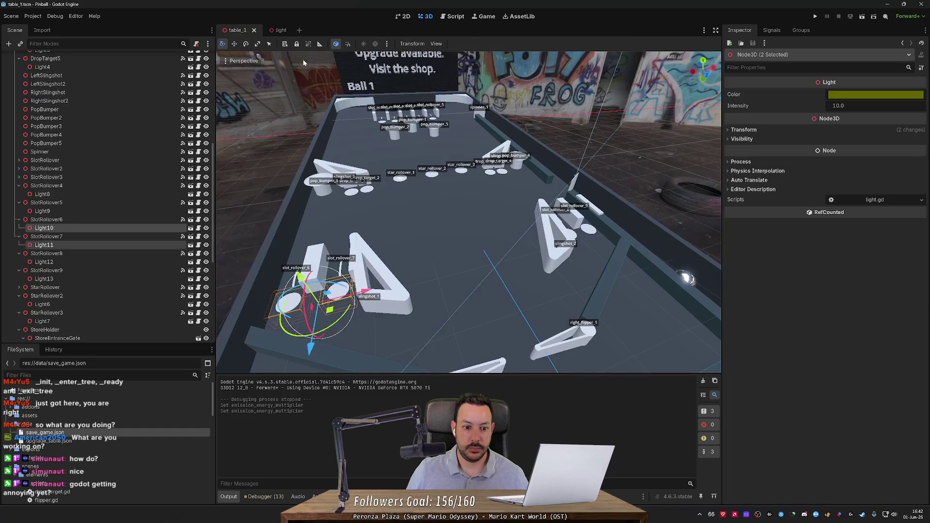
click(816, 17)
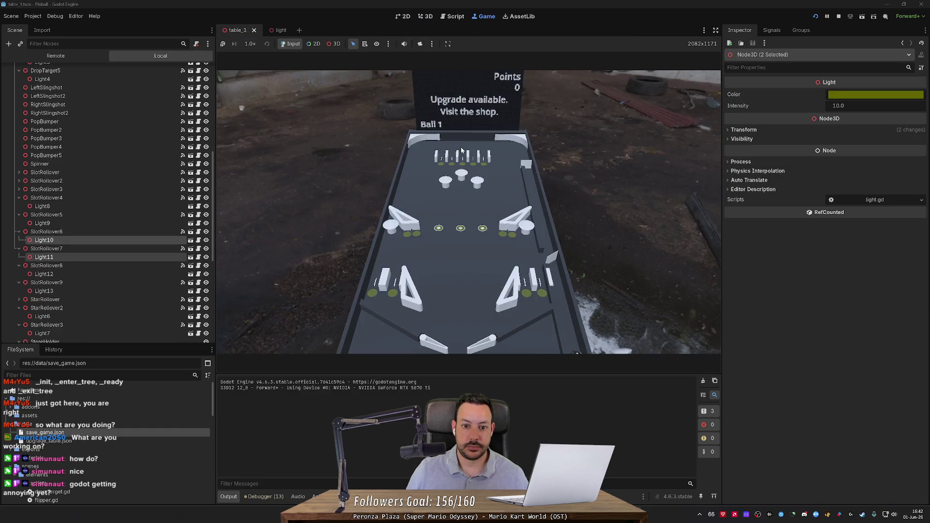
mouse_move(418, 227)
mouse_down()
mouse_move(405, 232)
mouse_move(458, 223)
mouse_up()
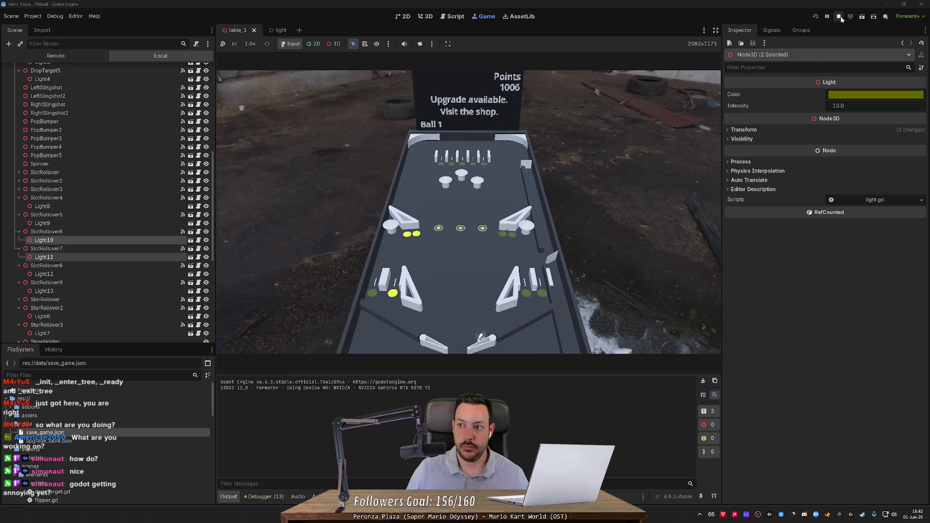
key(F8)
key(w)
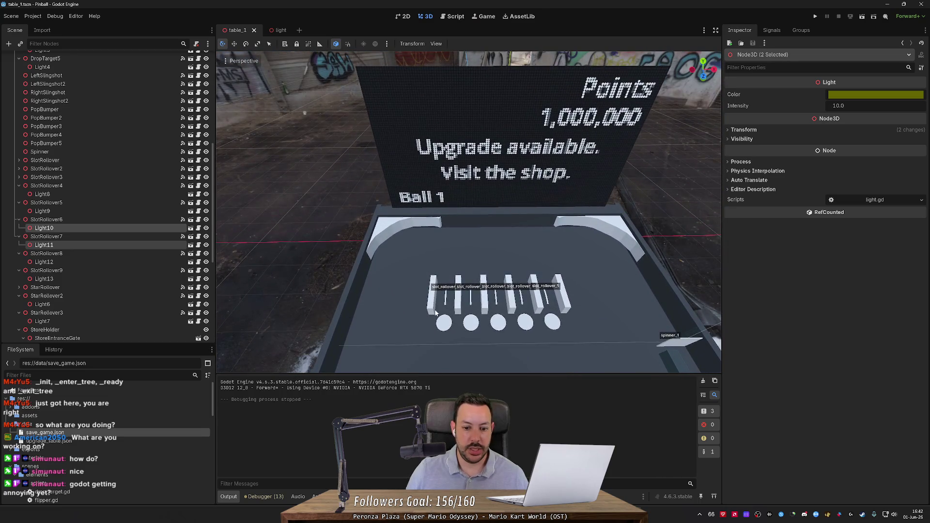
Step: Select the five top slot-rollover lights, including Light8 and Light9, and colour them orange b94400
click(451, 328)
shift+click(471, 322)
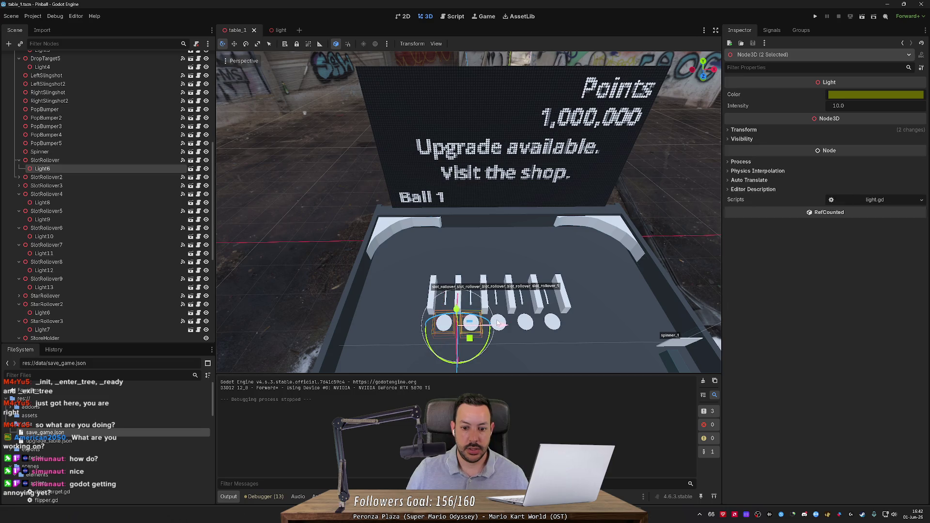
shift+click(527, 323)
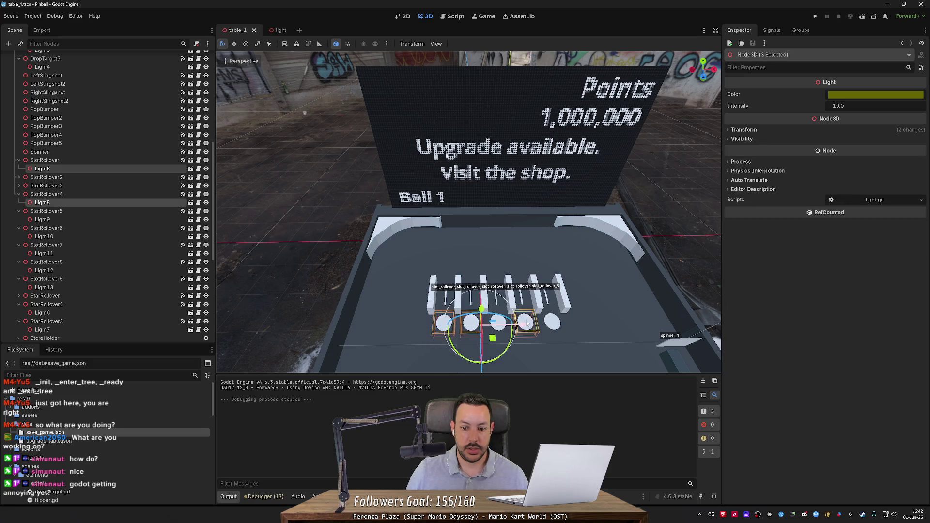
shift+click(555, 324)
shift+click(496, 321)
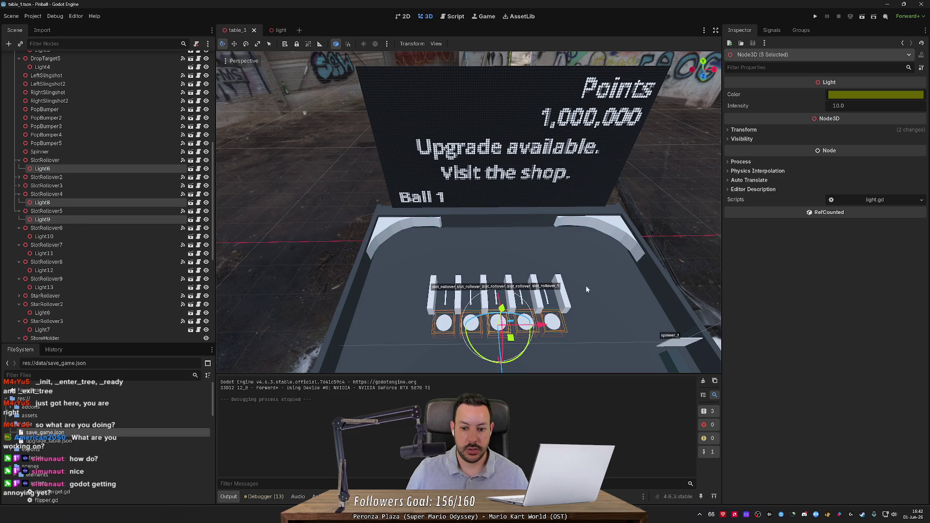
click(846, 94)
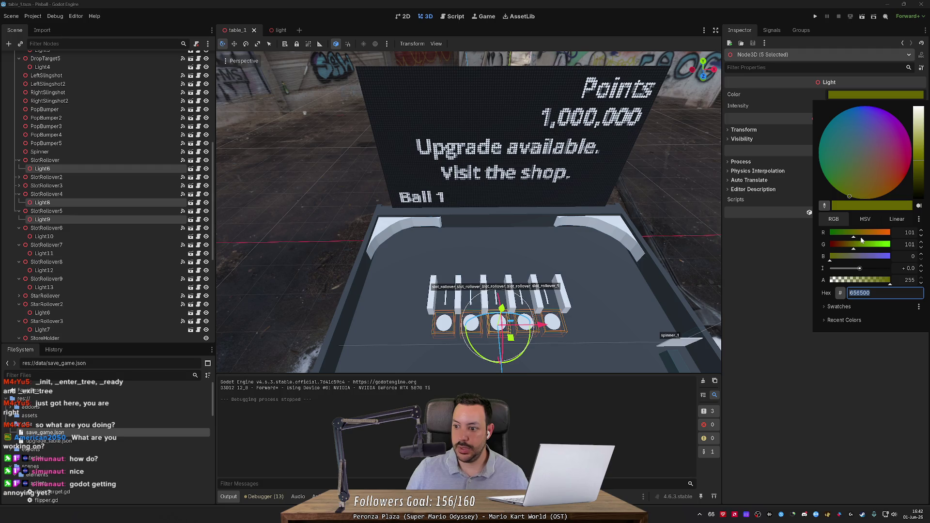
mouse_move(860, 237)
mouse_down()
mouse_move(876, 236)
mouse_move(847, 248)
mouse_up()
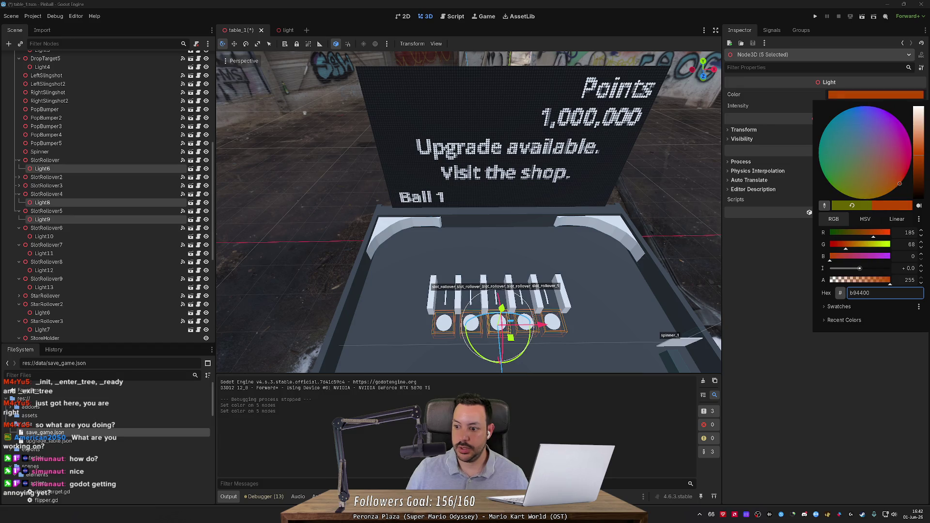
click(813, 24)
Step: Test-run the game with the orange lights, compare with the photo, then select Light10 and Light11
click(816, 17)
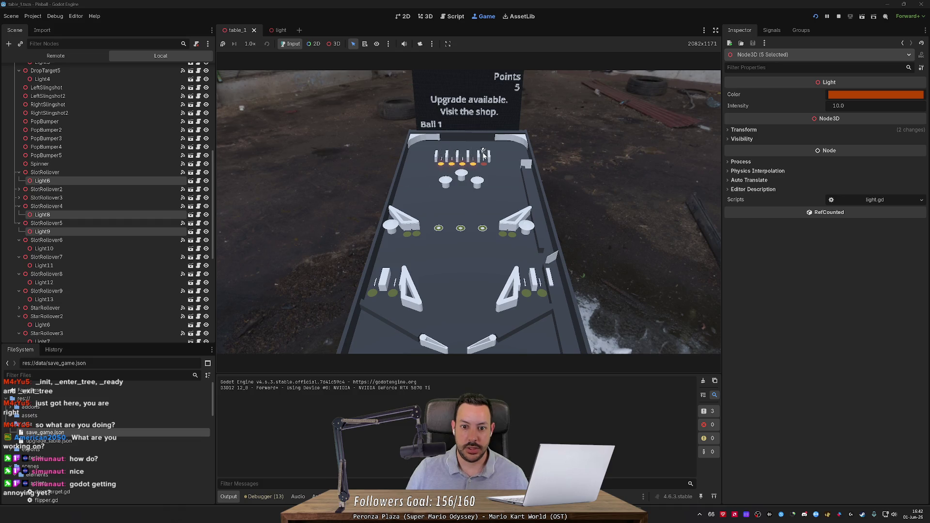
click(837, 17)
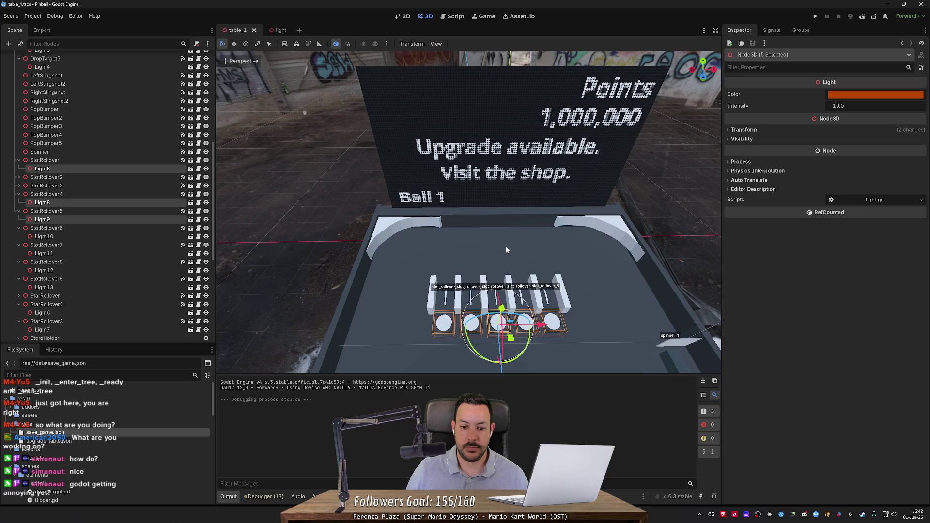
key(alt+Tab)
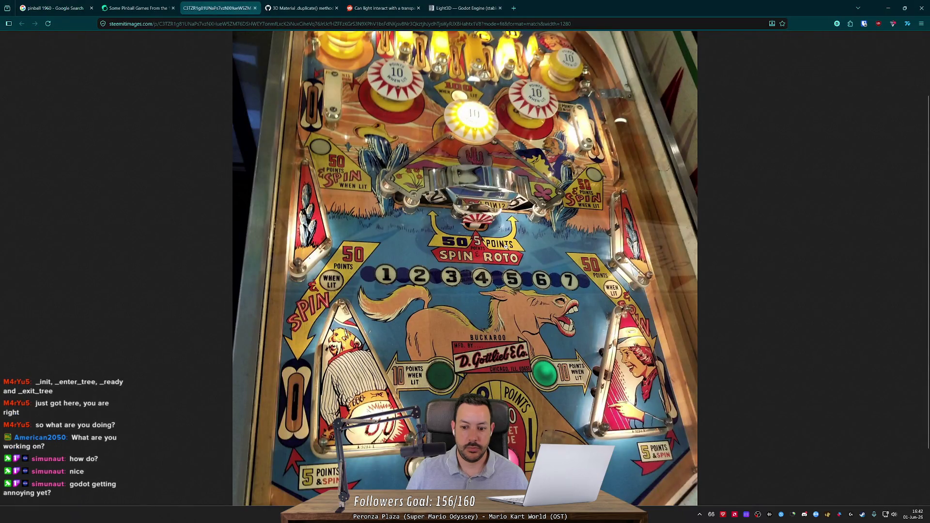
key(alt+Tab)
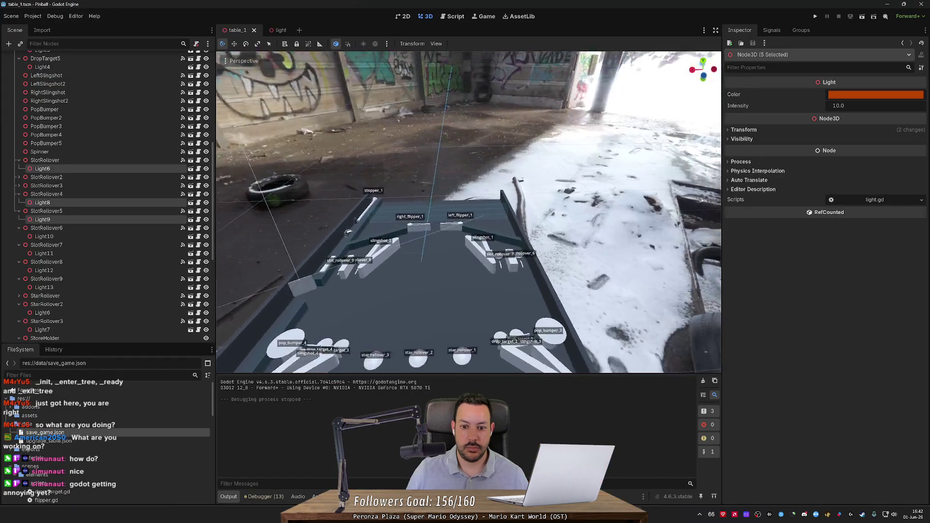
scroll(468, 212, up, 3)
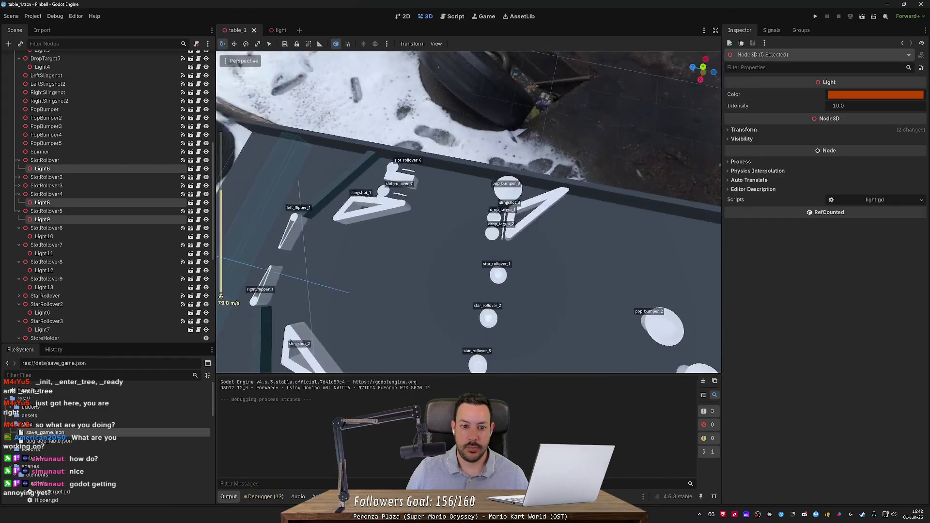
scroll(468, 212, down, 2)
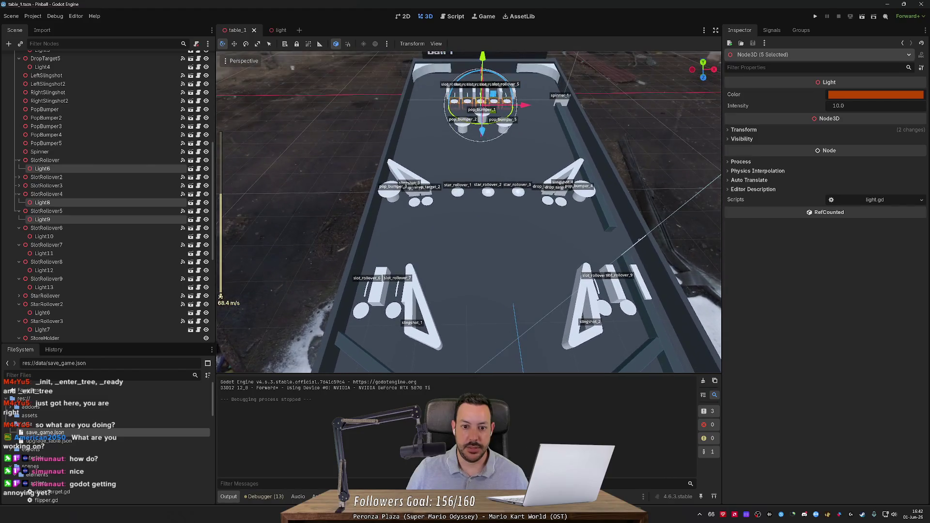
click(379, 312)
shift+click(396, 314)
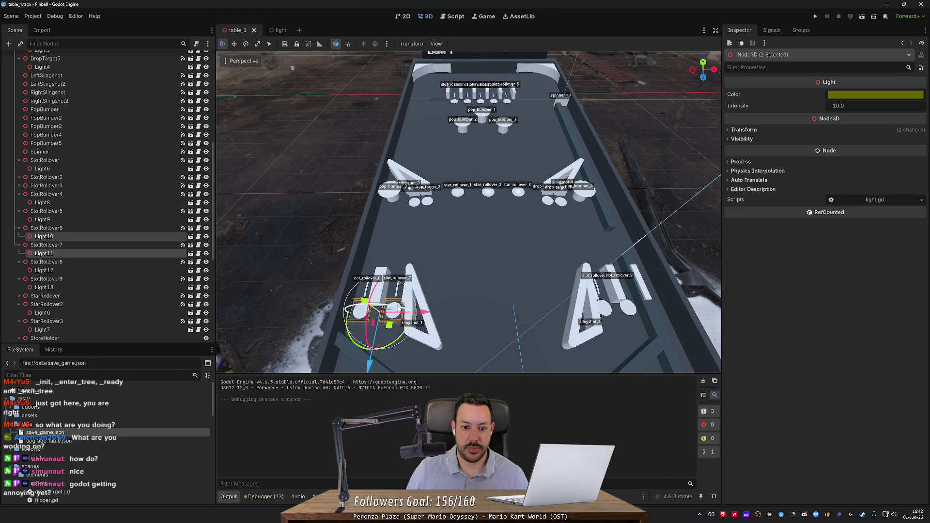
Step: Add Light12 and Light13 to the selection and set all four lights to green 406500
shift+click(632, 306)
shift+click(610, 311)
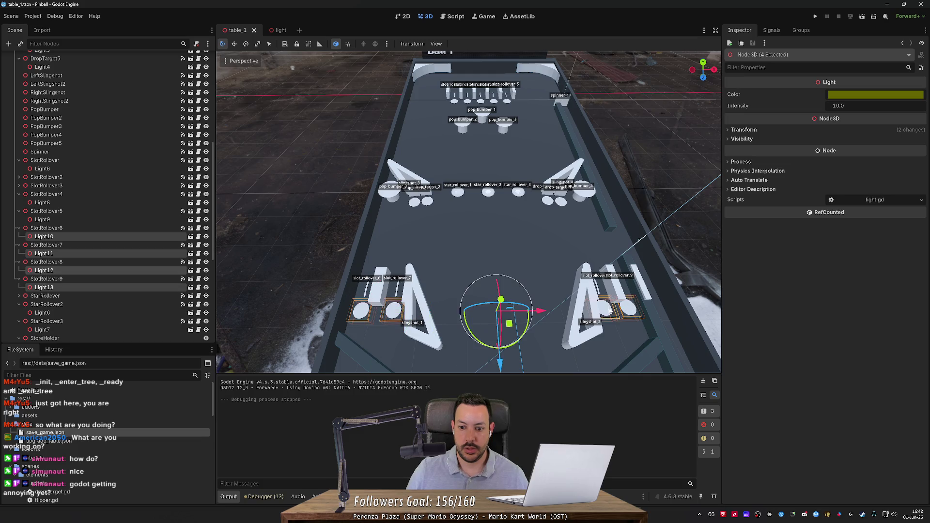
click(840, 94)
click(845, 236)
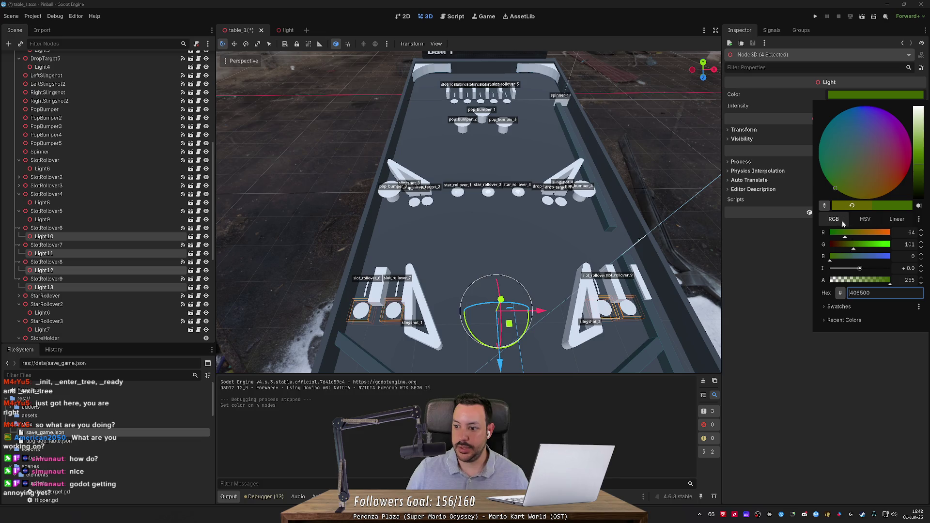
click(814, 19)
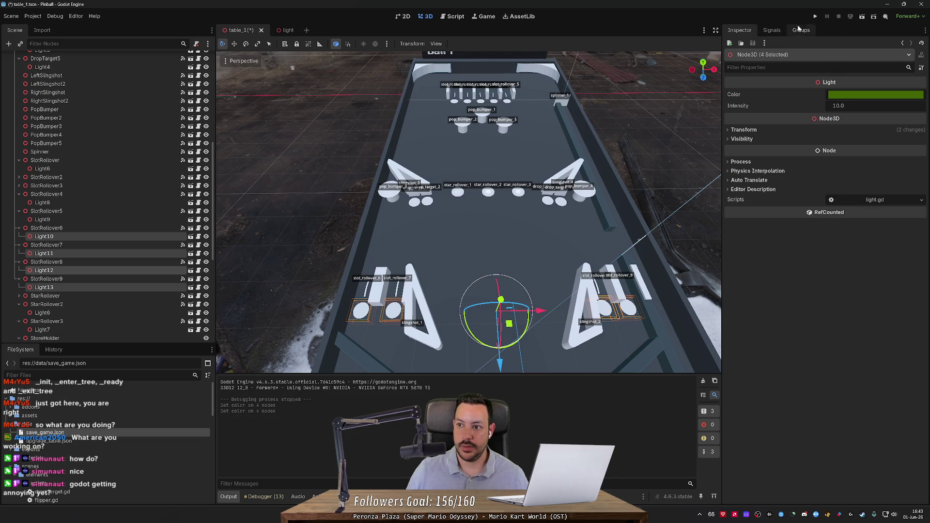
Step: Test-run the game to check the green lower rollover lights, then stop it
click(815, 17)
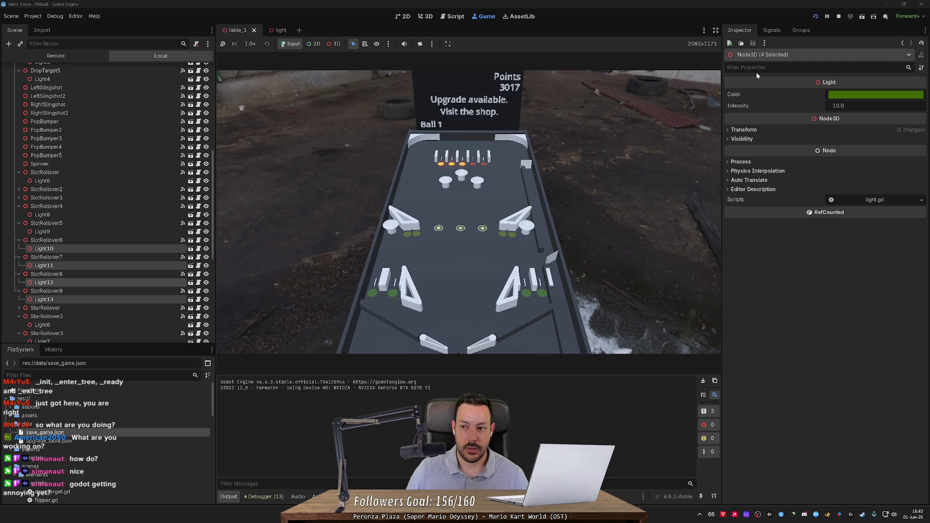
click(838, 16)
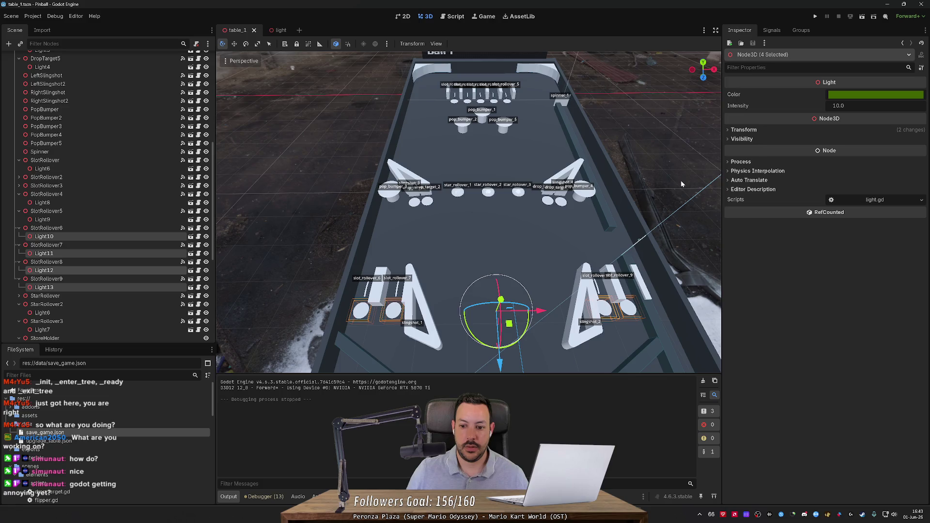
click(831, 95)
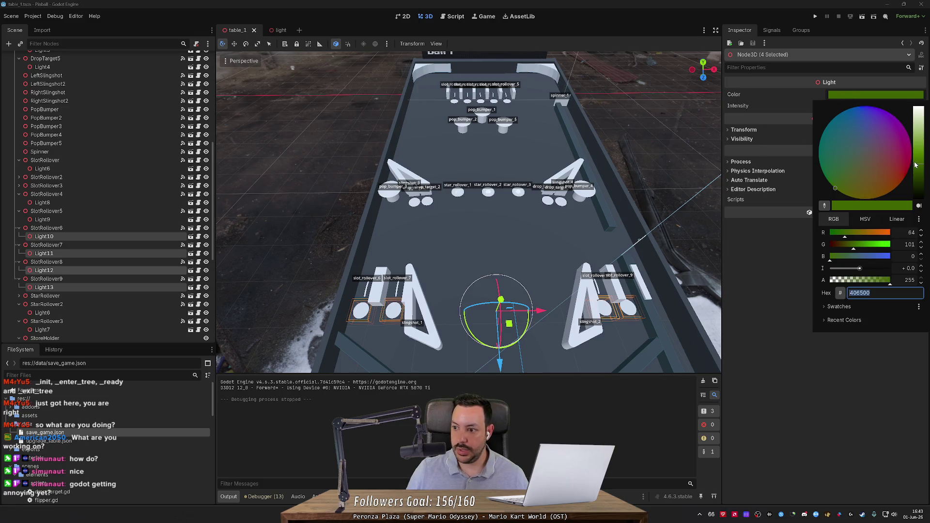
Step: Brighten Light10–Light13 to green 407300, save, and play another test game
mouse_move(864, 247)
mouse_down()
mouse_move(857, 251)
mouse_move(875, 251)
mouse_move(862, 251)
mouse_up()
click(862, 16)
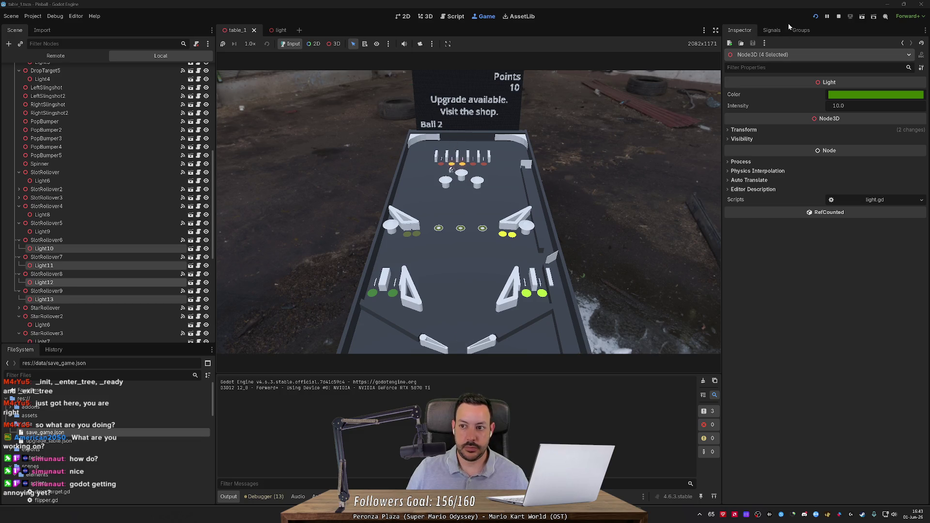
click(835, 19)
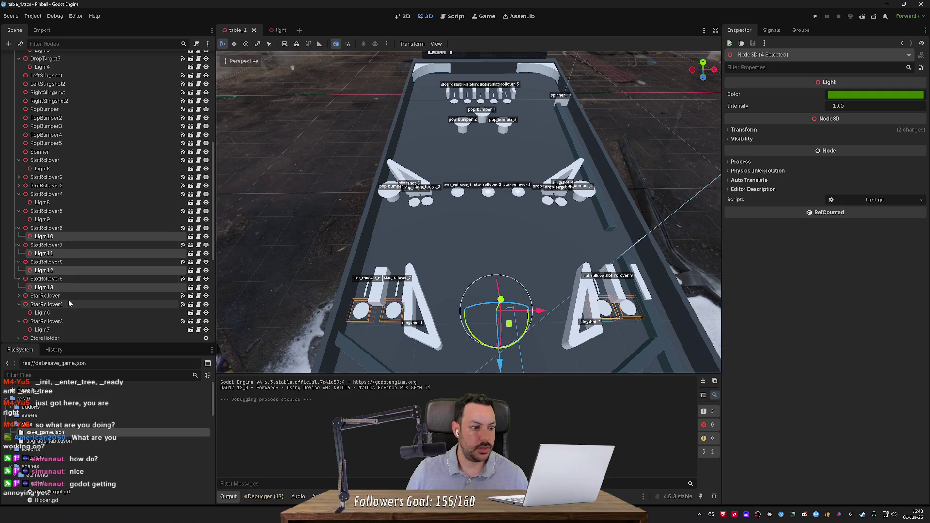
Step: Select the star rollover lights Light5–Light7 and change their colour to a deep blue
click(19, 295)
scroll(58, 303, down, 2)
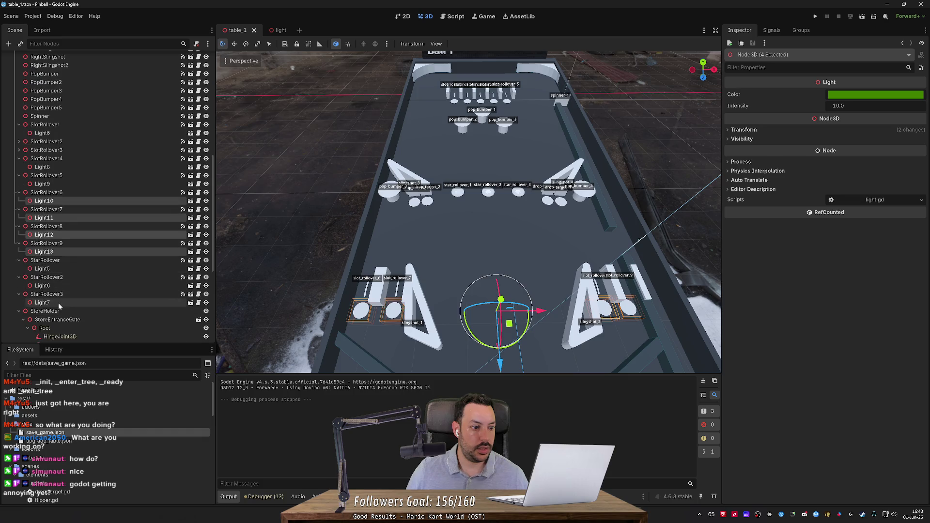
click(59, 302)
ctrl+click(49, 285)
ctrl+click(65, 269)
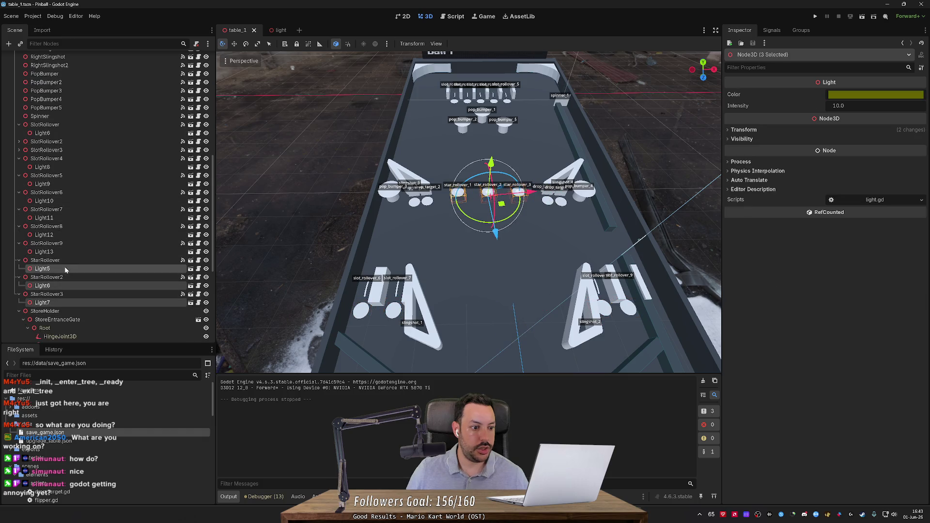
click(852, 95)
mouse_move(850, 247)
mouse_down()
mouse_move(832, 235)
mouse_move(830, 245)
mouse_move(861, 260)
mouse_up()
click(845, 233)
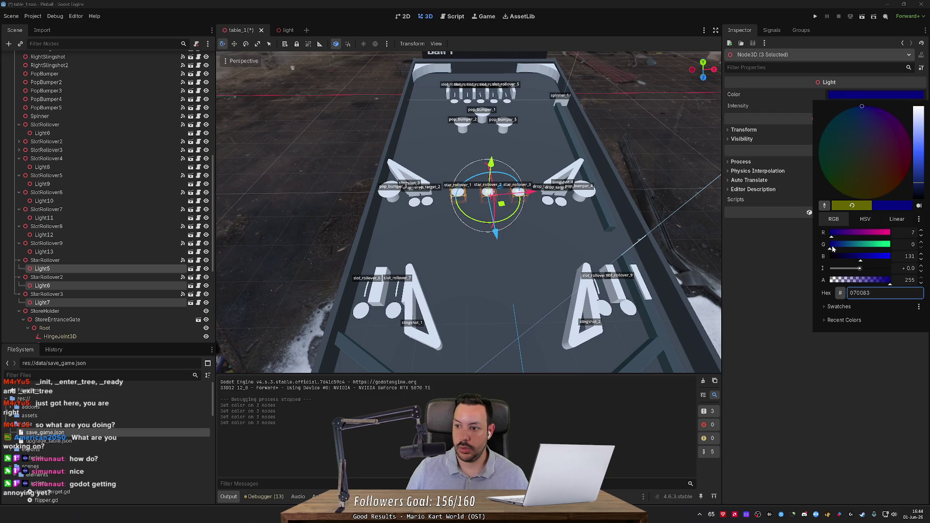
click(855, 48)
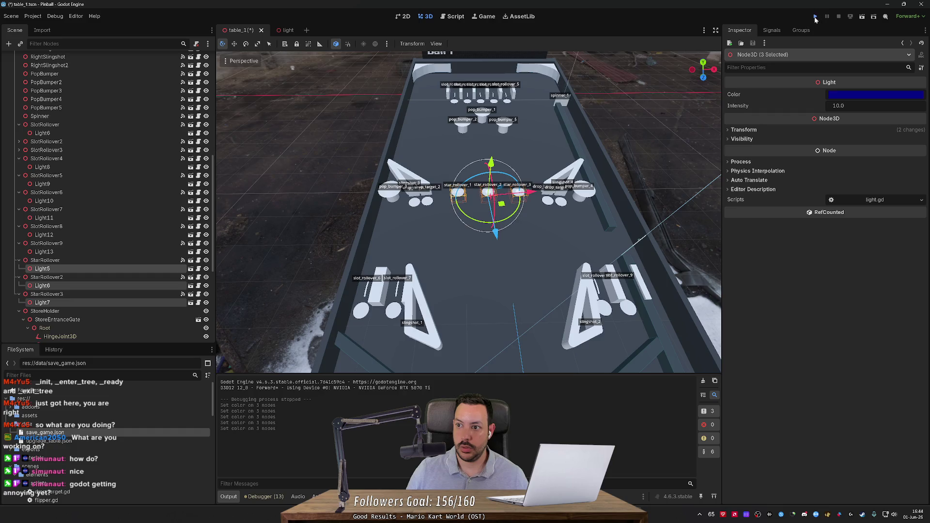
Step: After a test run, retune the star lights' blue to 0e56c1 and start a new playtest
click(815, 16)
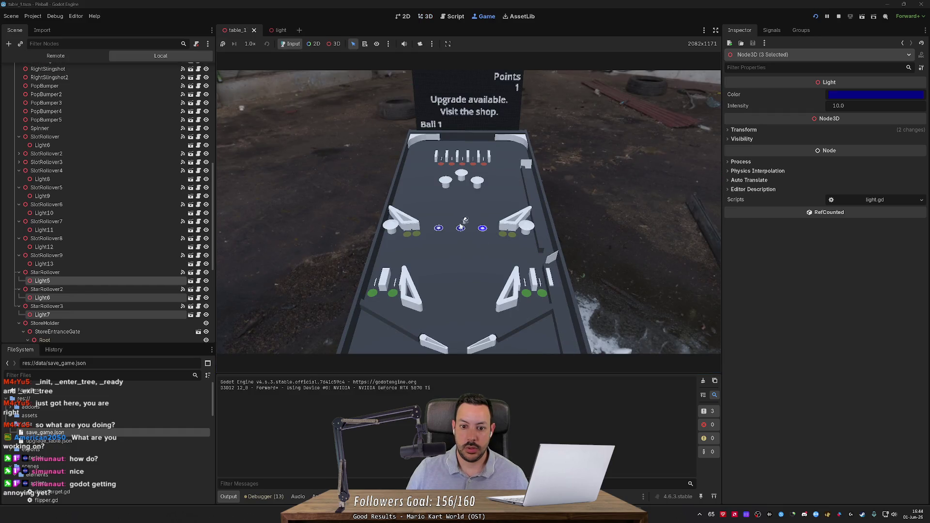
click(840, 16)
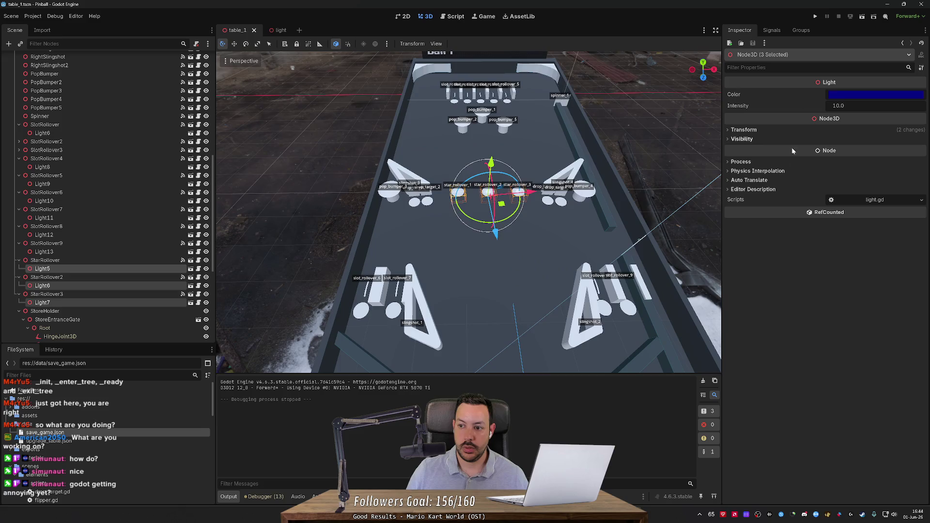
click(853, 95)
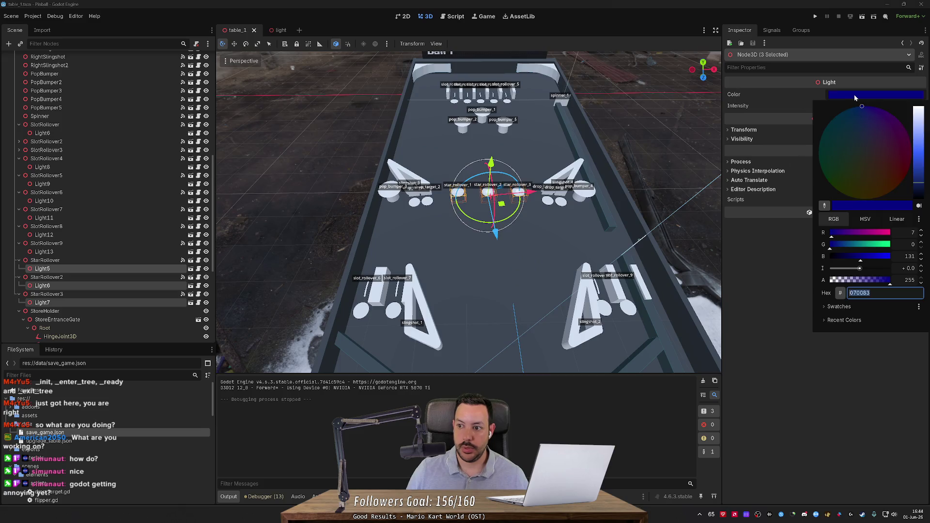
click(923, 179)
drag(922, 178, 923, 172)
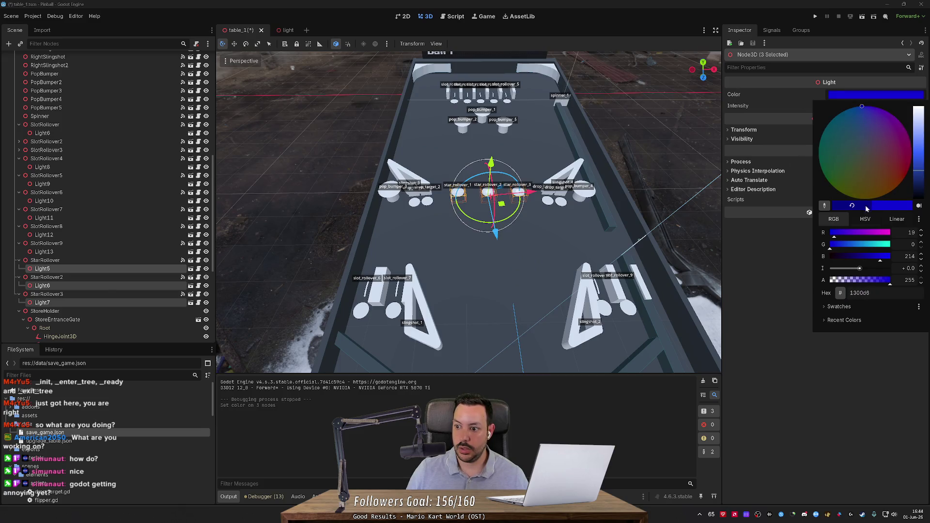
drag(834, 247, 853, 247)
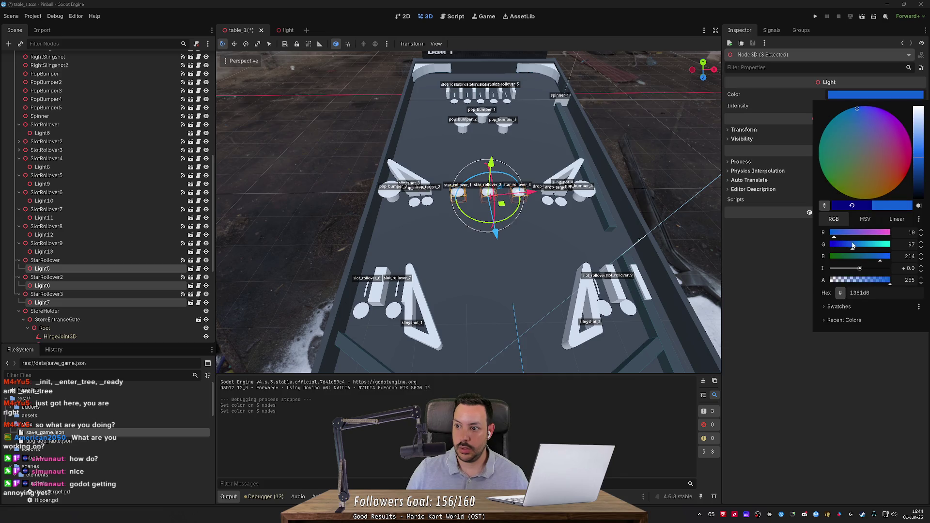
drag(916, 168, 920, 165)
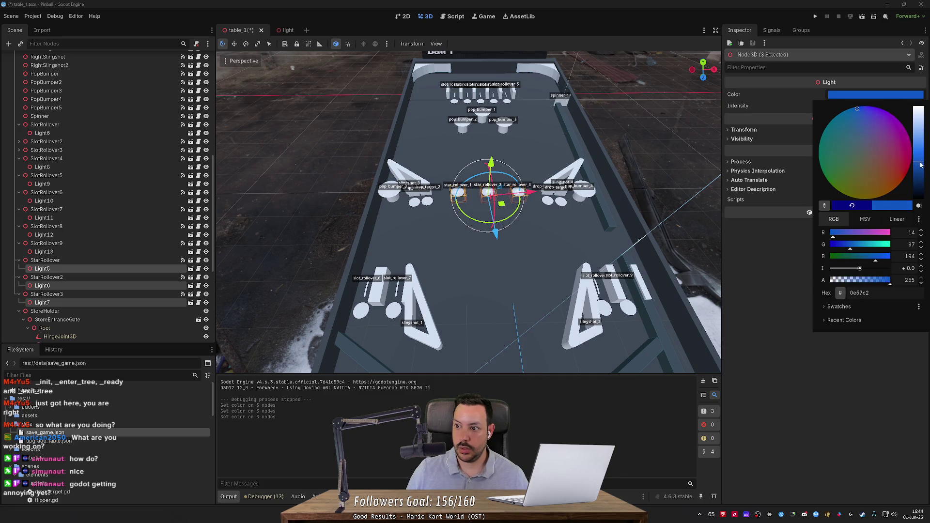
click(825, 28)
click(813, 17)
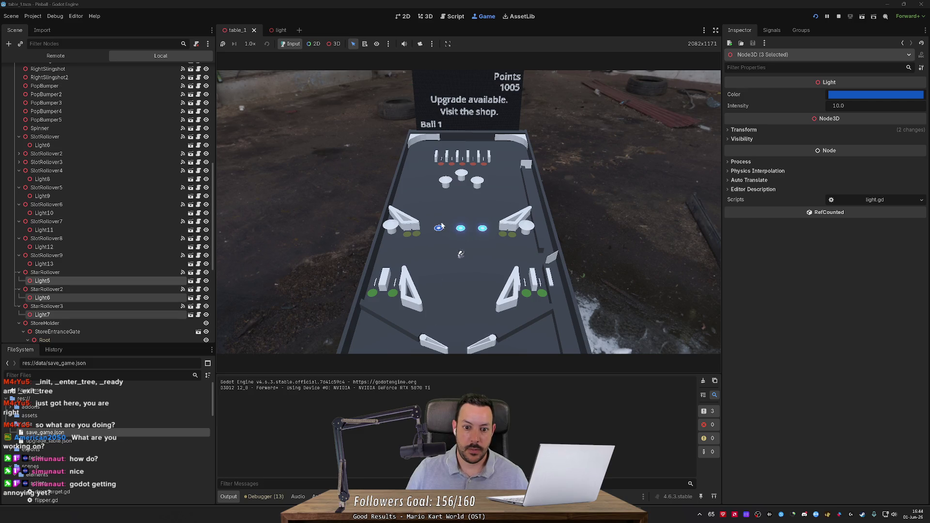
Step: Stop the game and edit light.gd: fade-out delay 0.3 s, fade-in duration 0.2 s
click(838, 16)
click(455, 16)
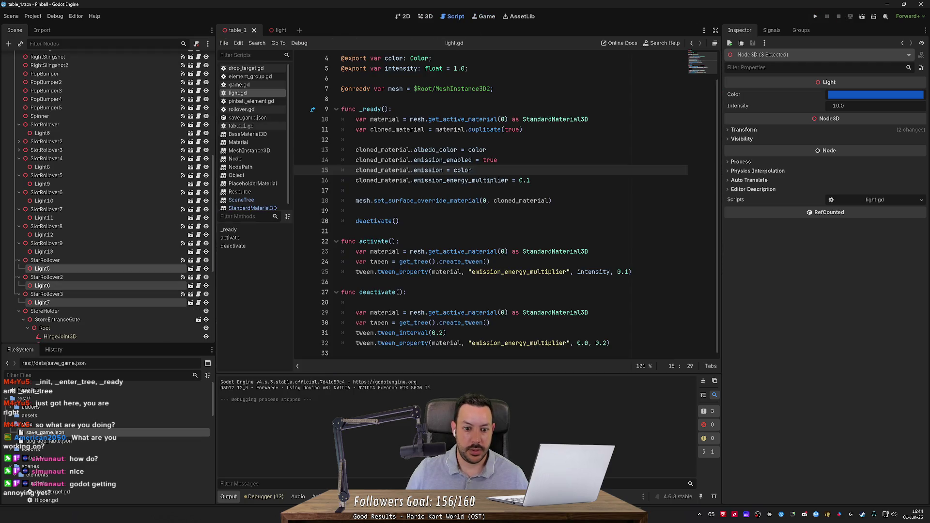
click(445, 333)
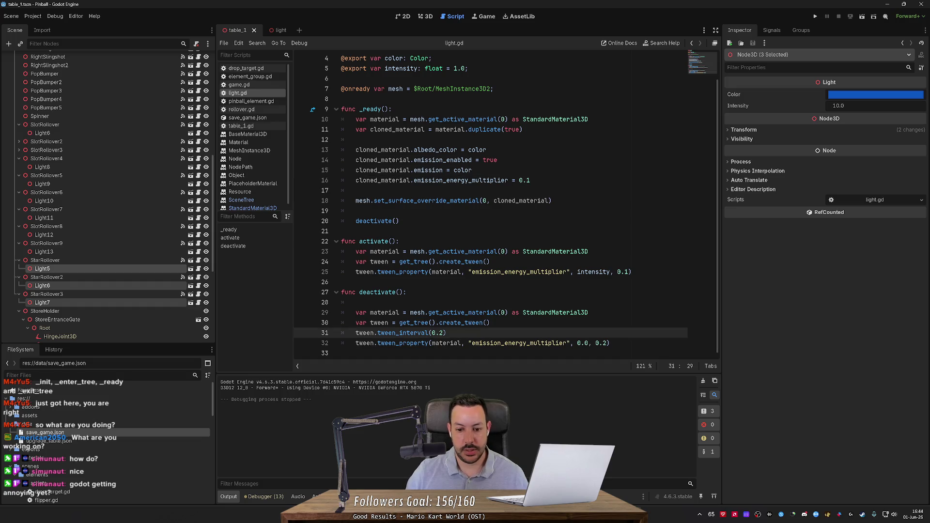
key(BackSpace)
text(3)
key(ctrl+s)
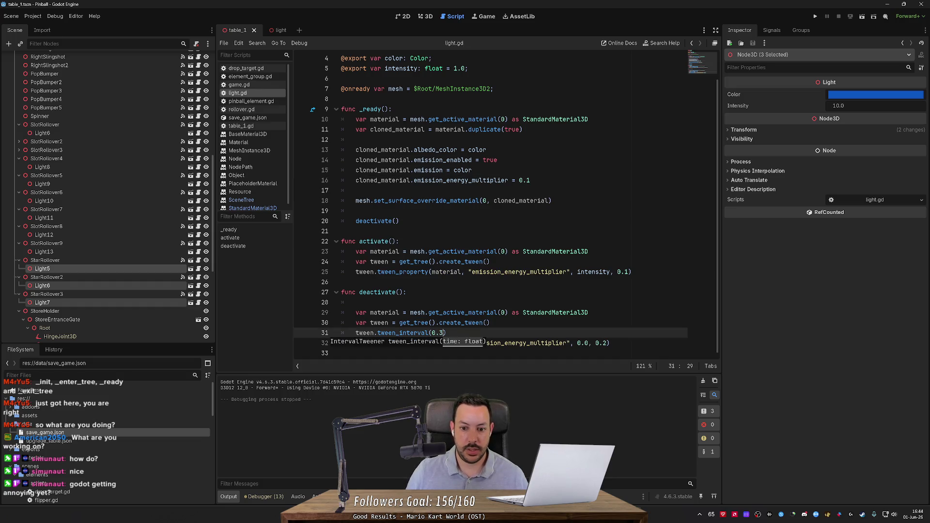
click(625, 271)
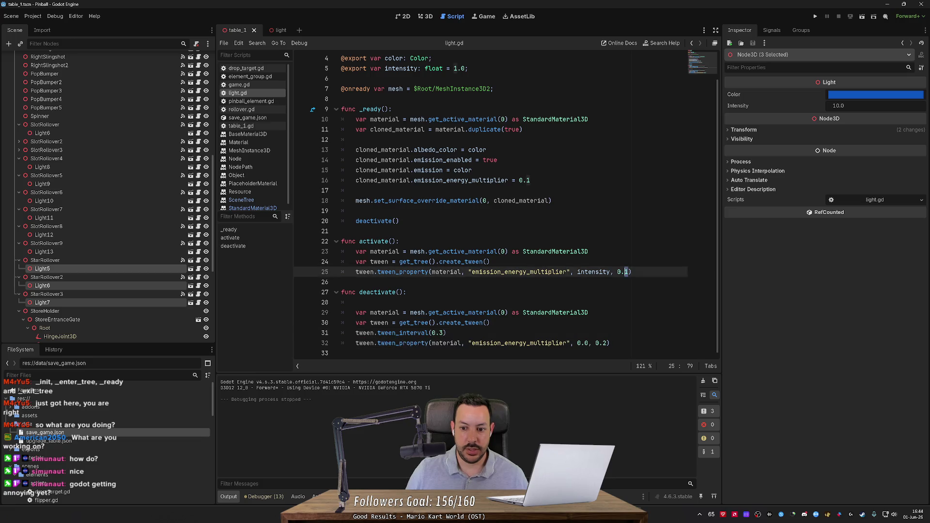
text(2)
Step: Test-run the game with the new light timings, then return to the 3D table view
click(815, 16)
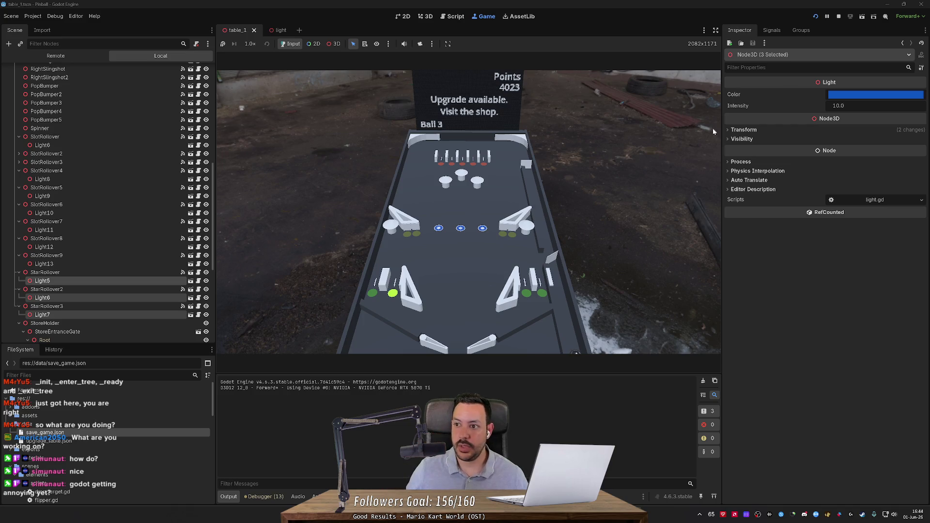
click(839, 16)
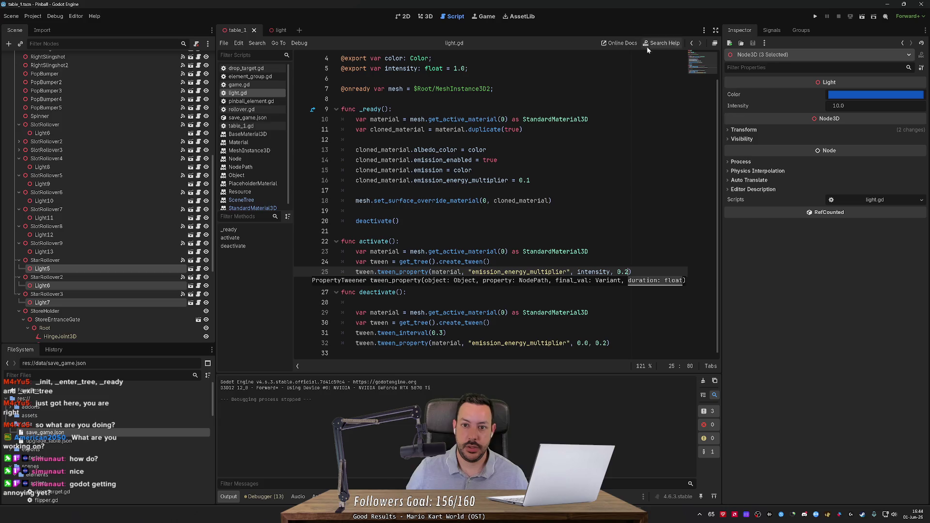
click(424, 16)
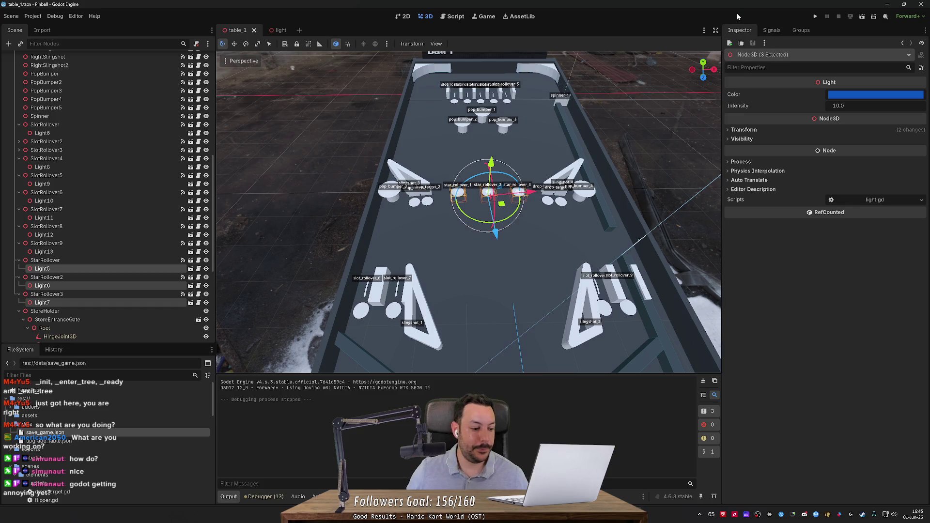
Step: Add a new ElementGroup entry to the Playfield with five empty node slots
scroll(108, 114, up, 3)
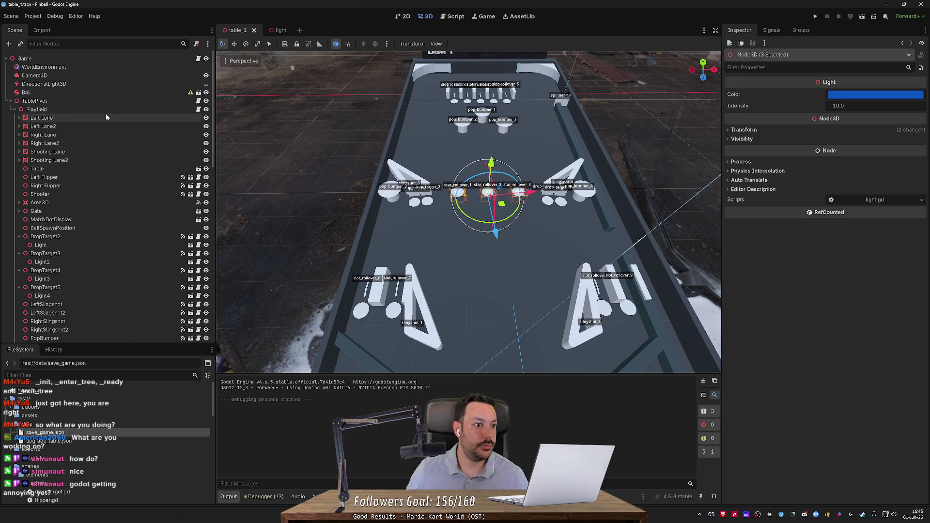
click(106, 110)
click(827, 164)
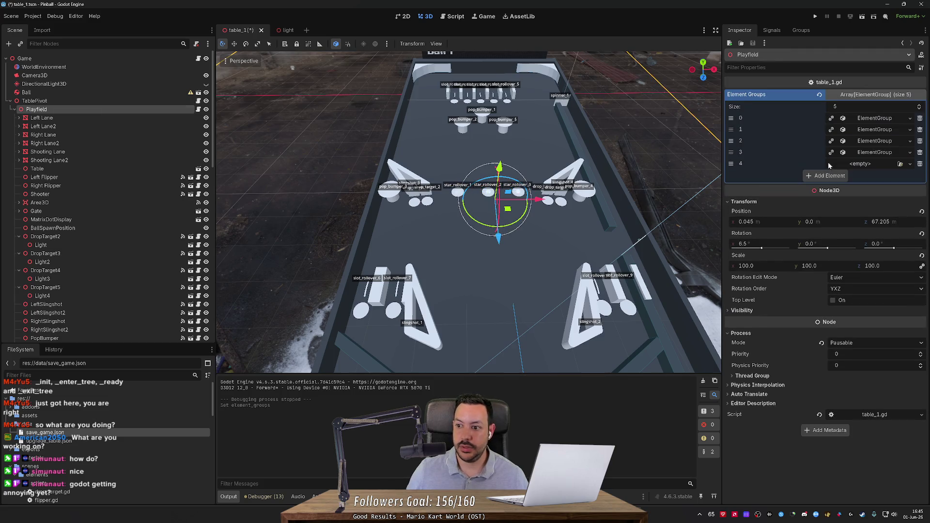
click(888, 163)
click(881, 179)
click(872, 164)
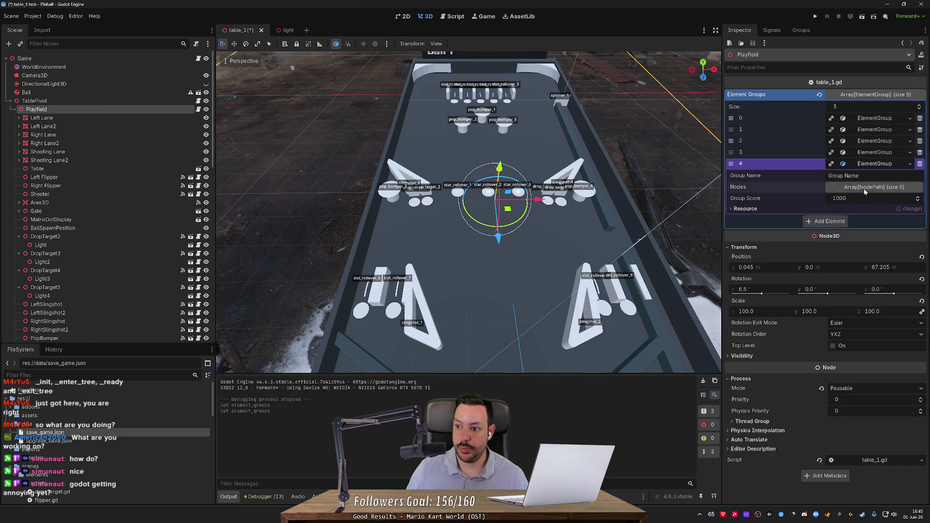
click(864, 188)
click(829, 212)
click(826, 224)
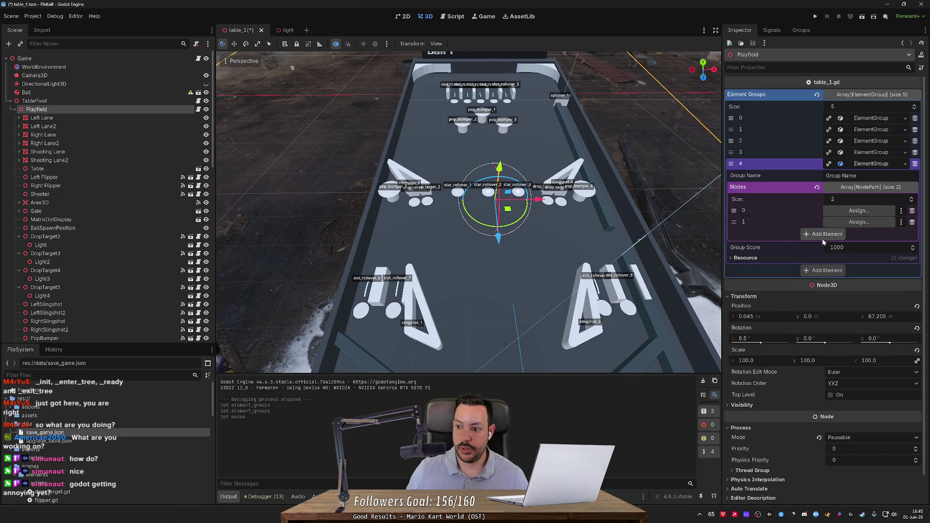
click(826, 235)
click(827, 246)
click(827, 257)
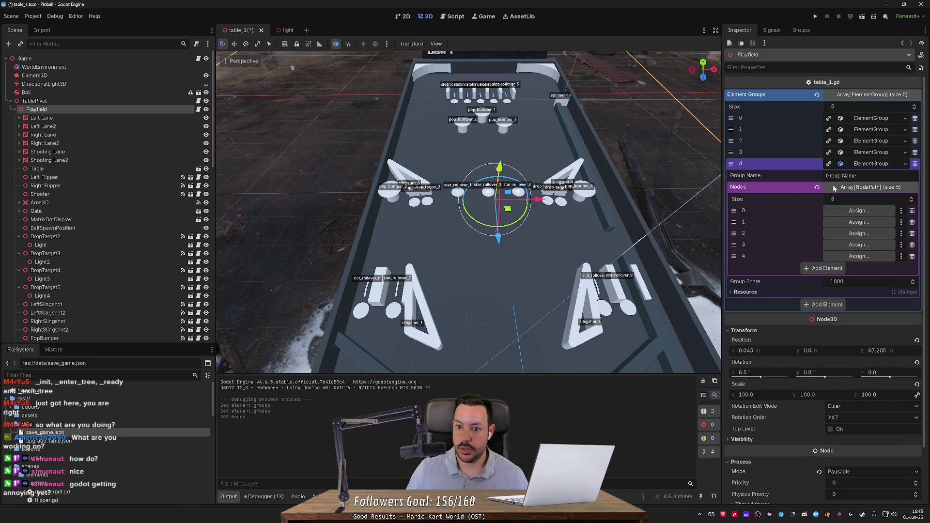
Step: Filter the Scene tree for 'pop' and try dragging PopBumper into the group's node slots
click(392, 199)
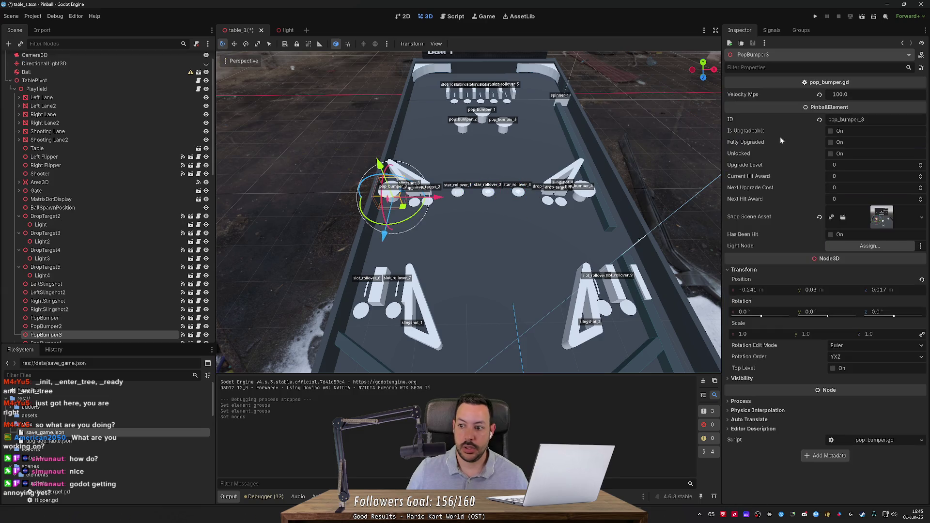
click(36, 89)
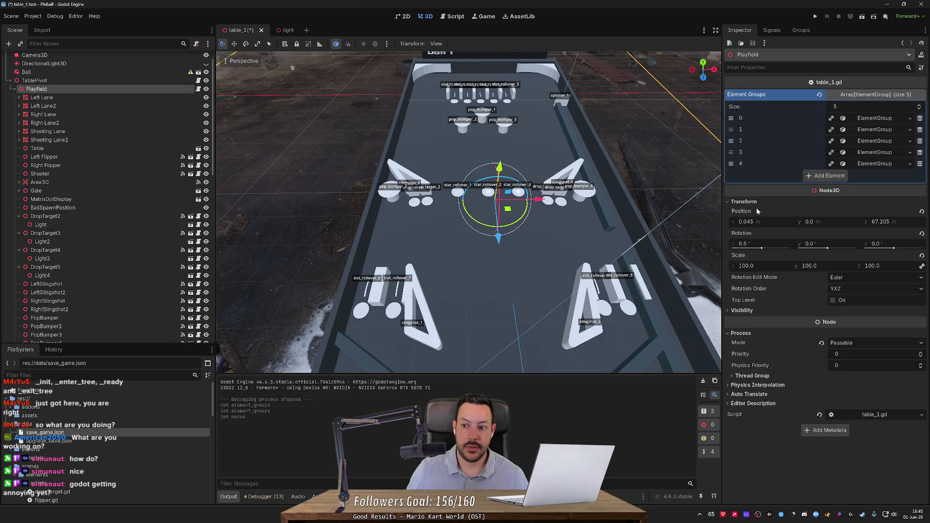
click(876, 166)
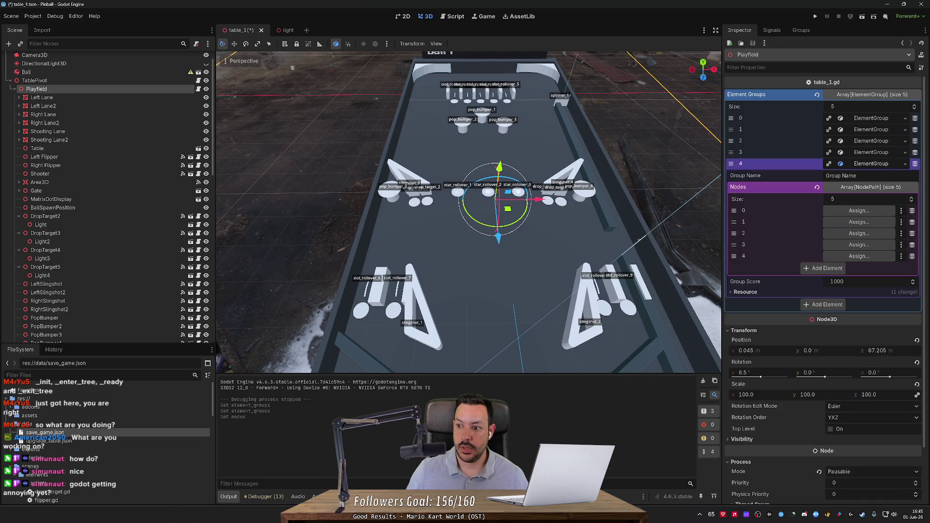
text(Pop Bumpers)
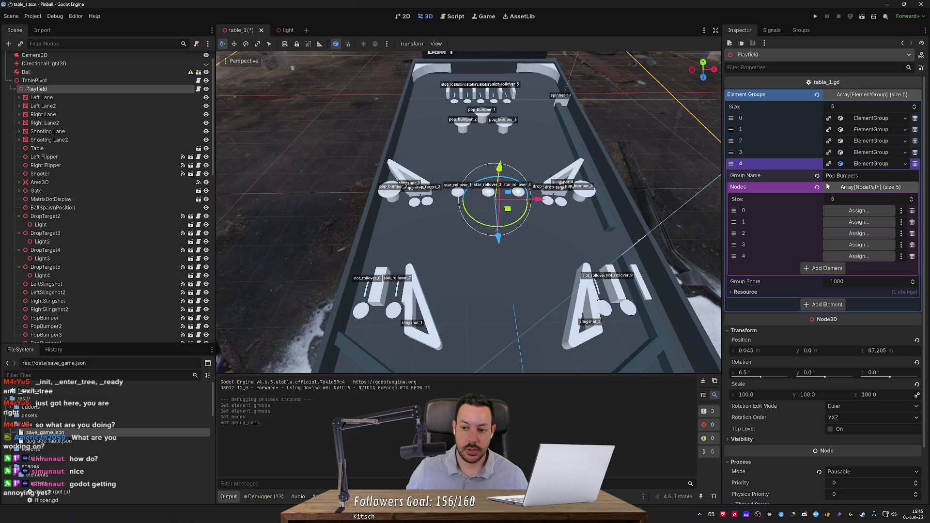
click(73, 44)
text(pop)
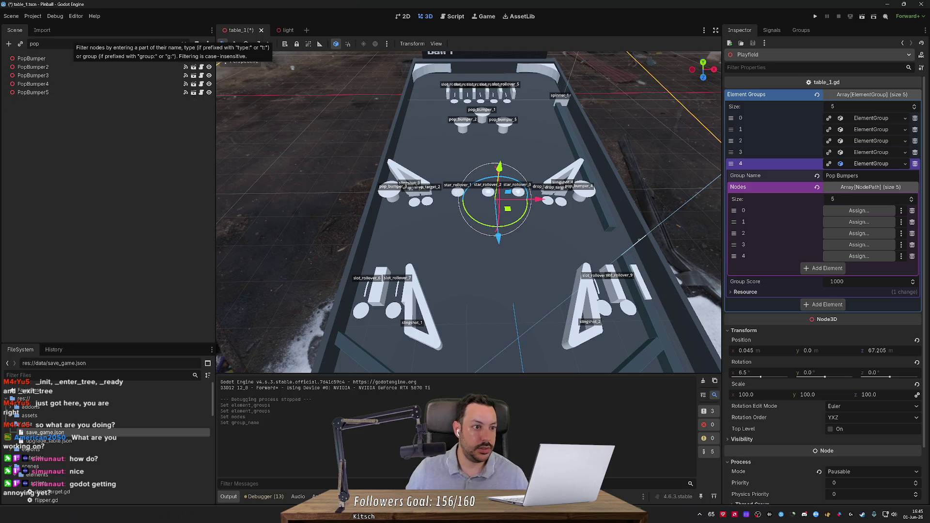
ctrl+click(53, 60)
mouse_move(53, 60)
mouse_down()
mouse_move(121, 39)
mouse_move(104, 60)
mouse_up()
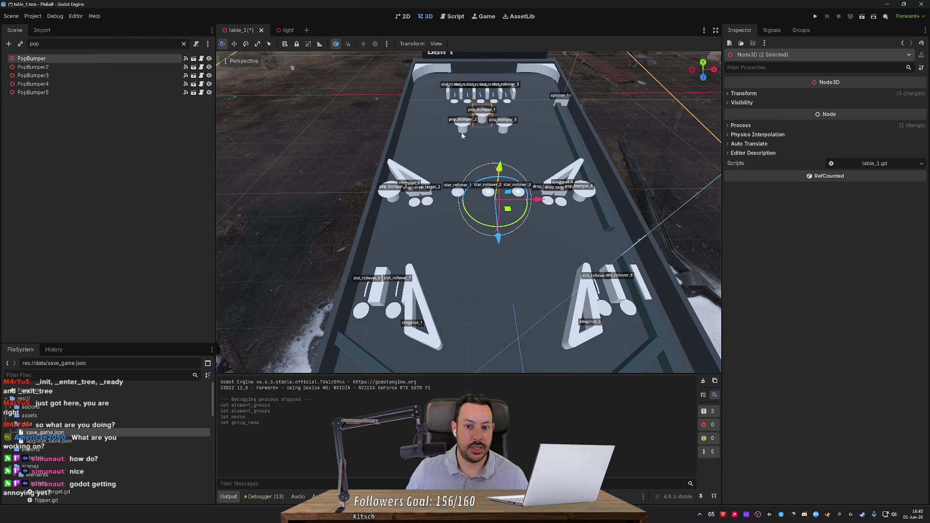
Step: Clear the Scene tree filter and collapse DropTarget2–DropTarget5 to shorten the tree
click(411, 124)
scroll(410, 124, down, 2)
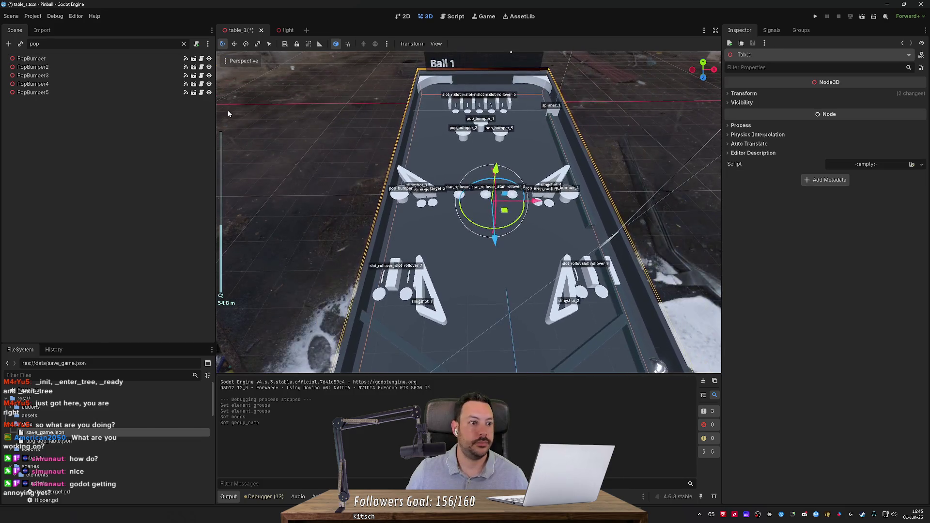
click(183, 44)
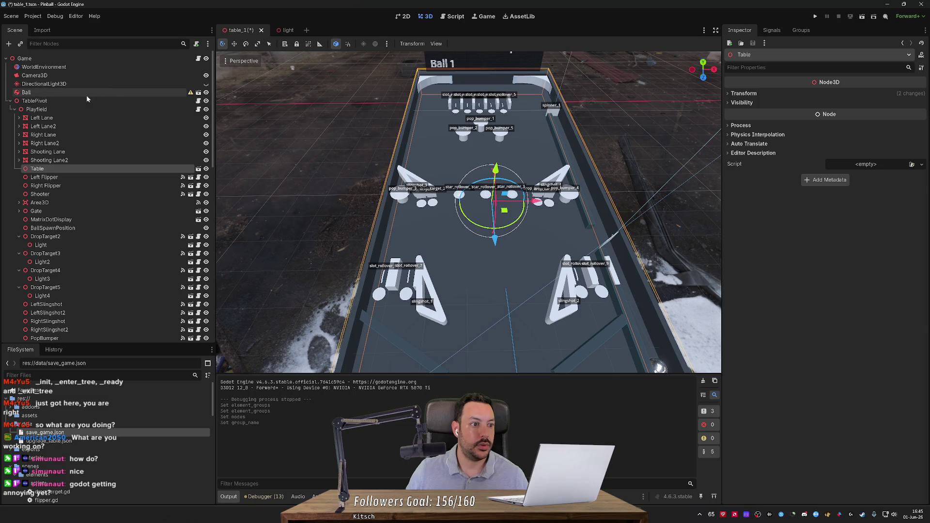
click(76, 108)
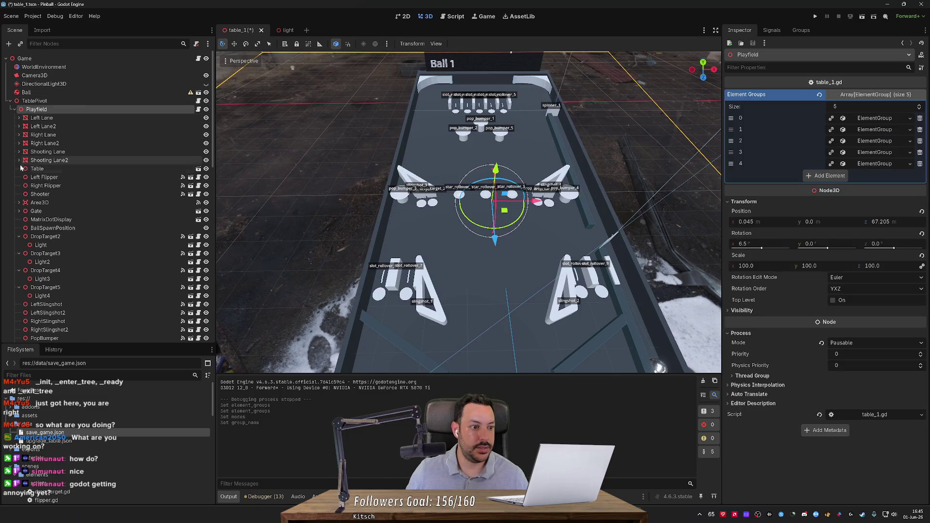
click(19, 236)
click(18, 244)
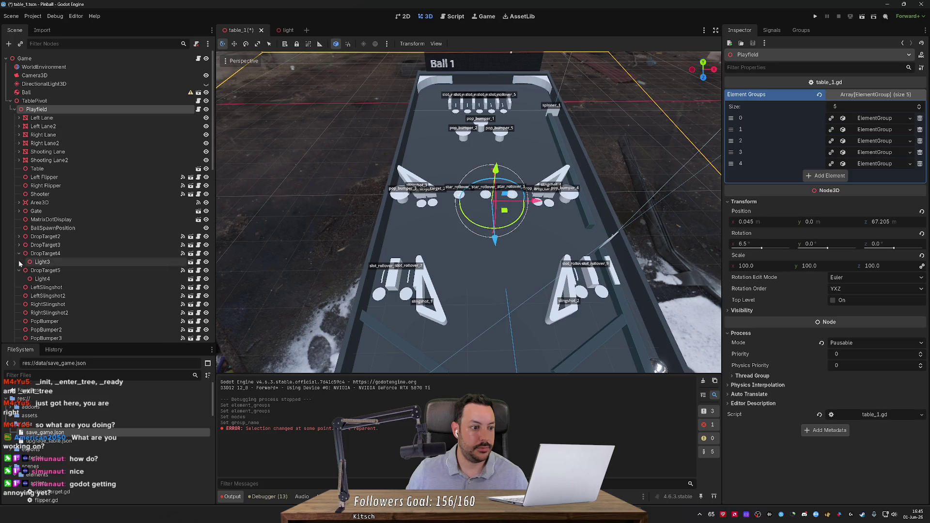
click(19, 253)
click(18, 261)
scroll(66, 247, down, 5)
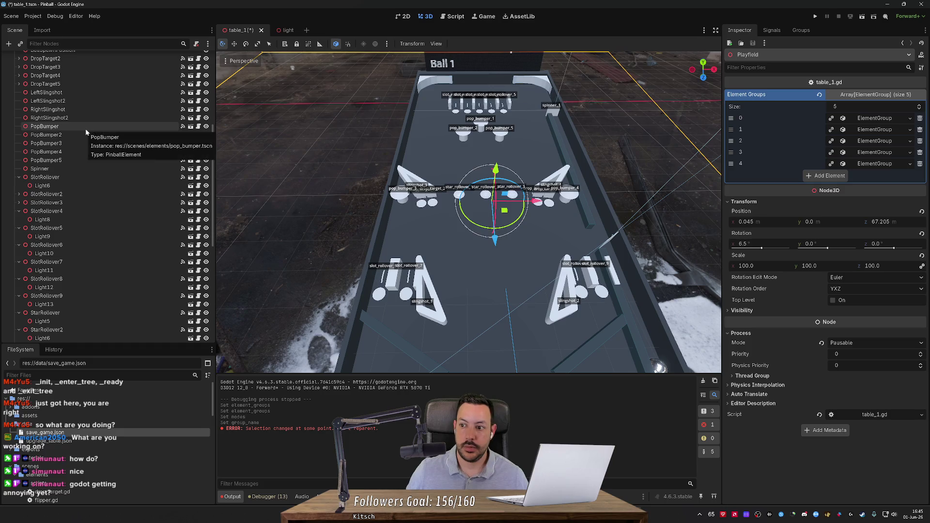
Step: Reselect Playfield and expand element group 4 to show its node slots
click(44, 126)
scroll(76, 124, up, 5)
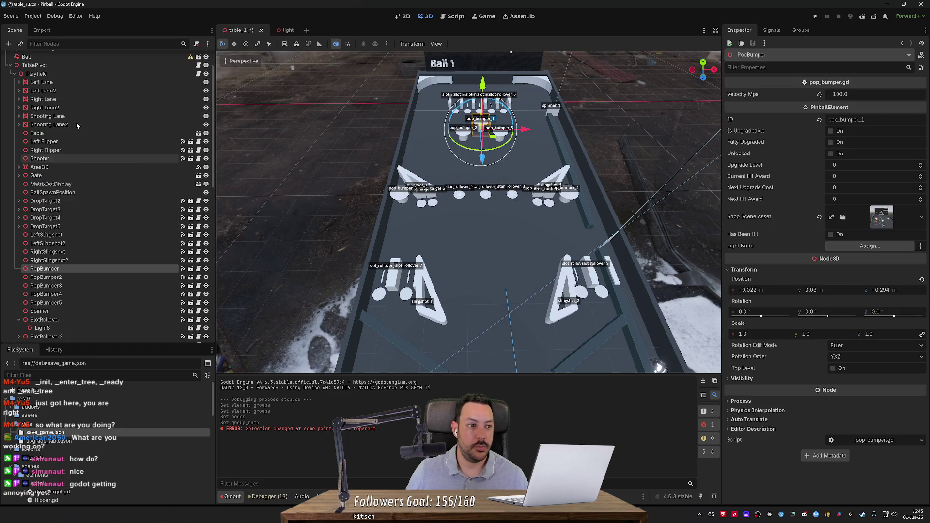
click(98, 74)
click(872, 165)
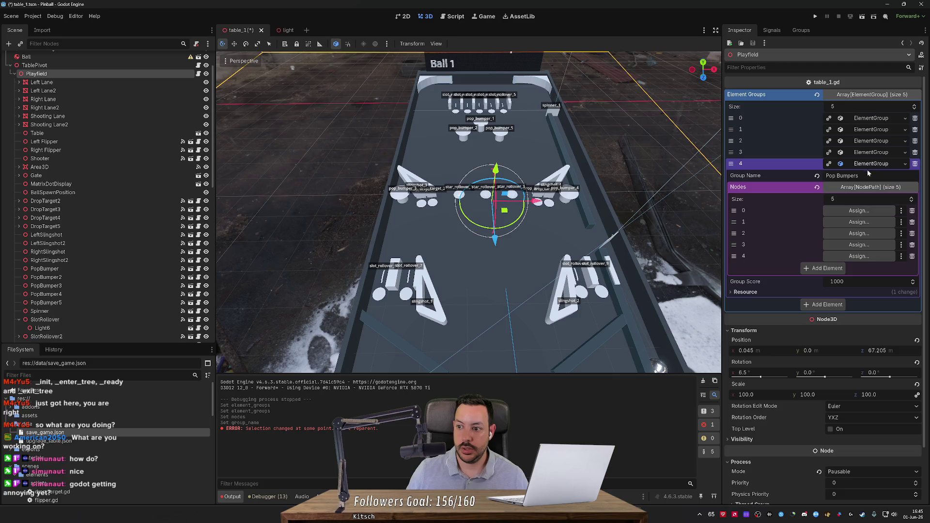
scroll(73, 206, down, 8)
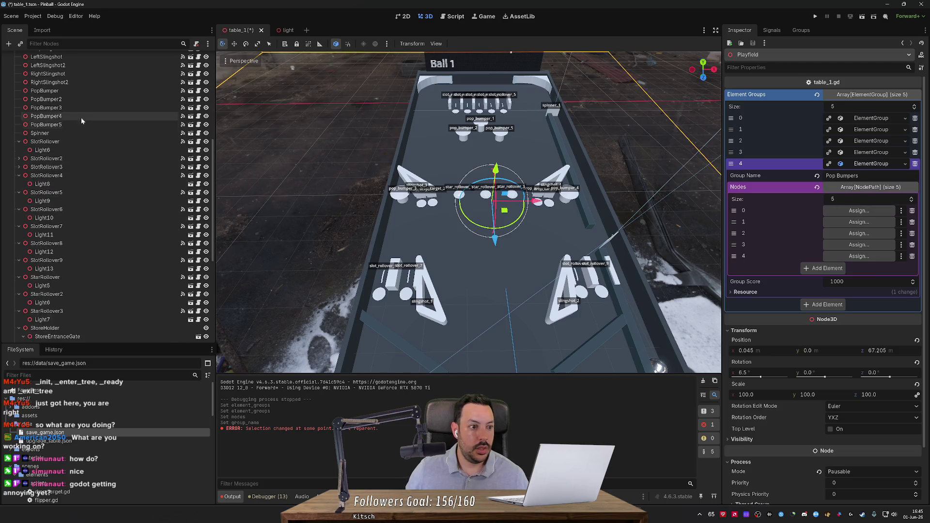
Step: Drag PopBumper through PopBumper5 into the group's node slots and save table_1
mouse_move(82, 91)
mouse_down()
mouse_move(863, 198)
mouse_move(859, 210)
mouse_up()
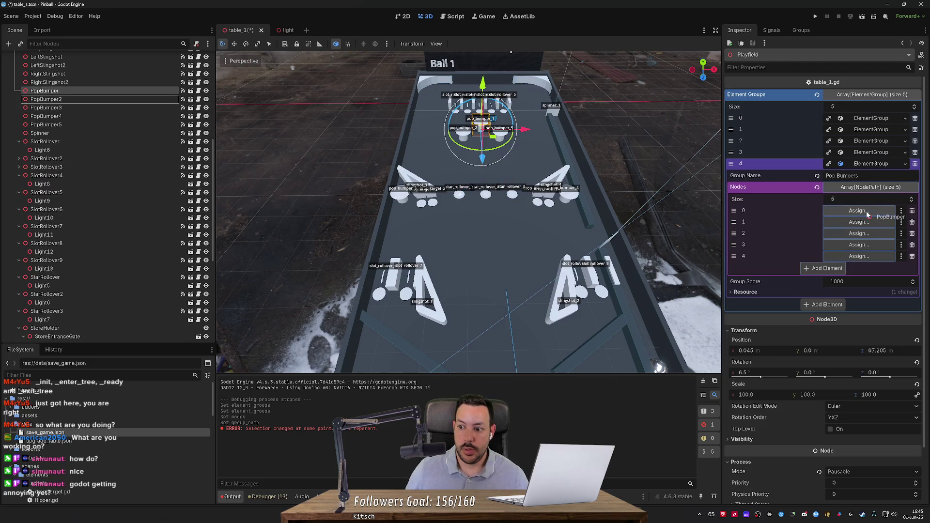
drag(46, 99, 853, 225)
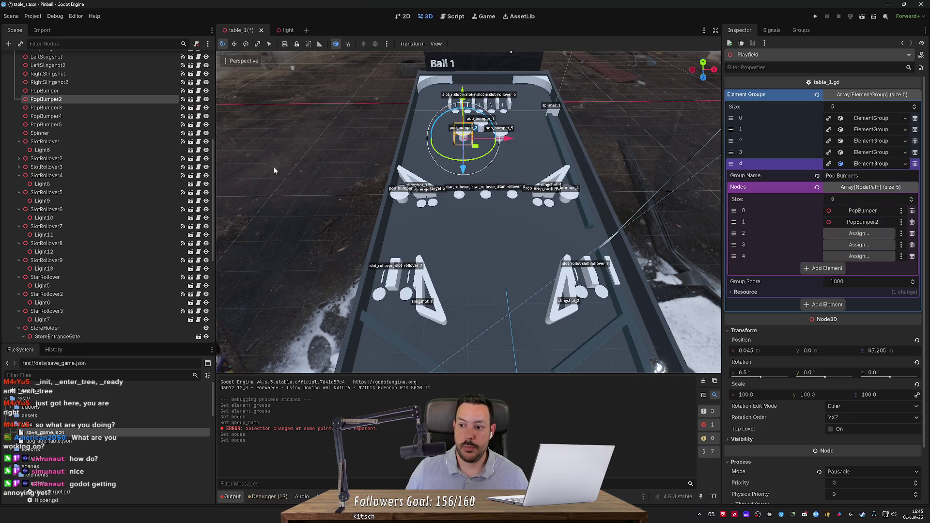
mouse_move(46, 108)
mouse_down()
mouse_move(775, 199)
mouse_move(849, 238)
mouse_up()
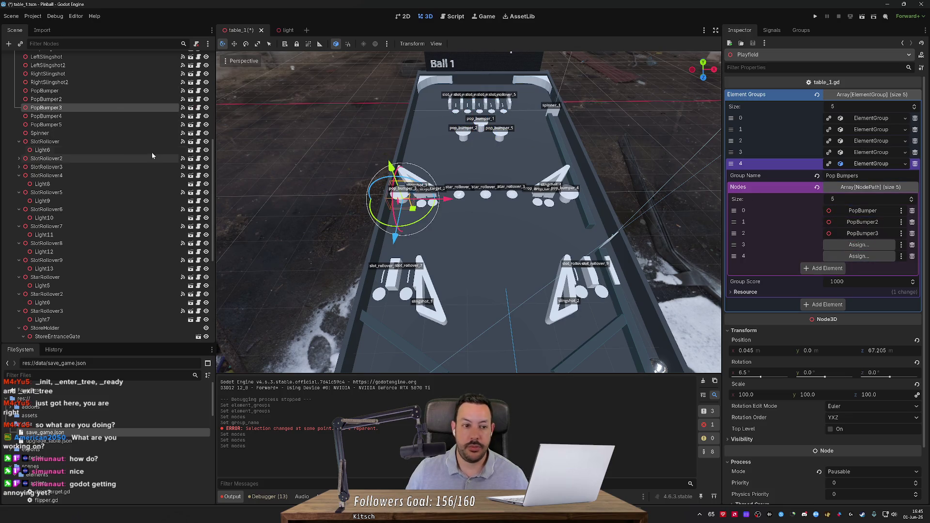
drag(46, 116, 849, 249)
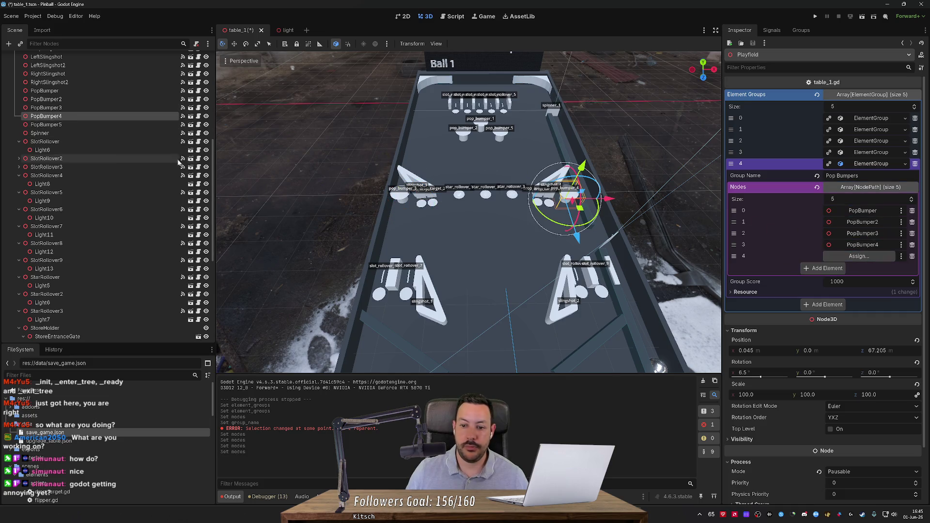
mouse_move(46, 124)
mouse_down()
mouse_move(581, 203)
mouse_move(846, 256)
mouse_up()
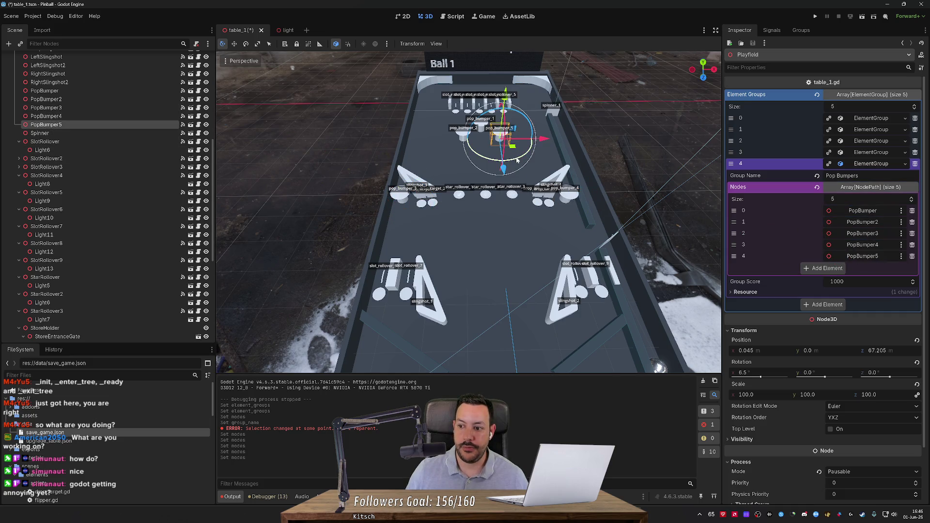
key(ctrl+s)
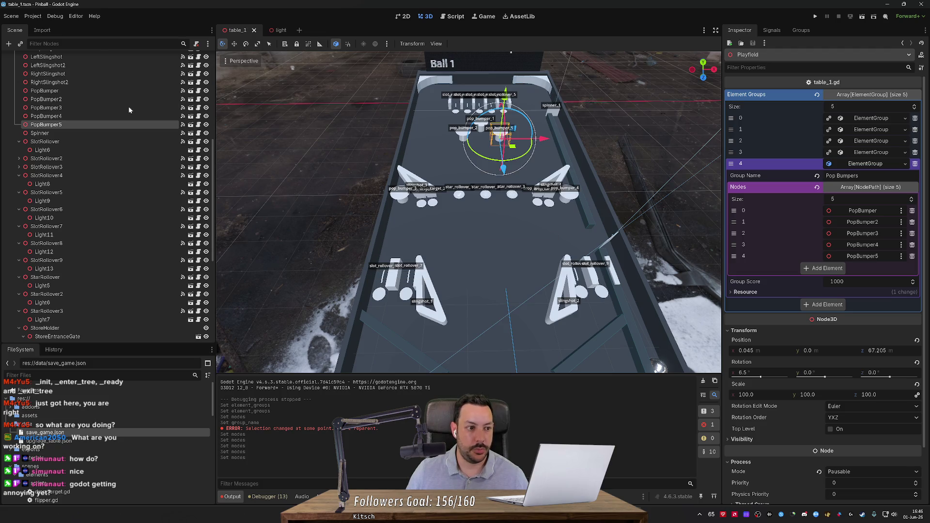
Step: Paste a copy of SlotRollover's Light6 as a child of PopBumper
click(107, 150)
scroll(107, 151, up, 2)
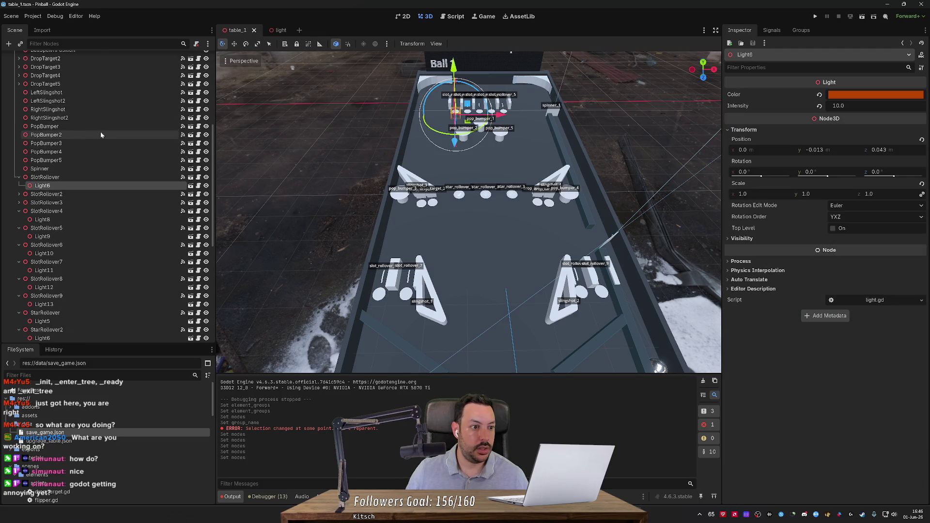
click(96, 126)
key(ctrl+v)
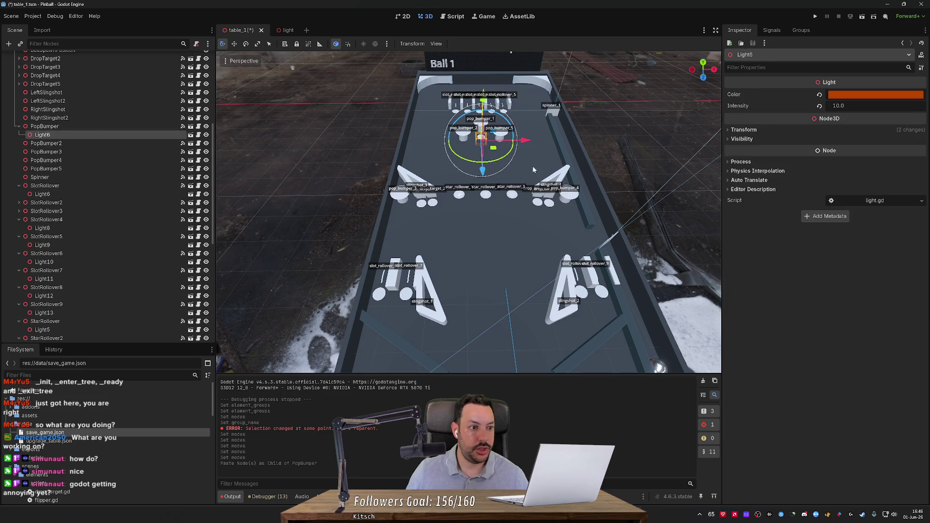
Step: Zero the pasted light's Y and Z position
click(742, 131)
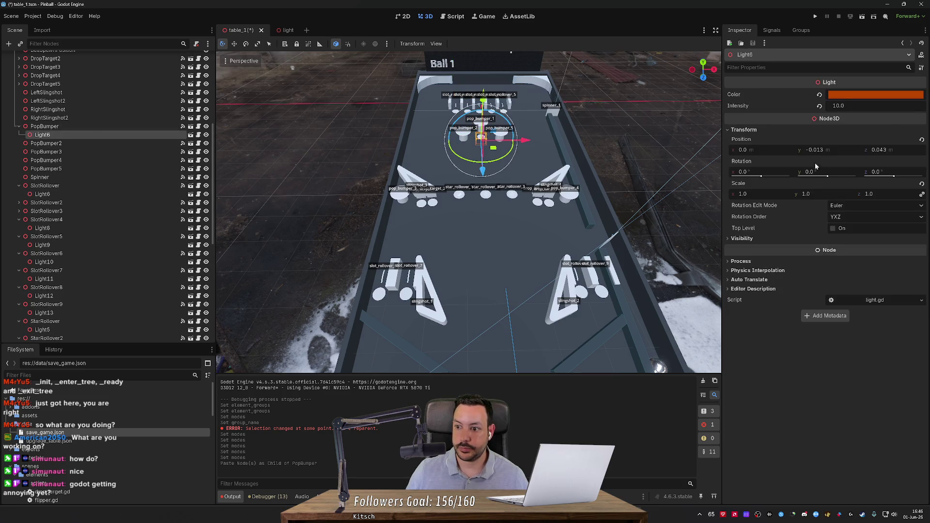
click(826, 150)
text(0)
key(Tab)
text(0)
key(Return)
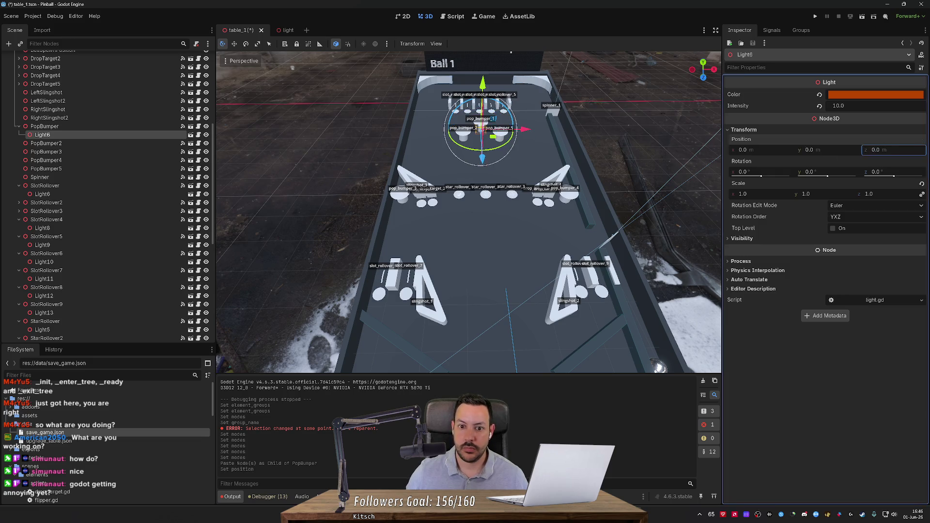
key(f)
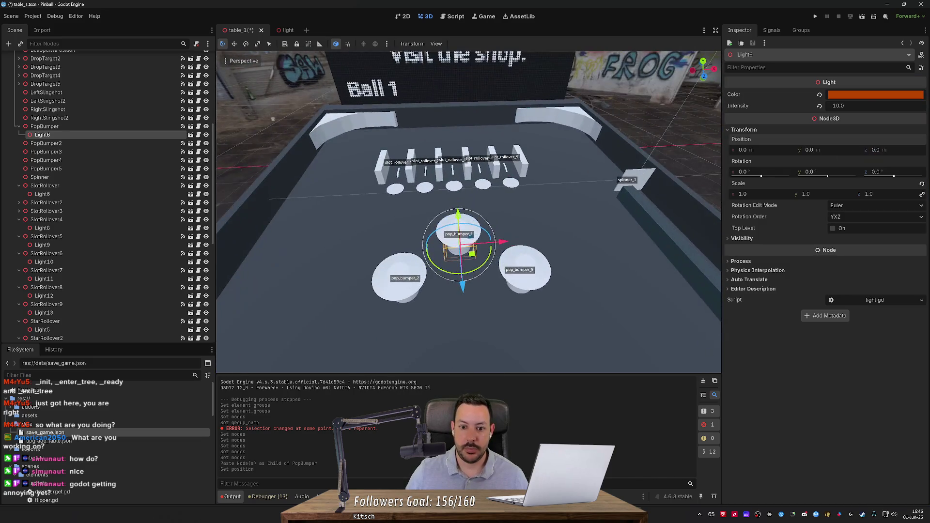
scroll(539, 171, up, 5)
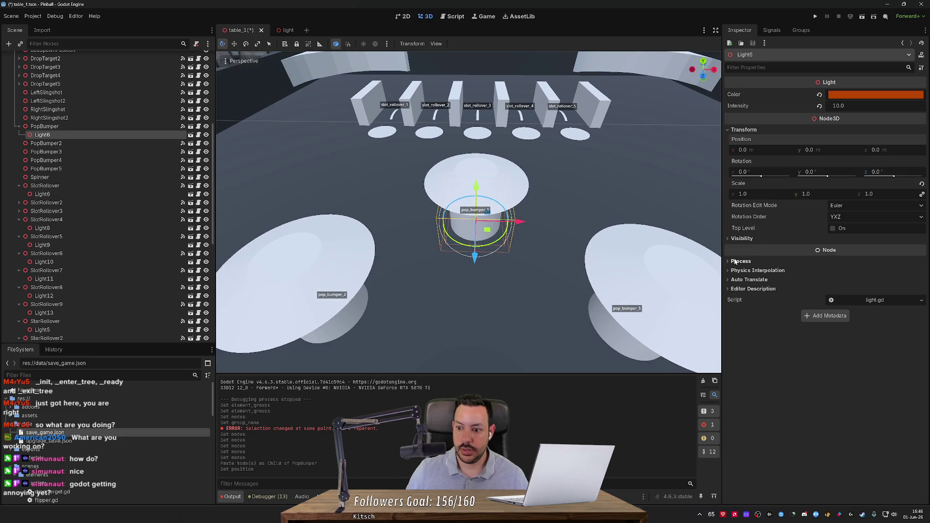
Step: Set the light's scale to 1.25 on all axes
click(762, 192)
text(1.2)
key(Return)
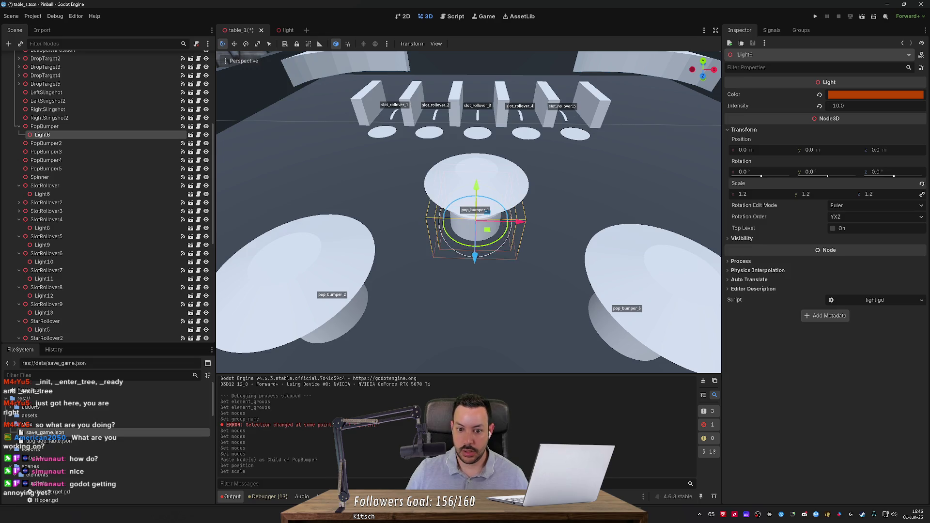
key(Tab)
text(1.3)
key(Return)
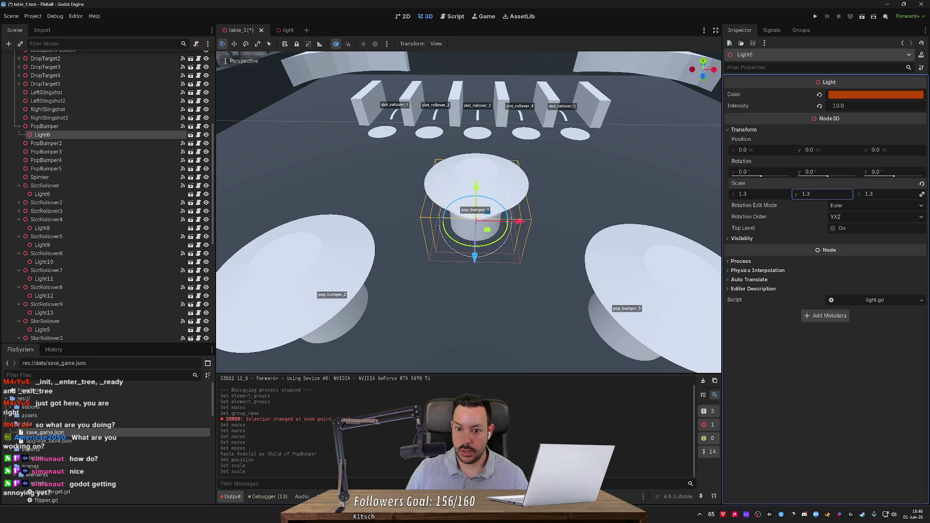
mouse_move(477, 192)
mouse_down()
mouse_move(478, 160)
mouse_move(471, 216)
mouse_up()
click(752, 192)
text(1)
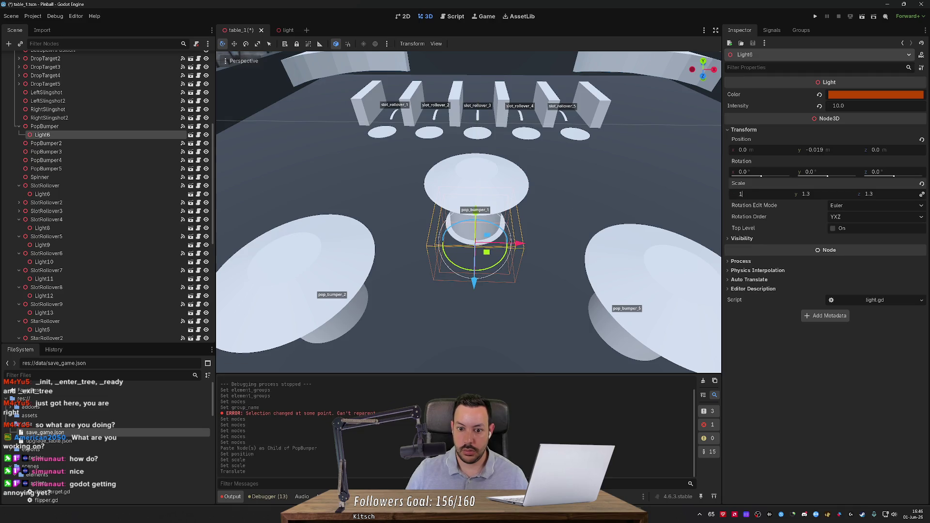
text(.2)
key(Tab)
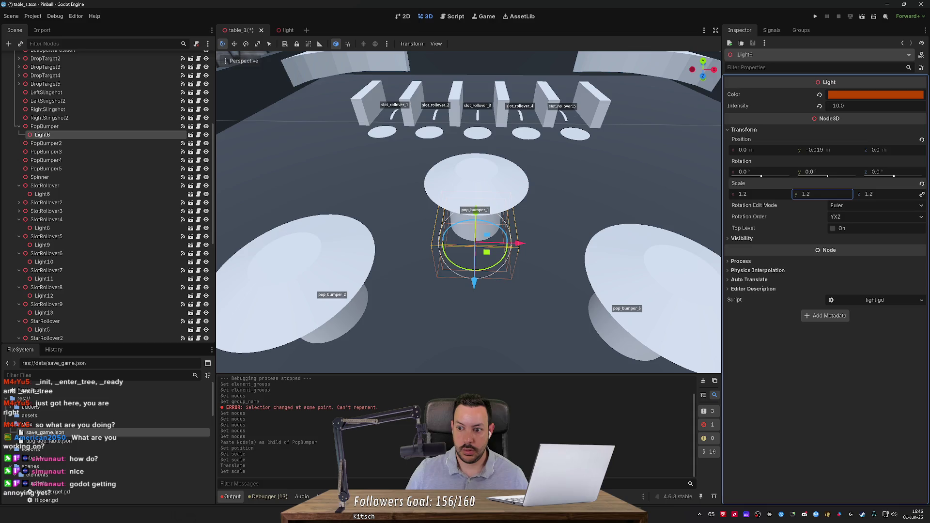
click(742, 193)
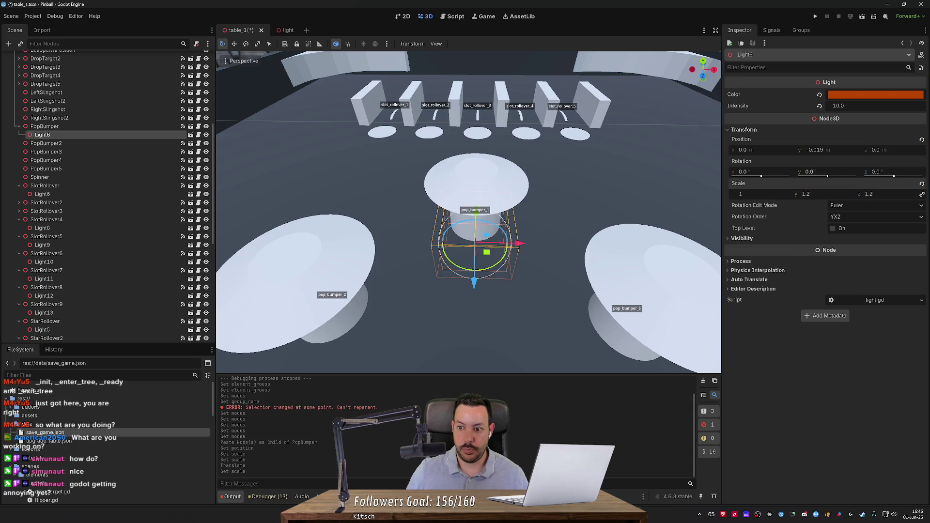
text(2)
key(BackSpace)
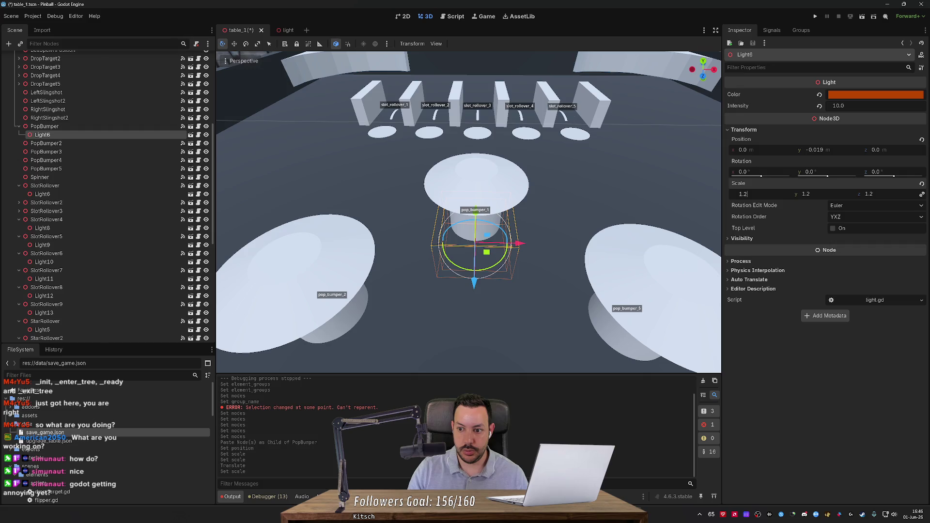
key(Return)
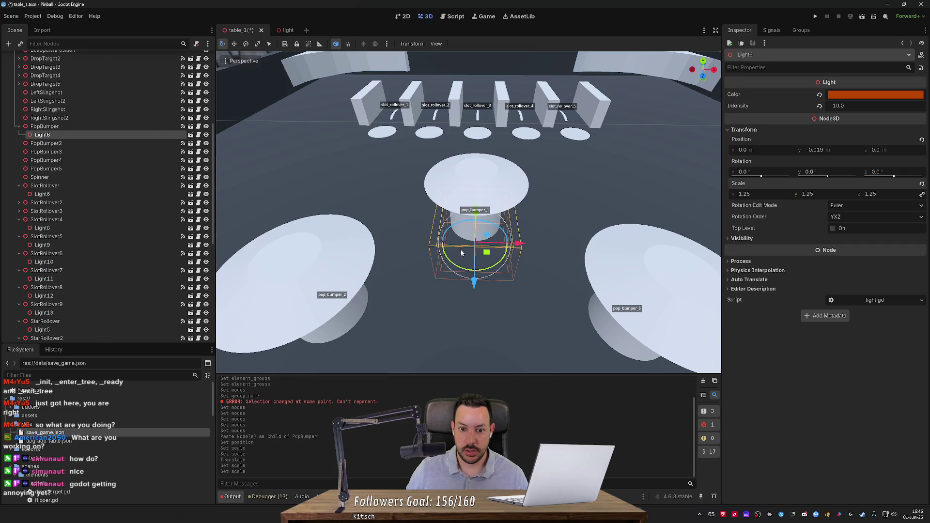
Step: Raise the light slightly to Y -0.019 and save the scene
drag(482, 218, 475, 212)
scroll(595, 211, down, 5)
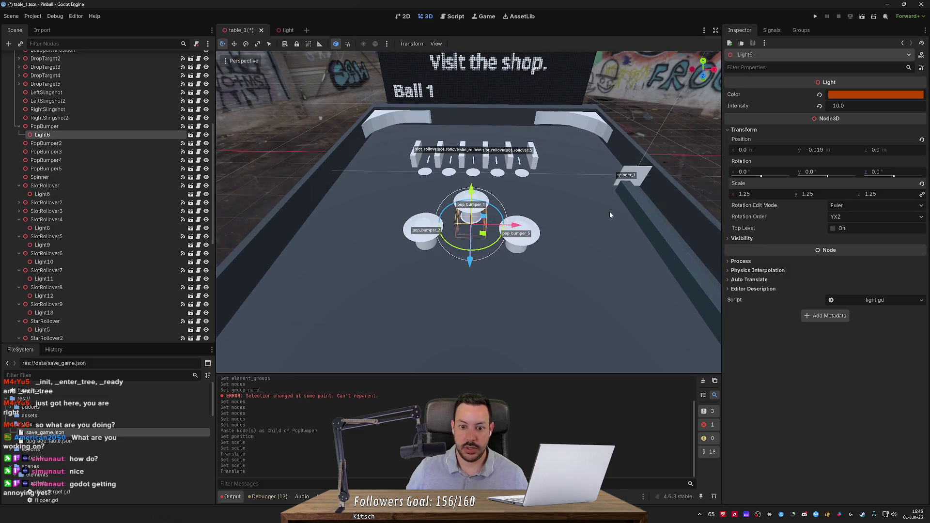
key(ctrl+s)
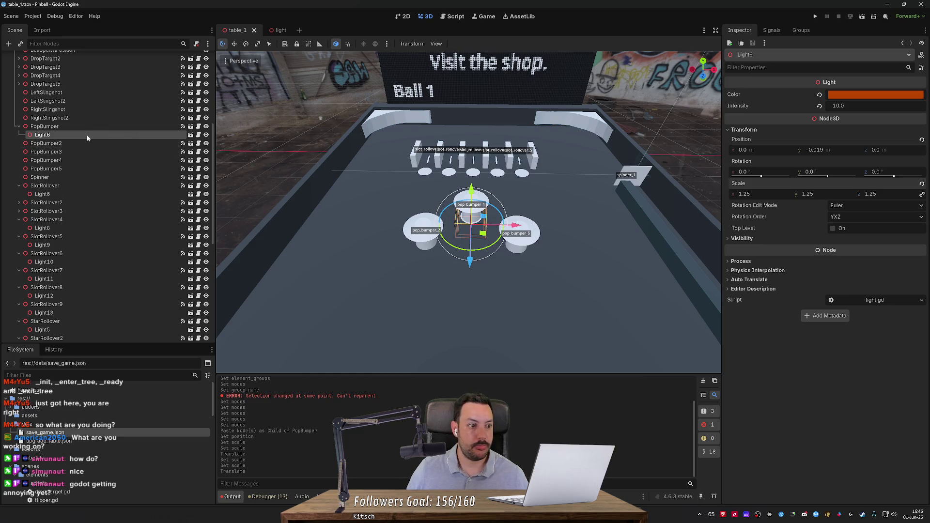
Step: Duplicate Light6 four times and move Light7–Light10 under PopBumper2–PopBumper5
key(ctrl+d)
key(ctrl+d)
key(ctrl+d)
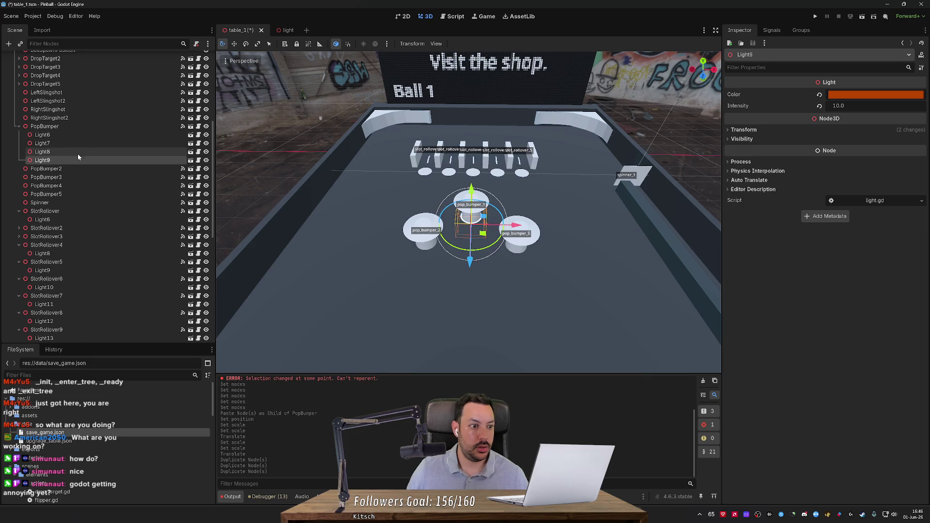
mouse_move(49, 169)
mouse_down()
mouse_move(49, 195)
mouse_move(50, 187)
mouse_up()
mouse_move(45, 151)
mouse_down()
mouse_move(50, 178)
mouse_move(50, 168)
mouse_up()
mouse_move(43, 143)
mouse_down()
mouse_move(50, 155)
mouse_move(871, 245)
mouse_up()
Step: Set PopBumper5's Light Node to Light10, save, and start selecting the bumper lights
click(44, 126)
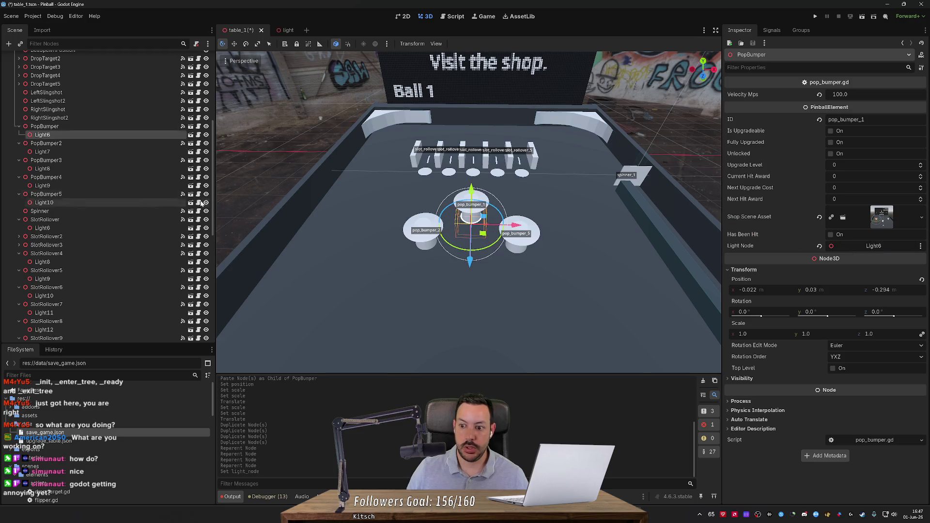
click(46, 194)
drag(44, 202, 871, 246)
key(ctrl+s)
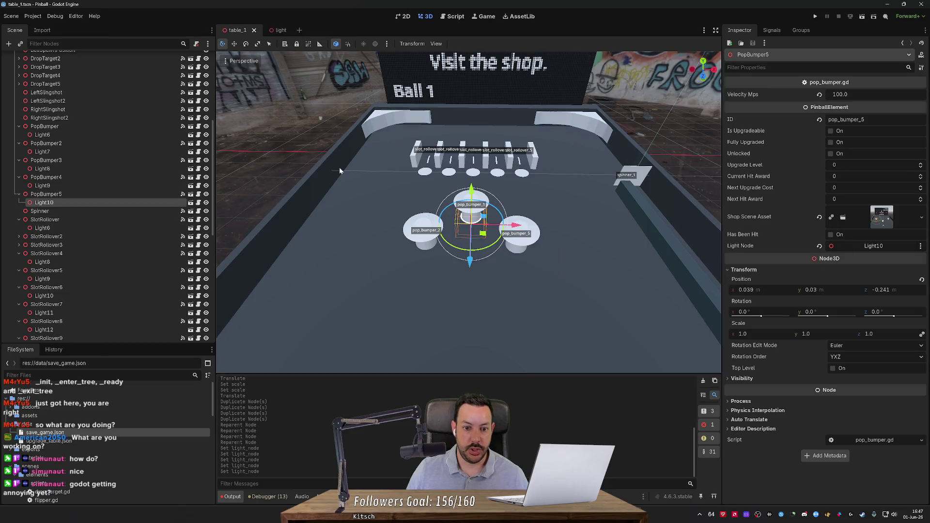
ctrl+click(62, 185)
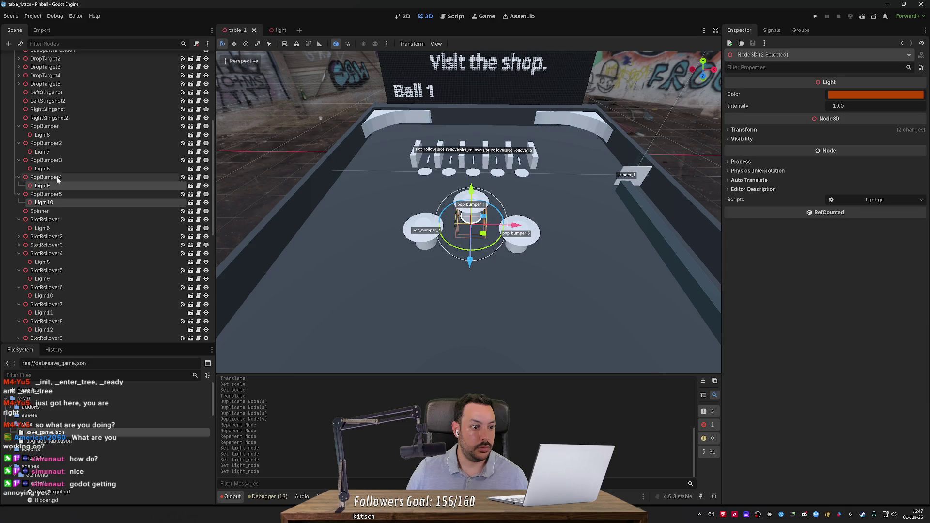
Step: Select Light6–Light10, set their X and Z positions to 0, and save
ctrl+click(62, 168)
ctrl+click(59, 150)
ctrl+click(61, 135)
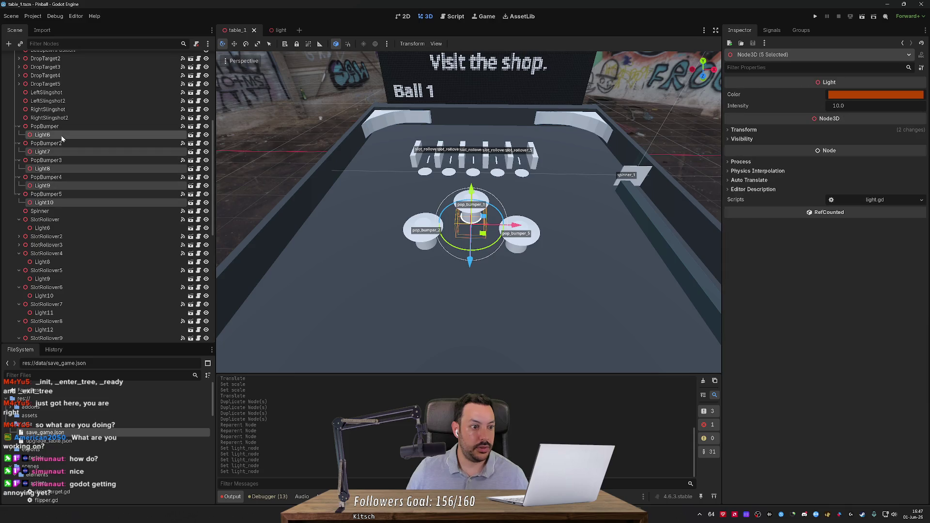
click(743, 129)
click(783, 150)
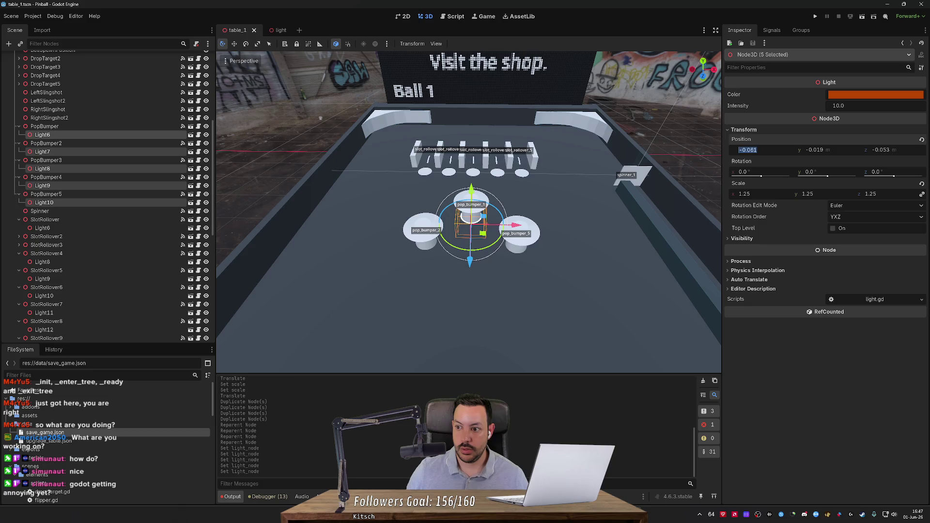
text(0)
key(Tab)
key(Tab)
text(0)
key(Return)
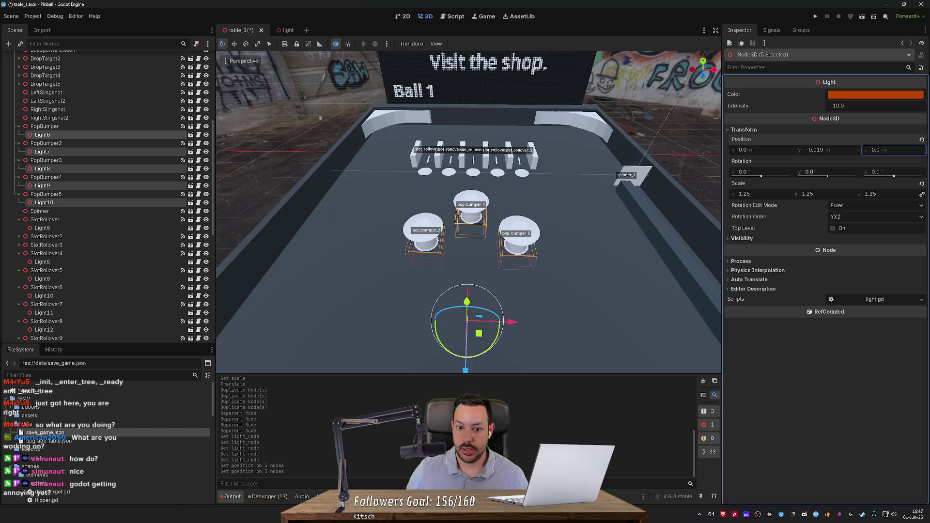
key(ctrl+s)
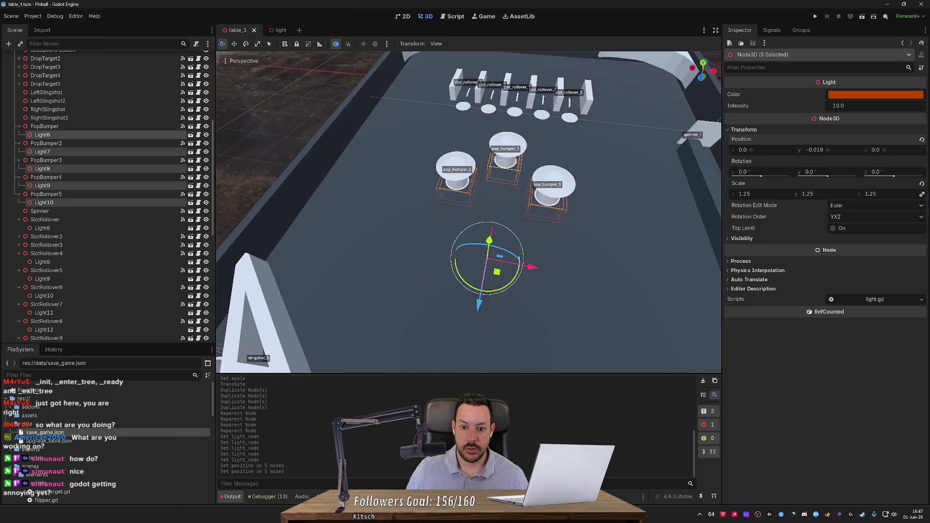
Step: Color the five bumper lights magenta (b9449a) and launch a playtest
scroll(468, 213, down, 5)
scroll(468, 213, up, 3)
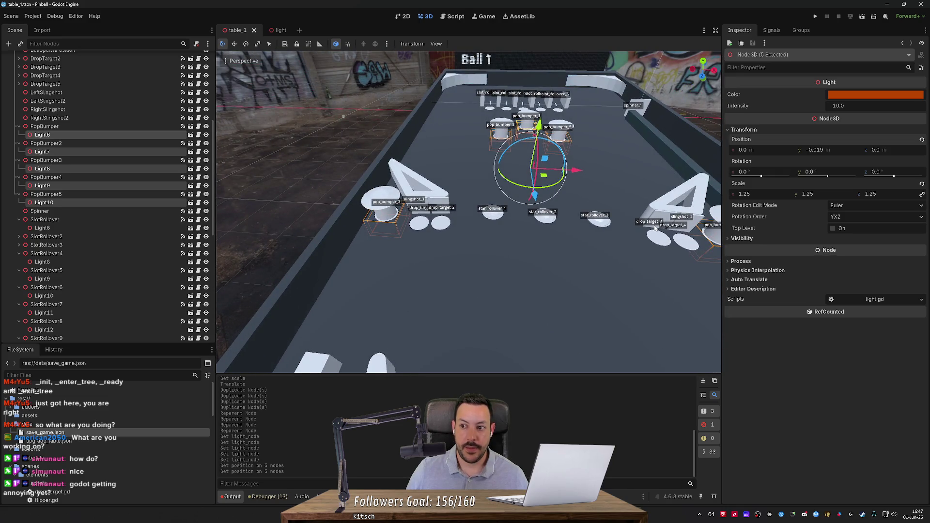
click(842, 95)
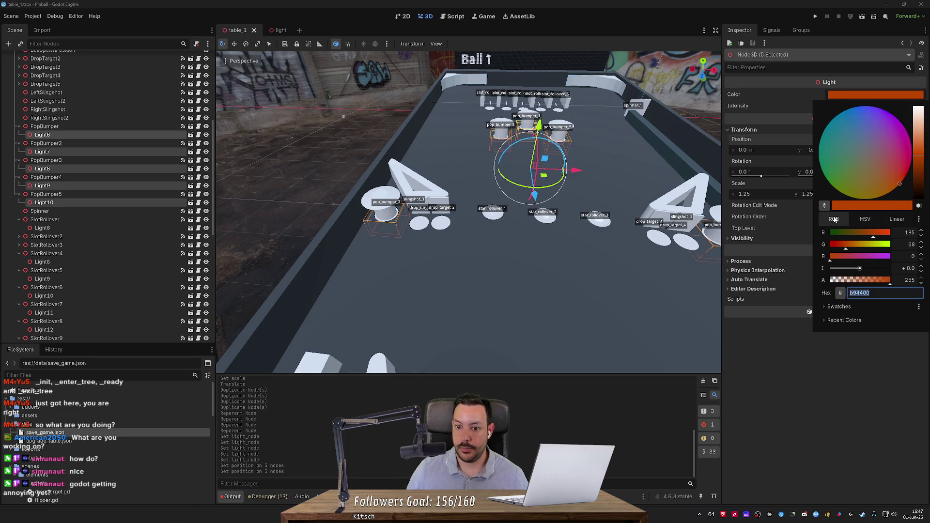
click(864, 257)
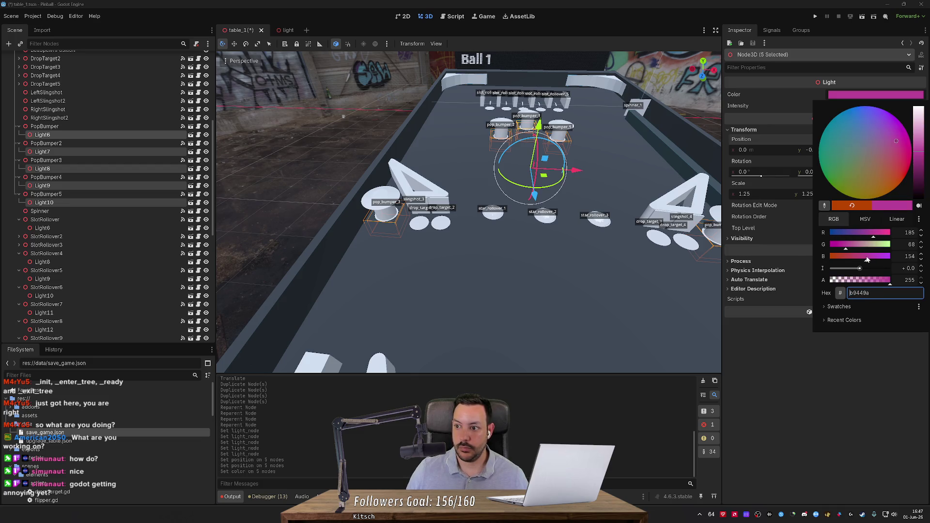
click(818, 17)
click(815, 16)
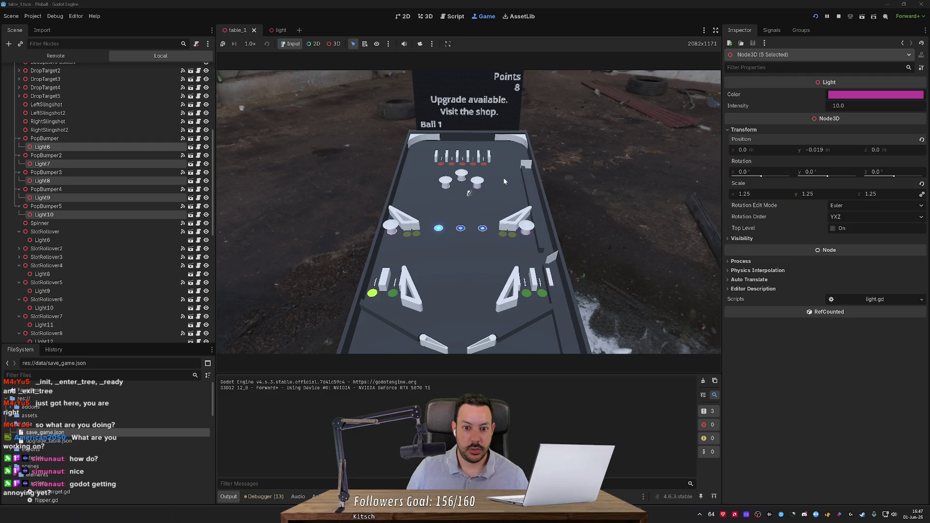
Step: Stop the game, scale the five bumper lights to 1.5, lower them to Y -0.022, and save
click(839, 16)
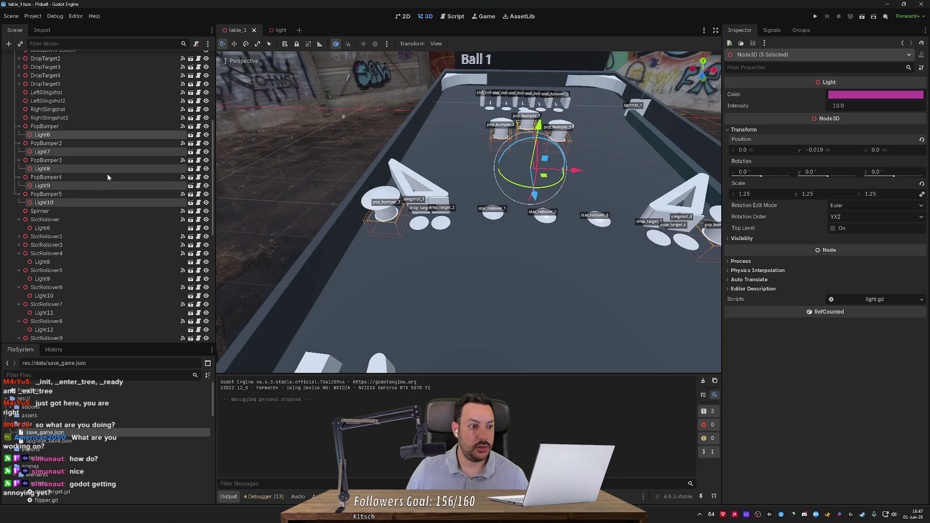
click(764, 193)
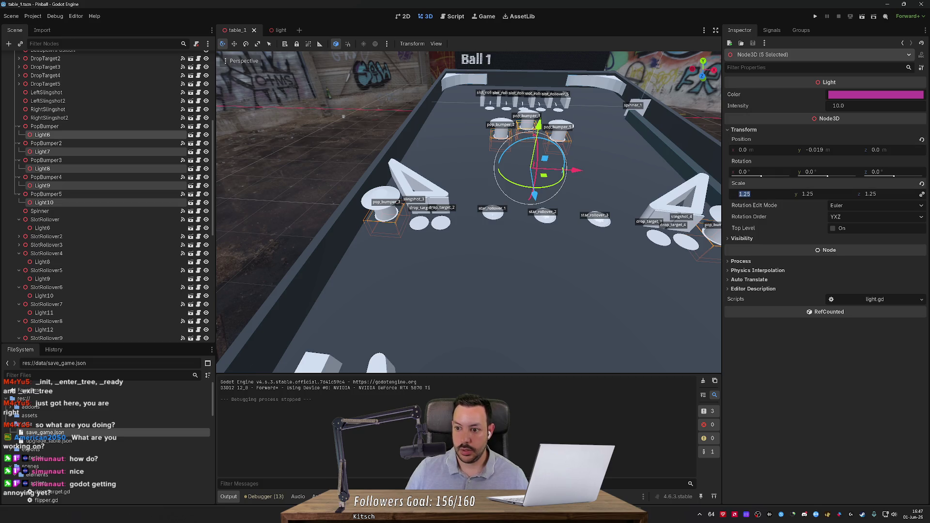
text(1)
key(Return)
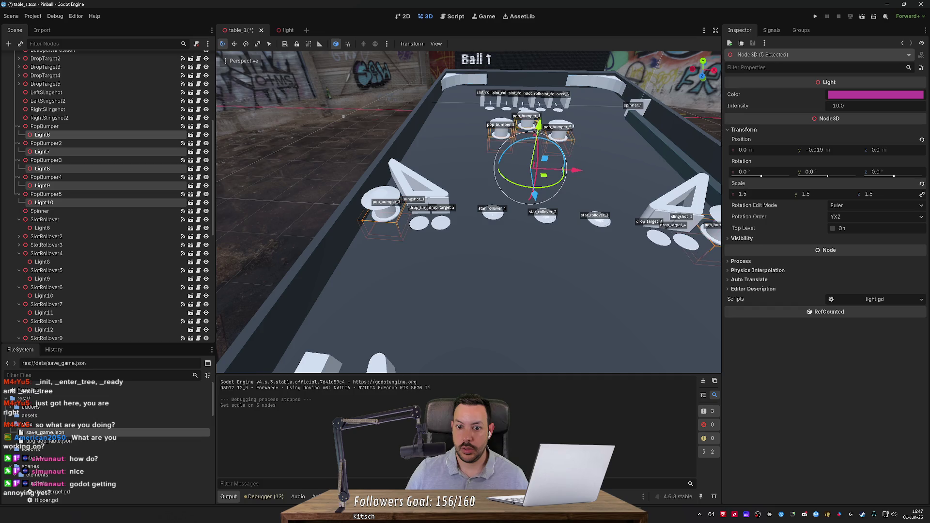
drag(538, 127, 538, 127)
key(ctrl+s)
Step: Playtest the table by dropping the ball onto the right and left pop bumpers, then stop
click(815, 16)
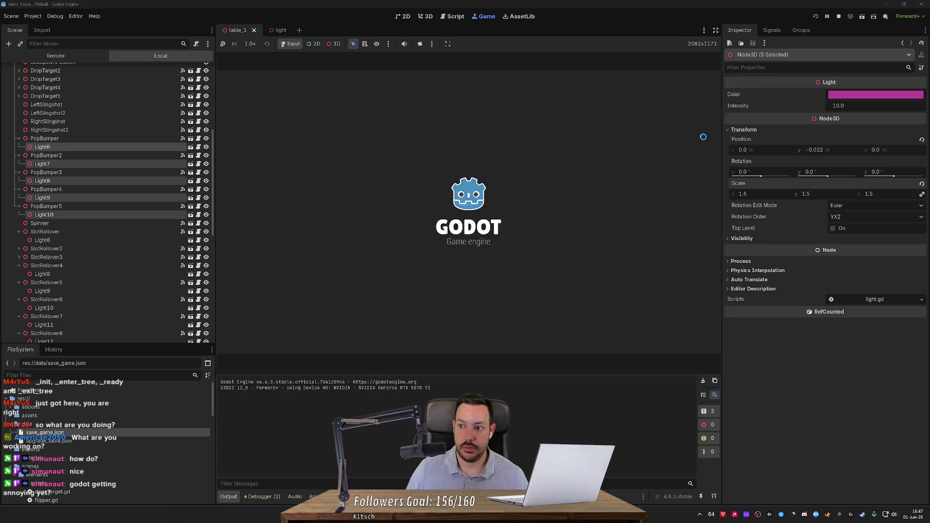
click(524, 227)
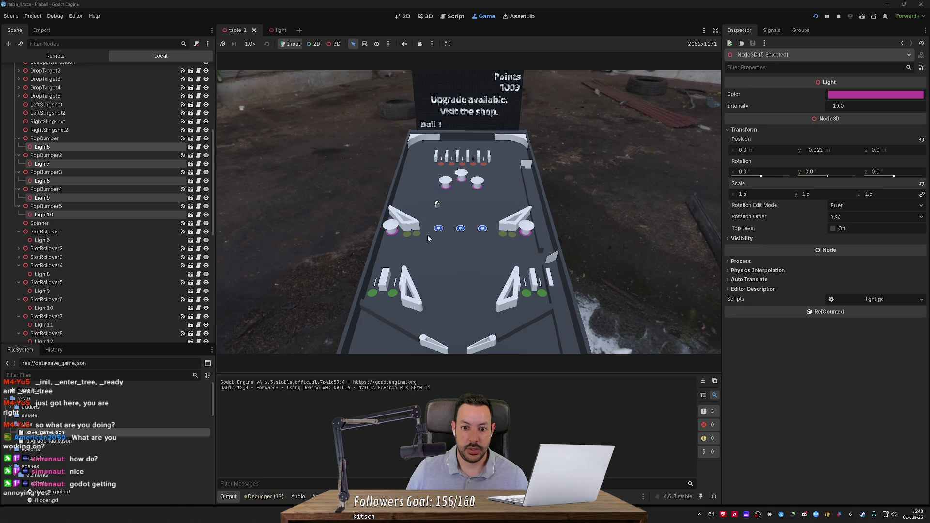
click(523, 236)
click(397, 235)
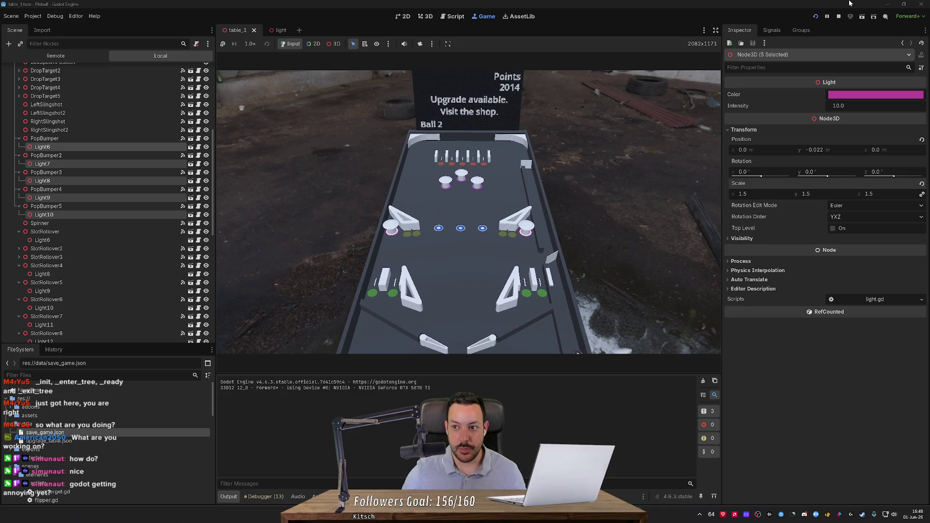
click(838, 16)
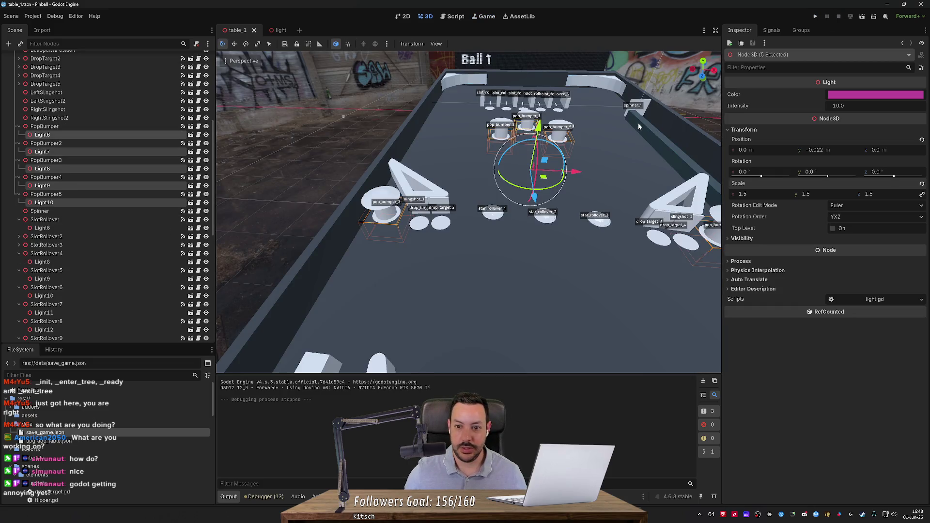
Step: Run and stop the game again, then select Camera3D and inspect its preview
click(816, 16)
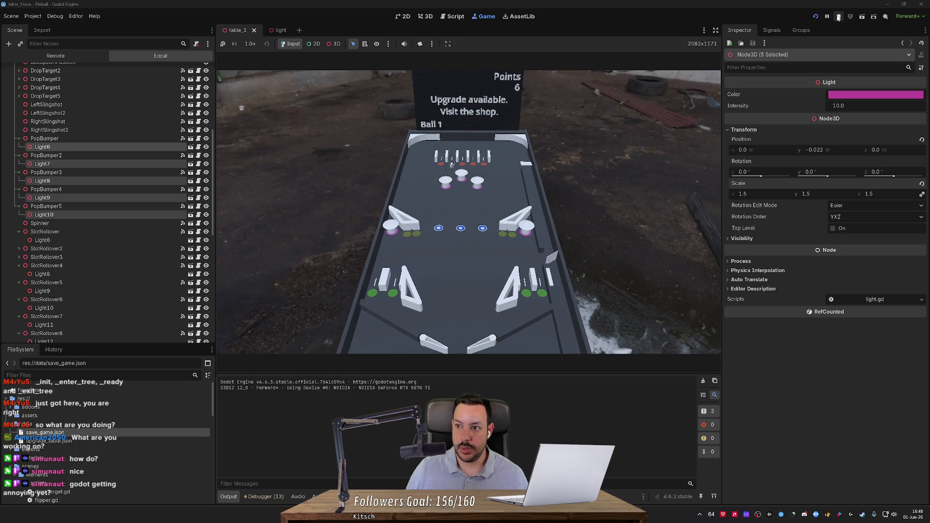
key(F8)
click(112, 75)
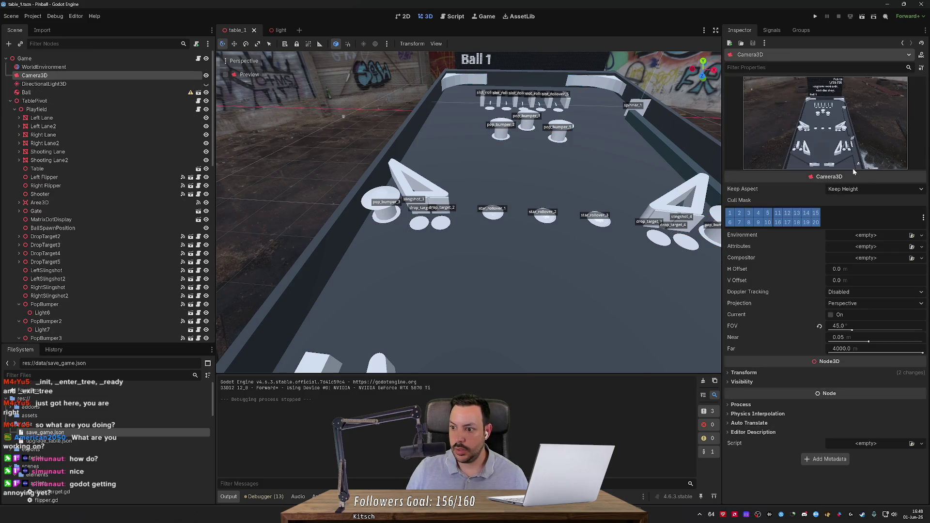
mouse_move(470, 213)
mouse_down()
mouse_move(543, 199)
mouse_move(469, 223)
mouse_up()
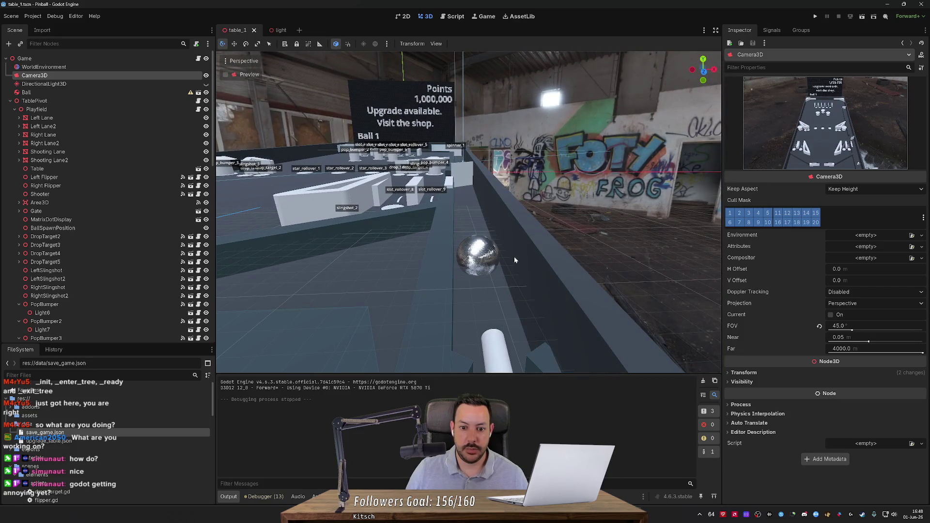
Step: Slide the Ball along Z to rest beside the plunger and save the scene
click(477, 257)
drag(484, 288, 487, 358)
drag(468, 212, 571, 252)
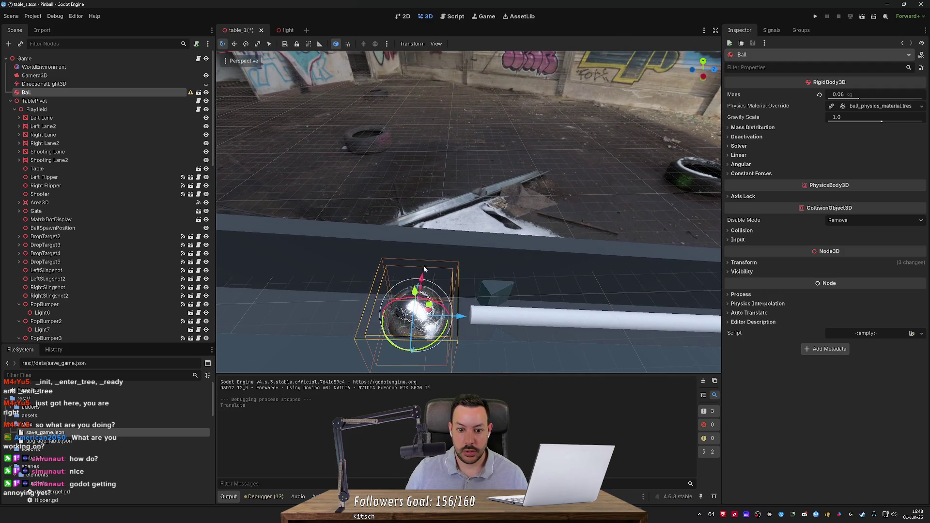
drag(454, 320, 481, 320)
key(ctrl+s)
Step: Run and stop two short test games of the new ball position
click(815, 16)
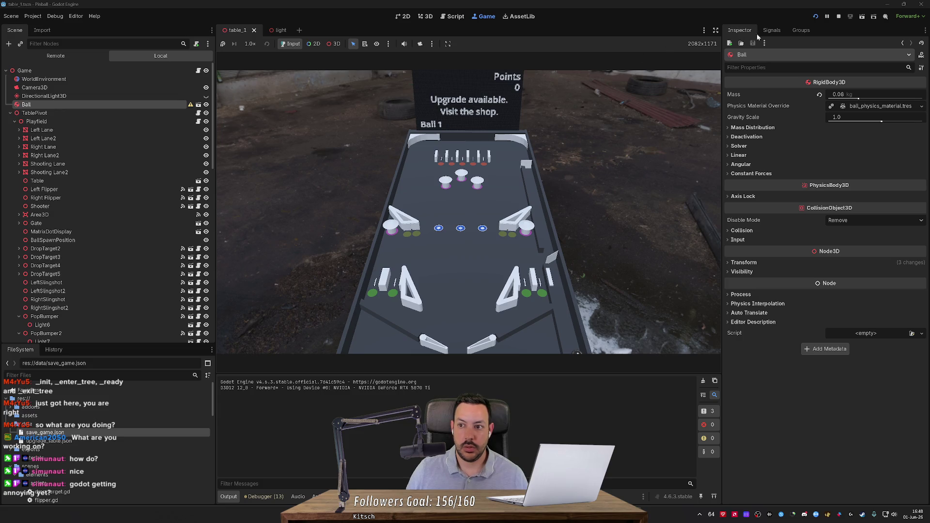
click(838, 16)
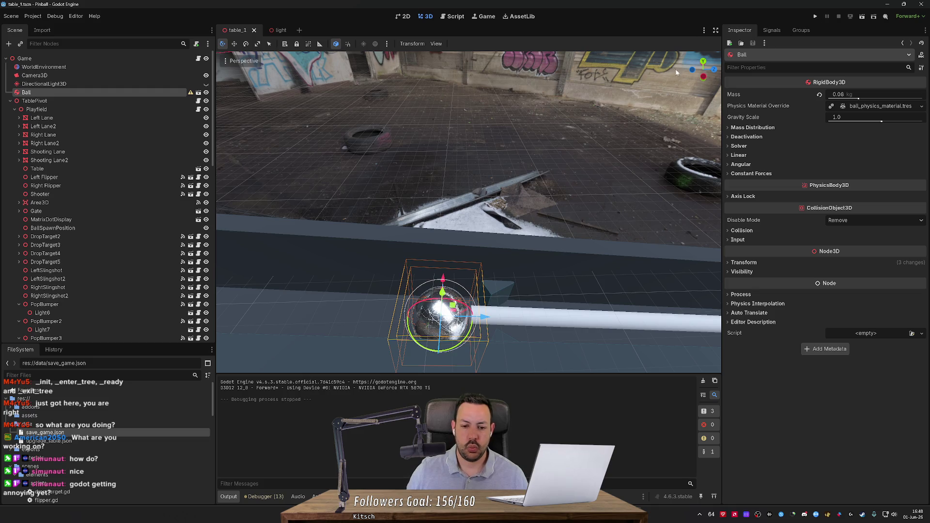
key(F5)
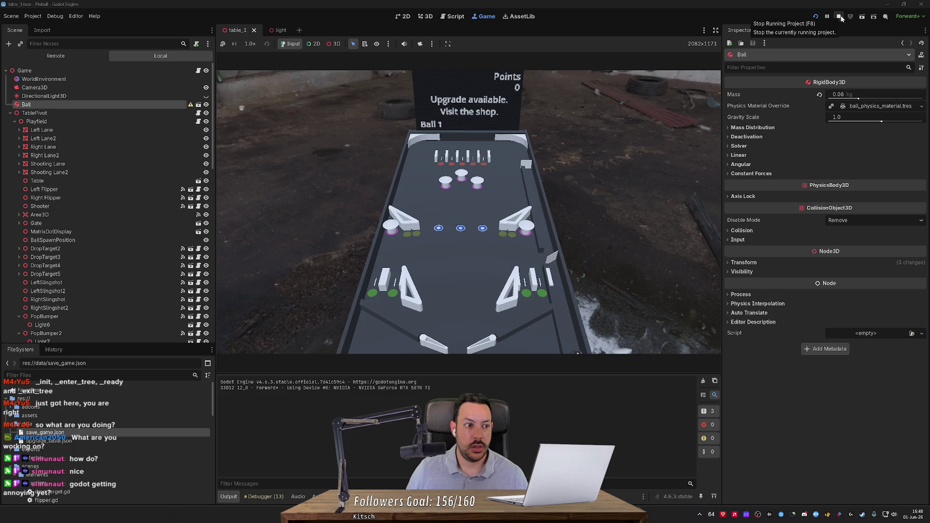
click(839, 16)
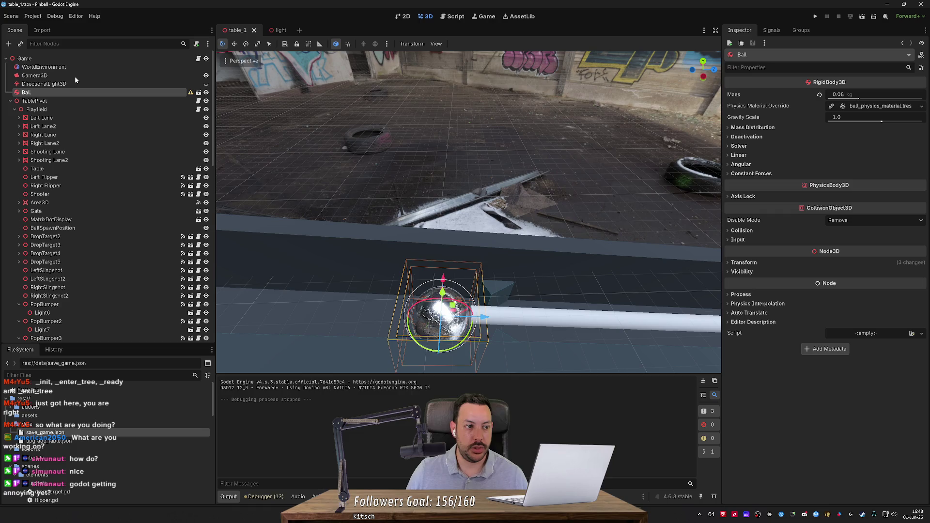
double_click(36, 75)
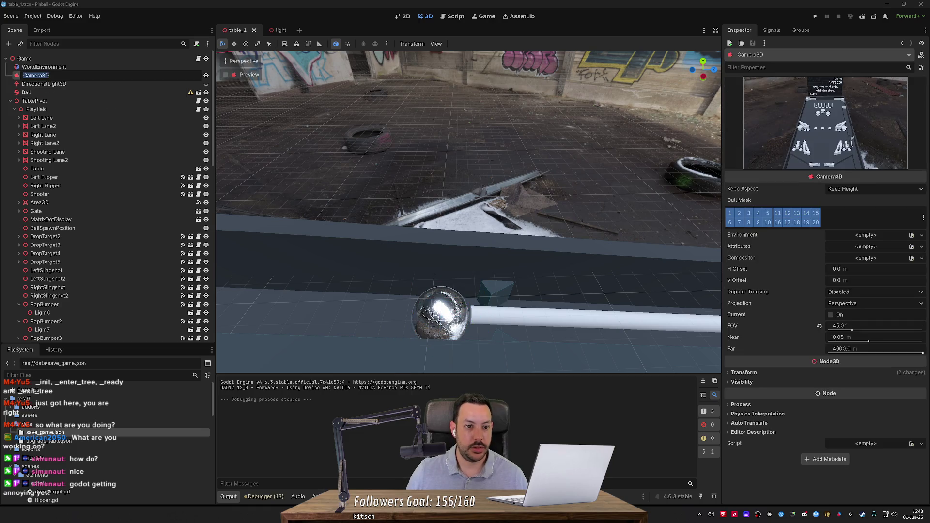
Step: Frame Camera3D, move it lower and further back from the table, and run the game
key(Escape)
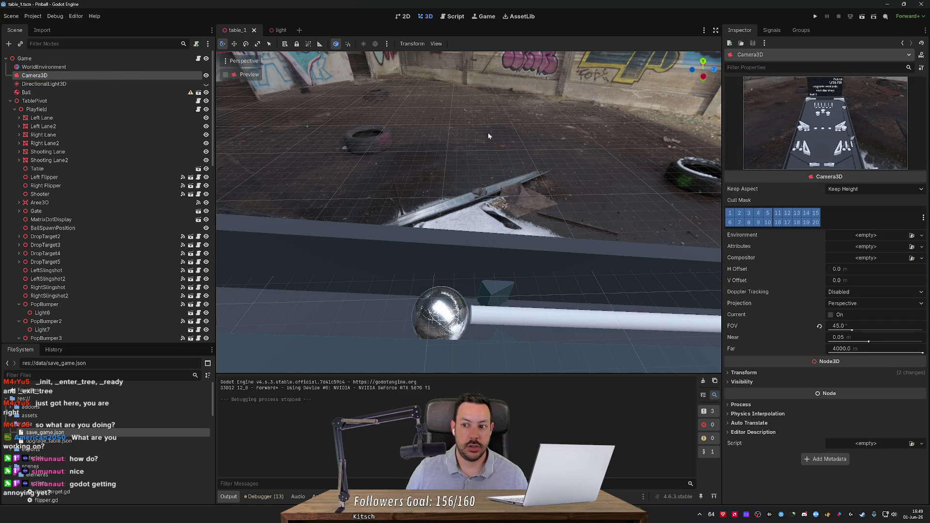
key(f)
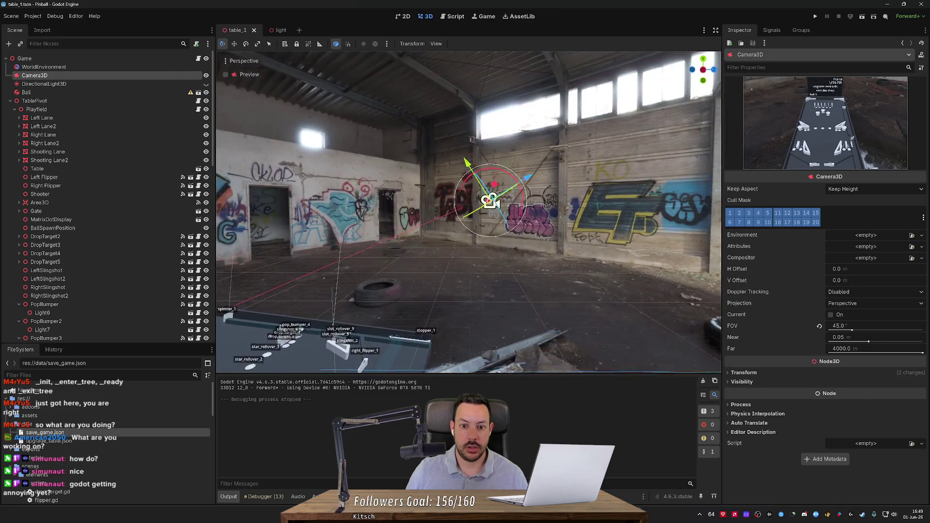
drag(524, 213, 553, 203)
drag(489, 184, 490, 185)
drag(552, 199, 545, 201)
click(814, 17)
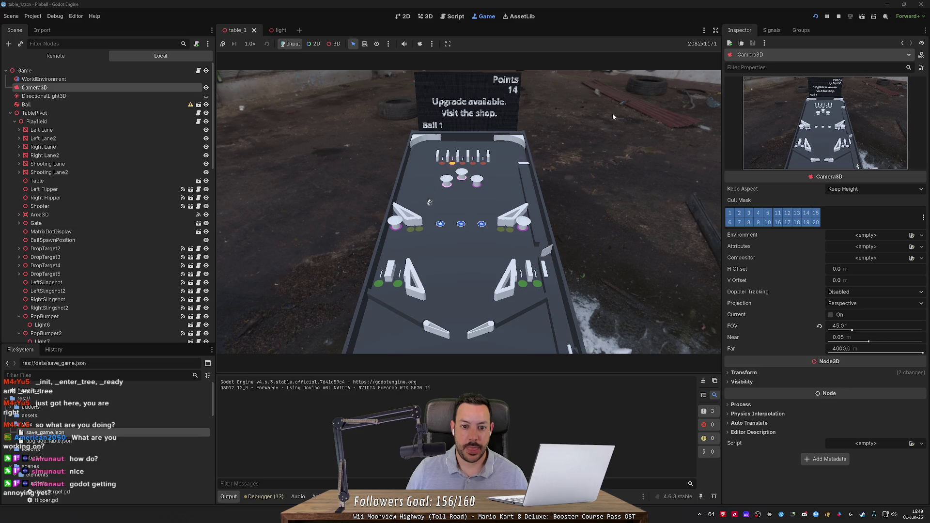
Step: Keep the current ball in play with left and right flipper hits toward the bumpers
key(Left)
key(Right)
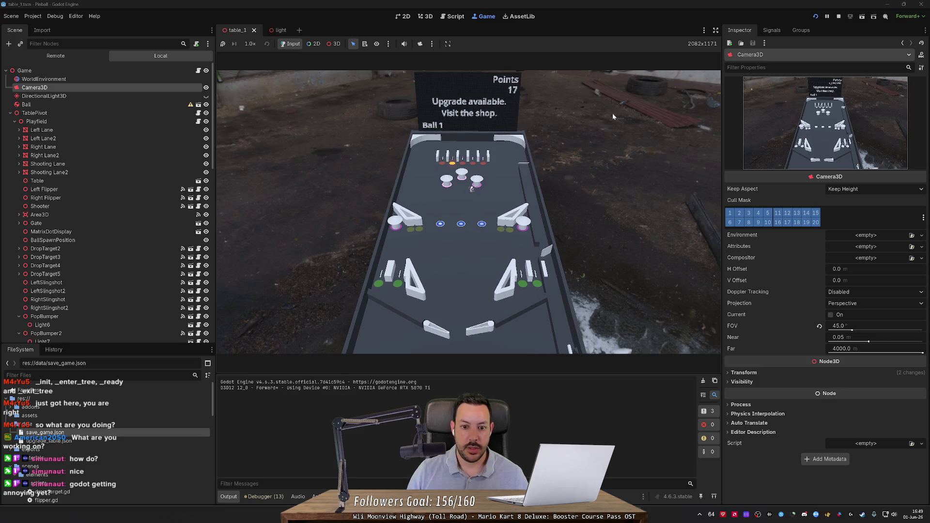
key(Right)
key(Left)
key(Left)
key(Right)
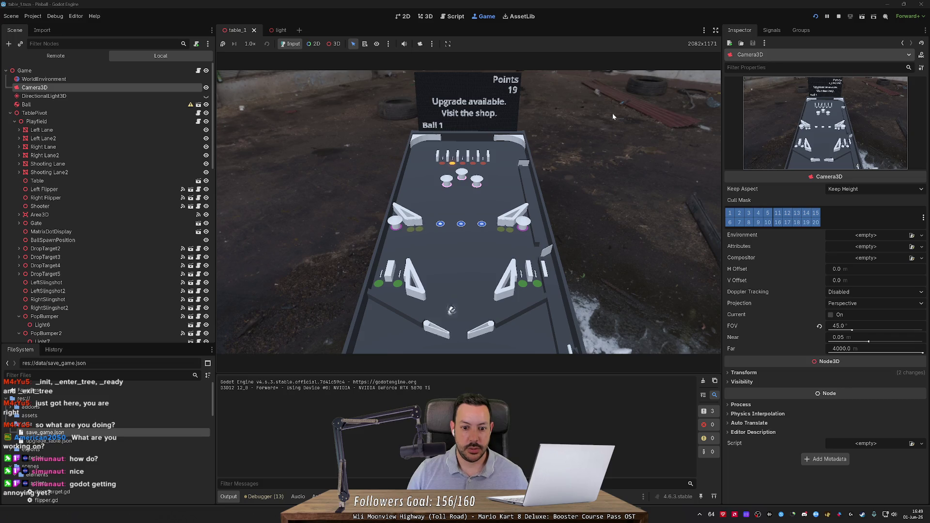
key(Left)
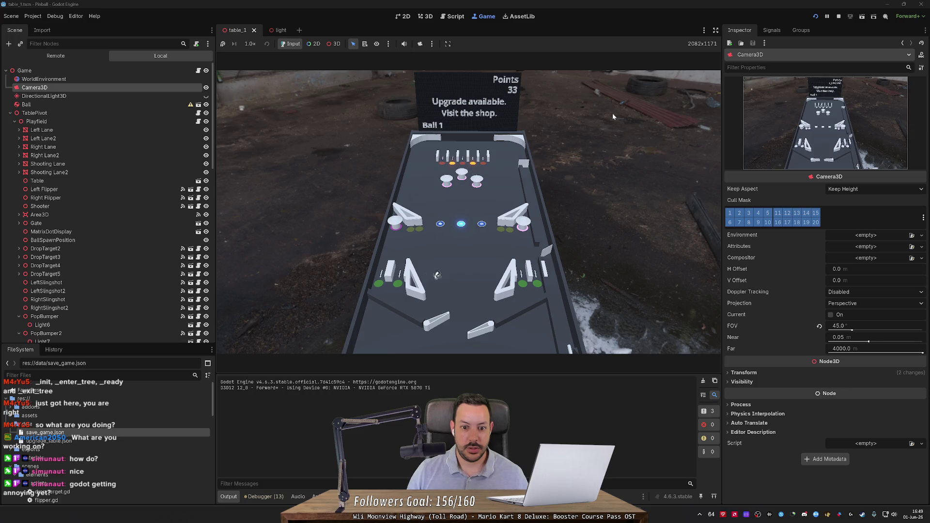
key(Left)
key(Right)
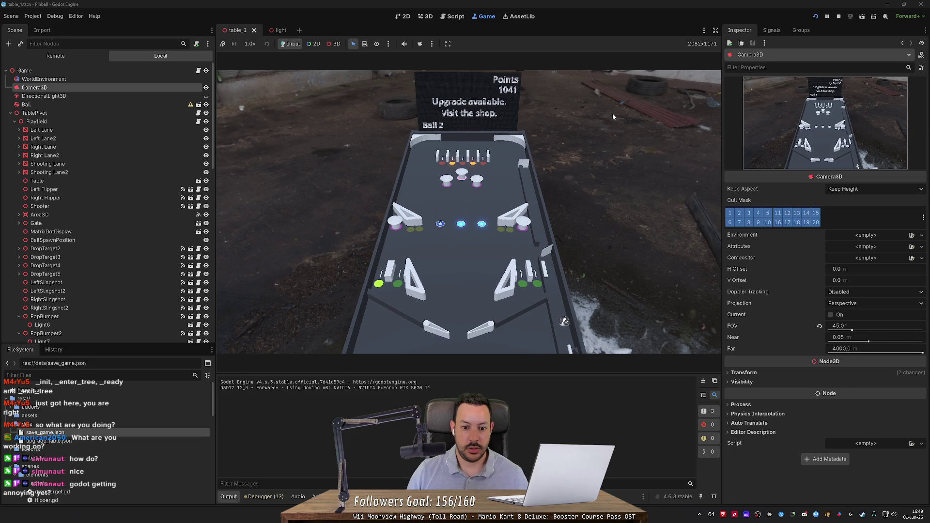
Step: Launch the next ball with space and flip it toward the upper table
key(space)
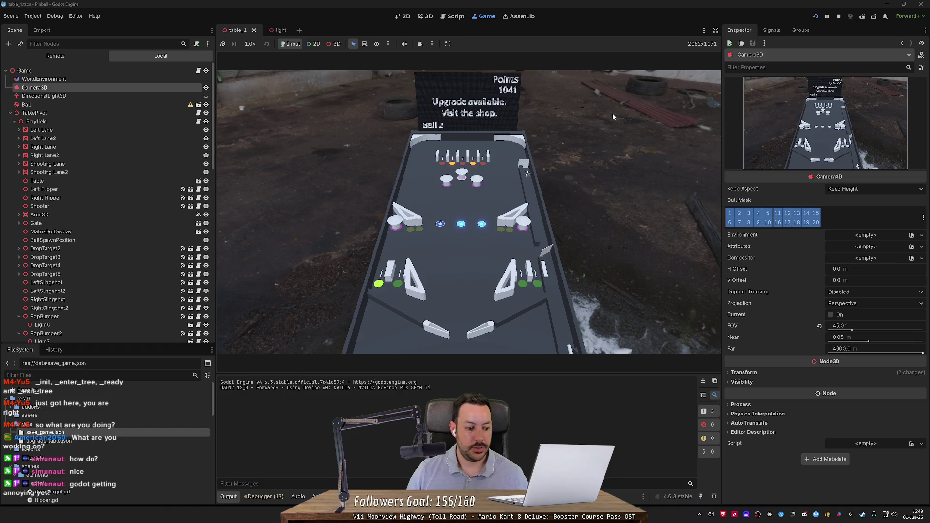
key(Left)
key(Right)
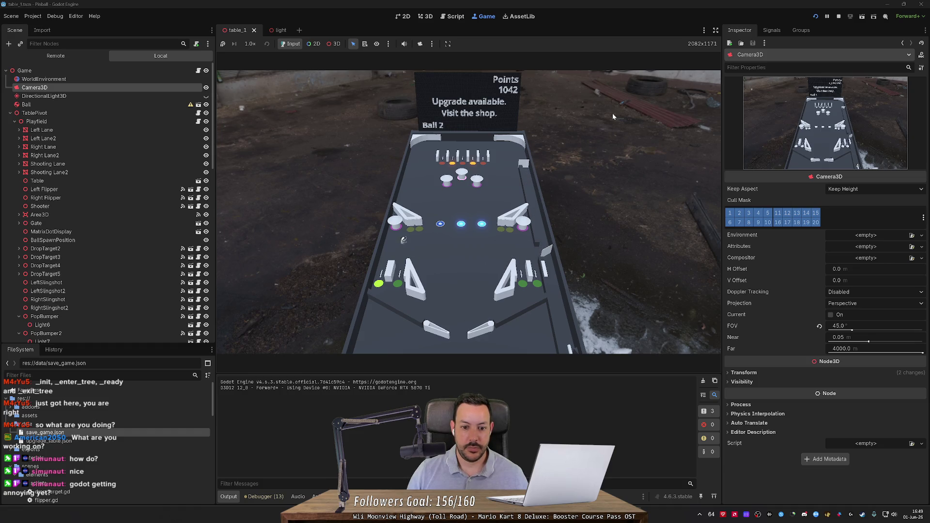
key(Left)
key(Left)
key(Left)
key(Right)
key(Left)
key(Left)
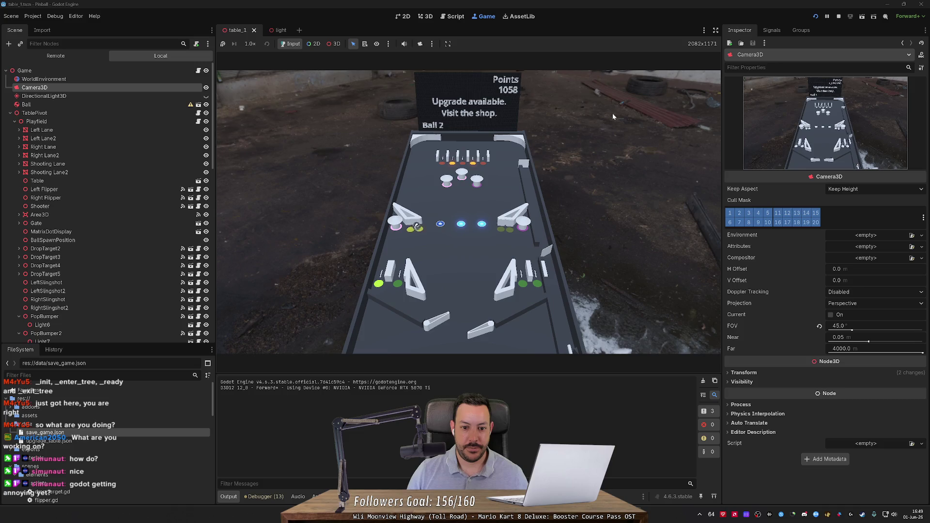
key(Left)
key(Right)
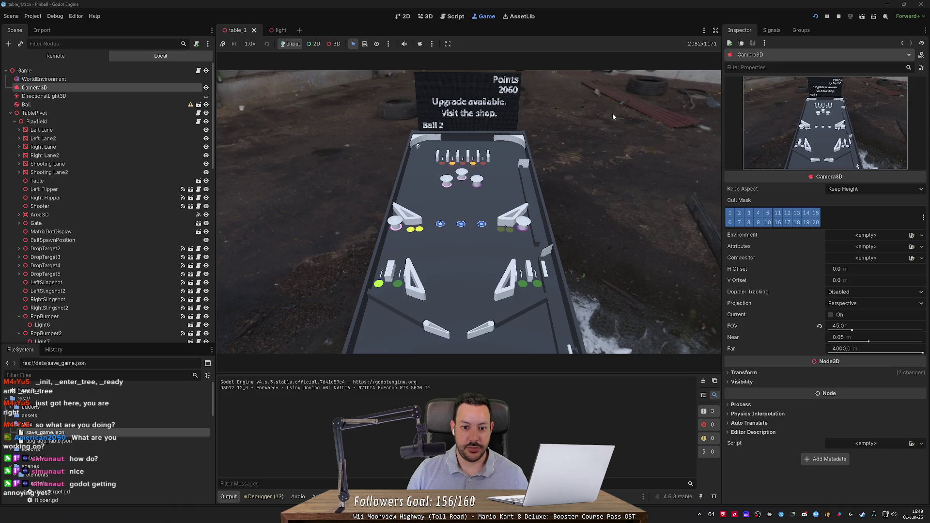
Step: Keep that ball alive with repeated left and right flipper strikes
key(Left)
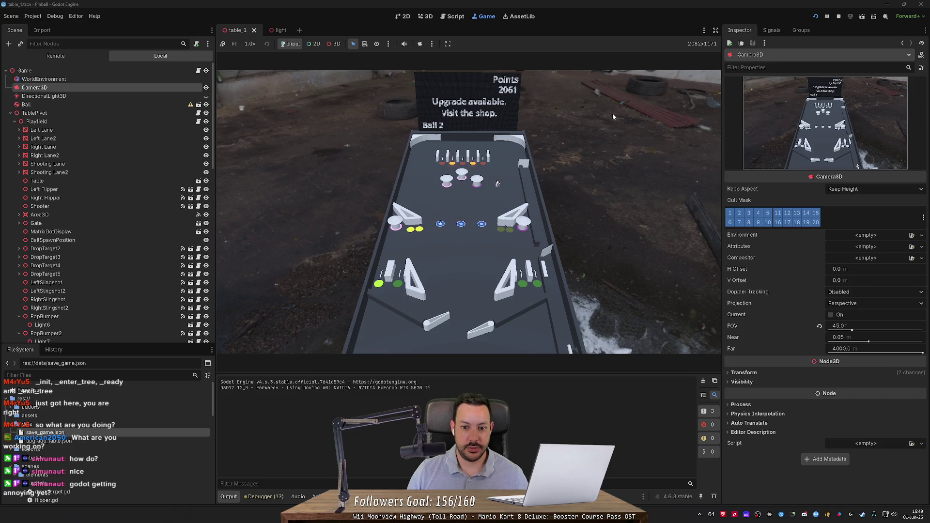
key(Left)
key(Left)
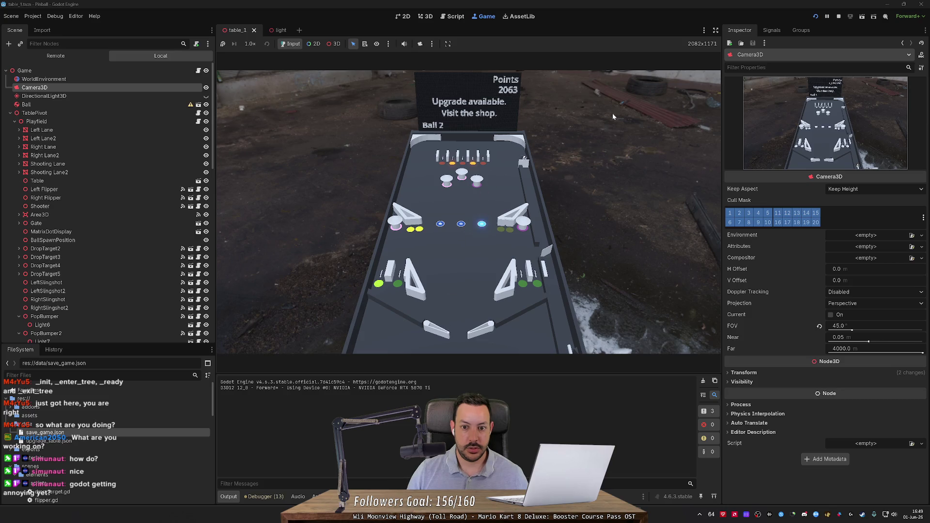
key(Left)
key(Right)
key(Left)
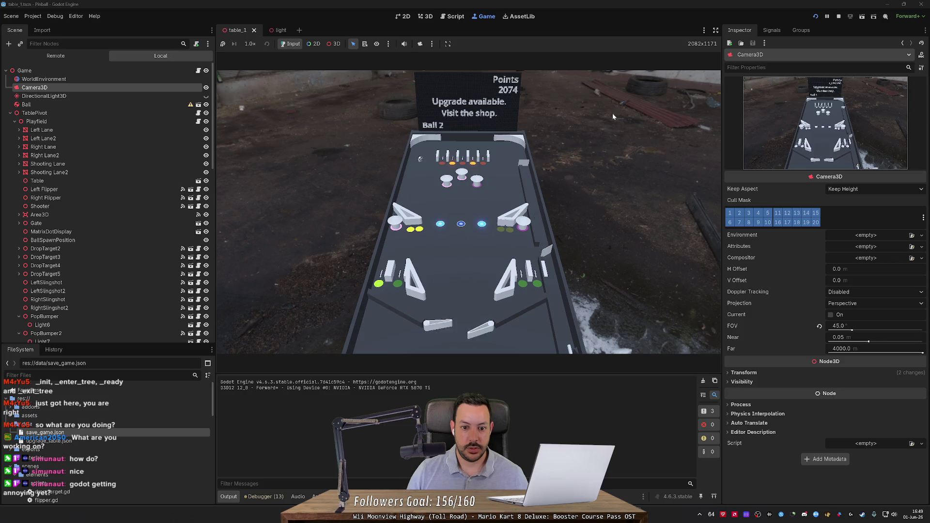
key(Left)
key(Left)
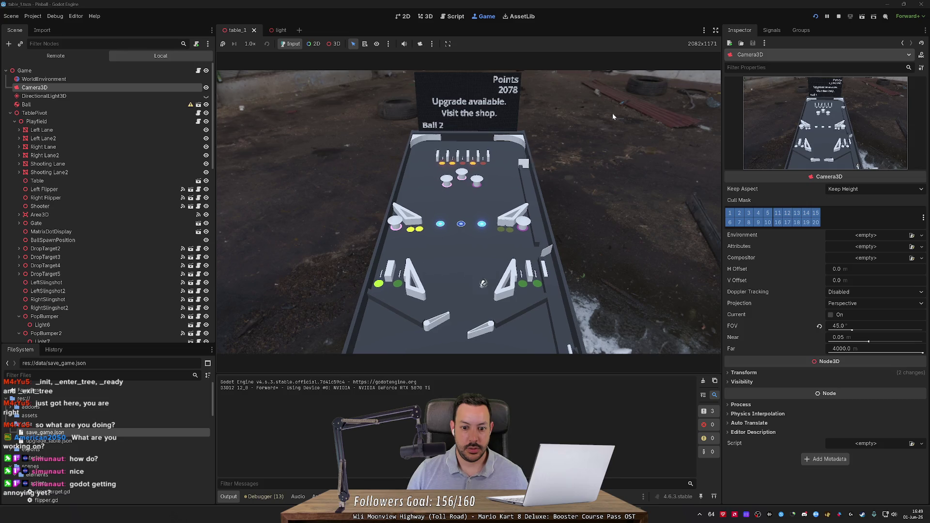
key(Right)
key(Right)
Step: Launch another ball, flip until it drains at 3102 points, then restart the game
key(Left)
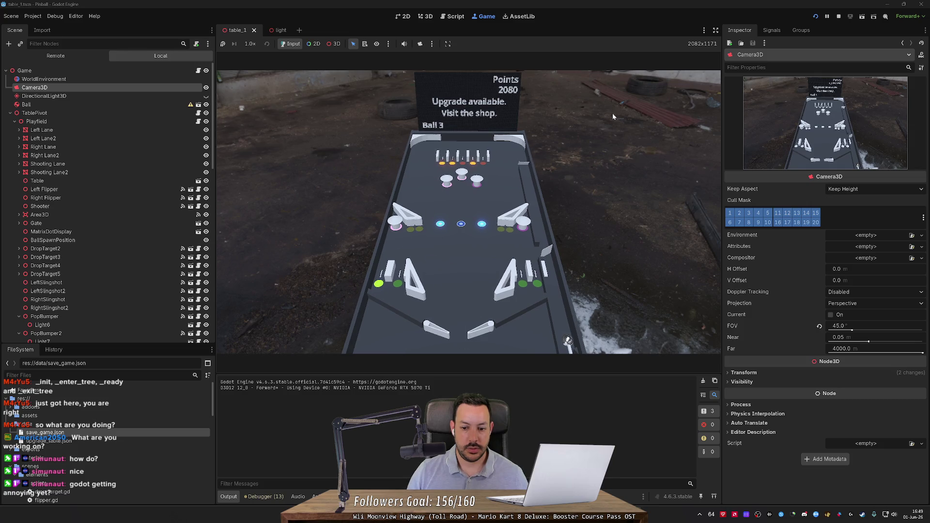
key(space)
key(Left)
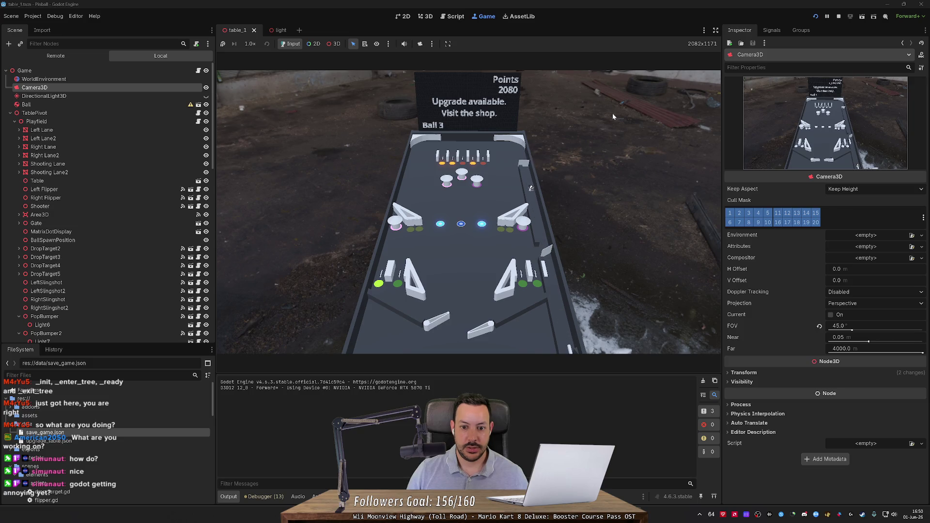
key(Left)
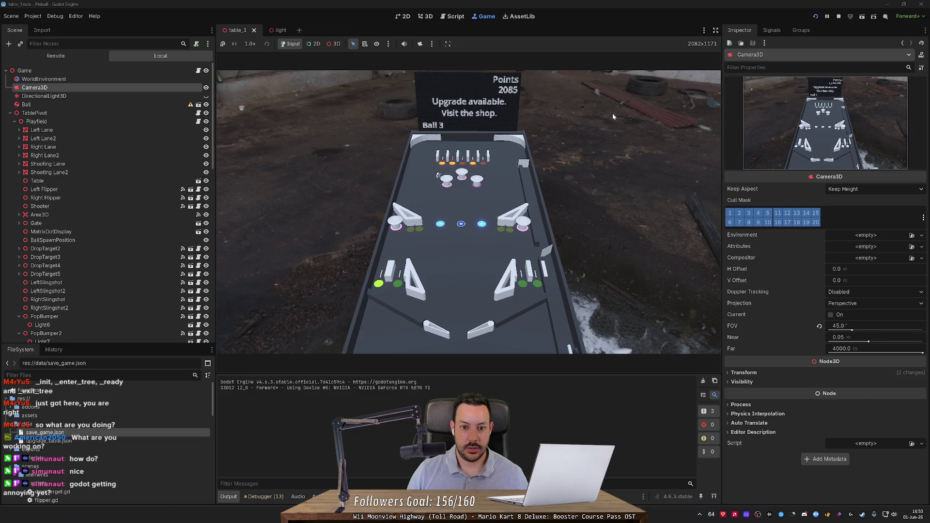
key(Left)
key(Right)
key(Left)
key(Right)
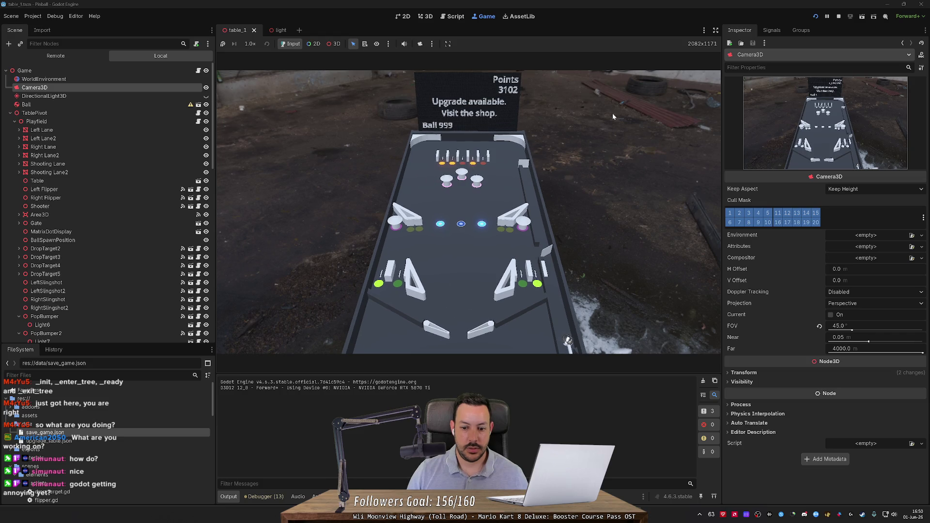
click(815, 17)
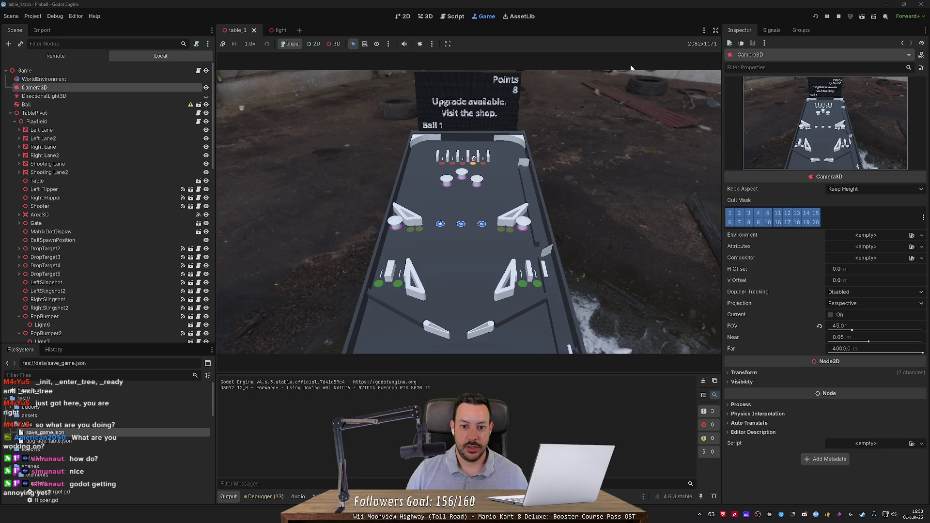
Step: Play the restarted game with the flippers until Ball 999 at 1061 points, then launch the new ball
key(Left)
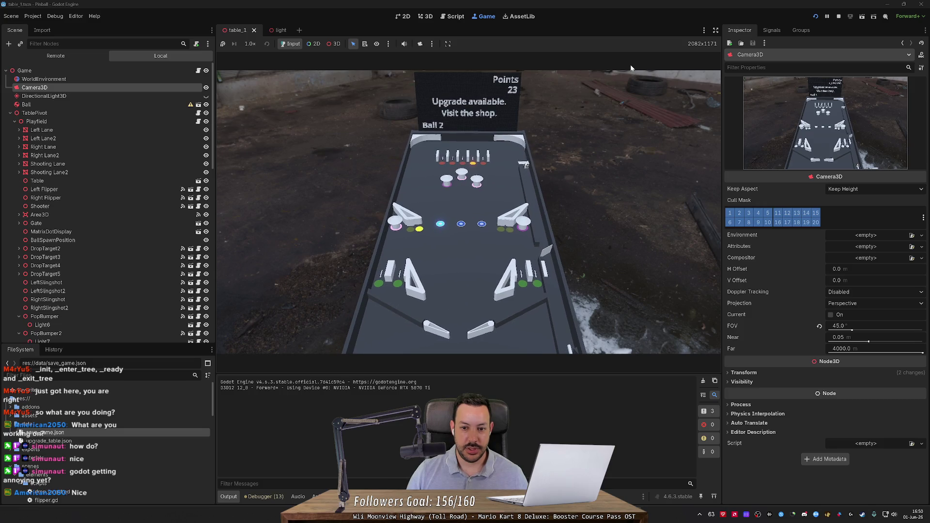
key(Left)
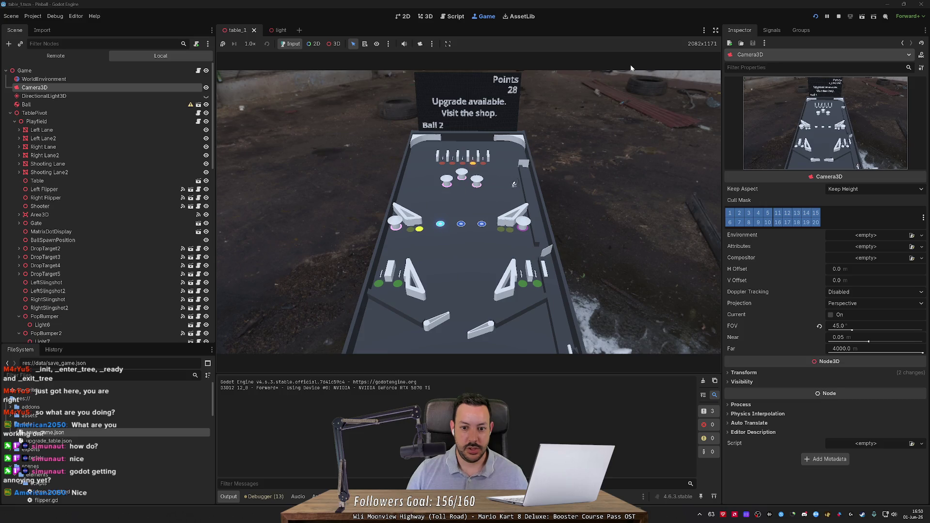
key(Left)
key(Left)
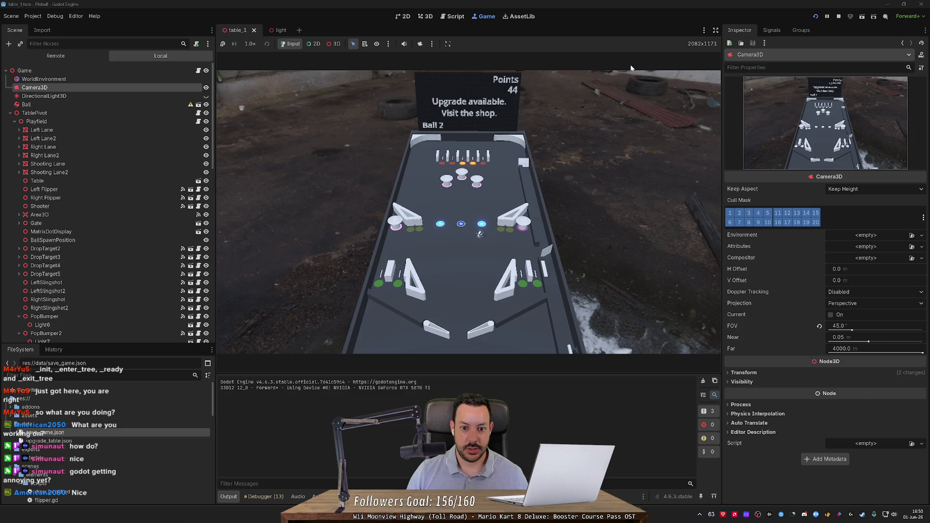
key(Right)
key(Left)
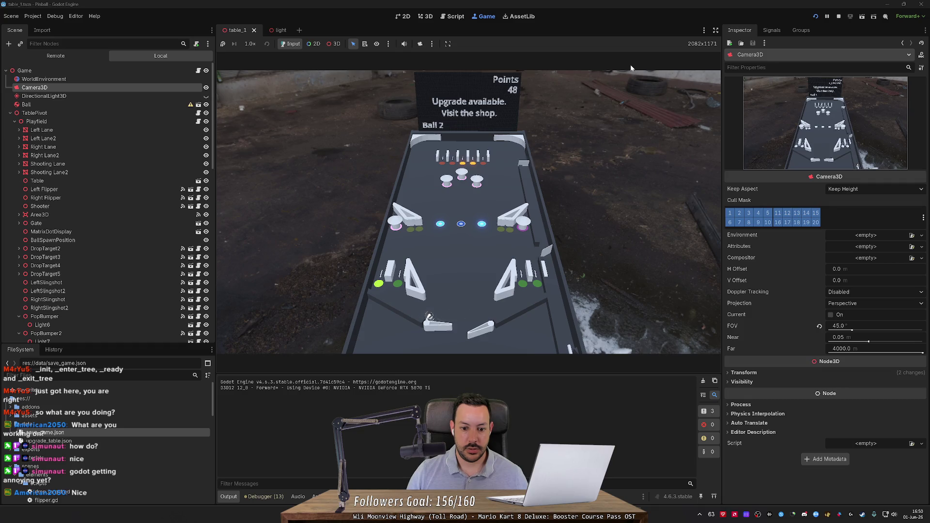
key(Right)
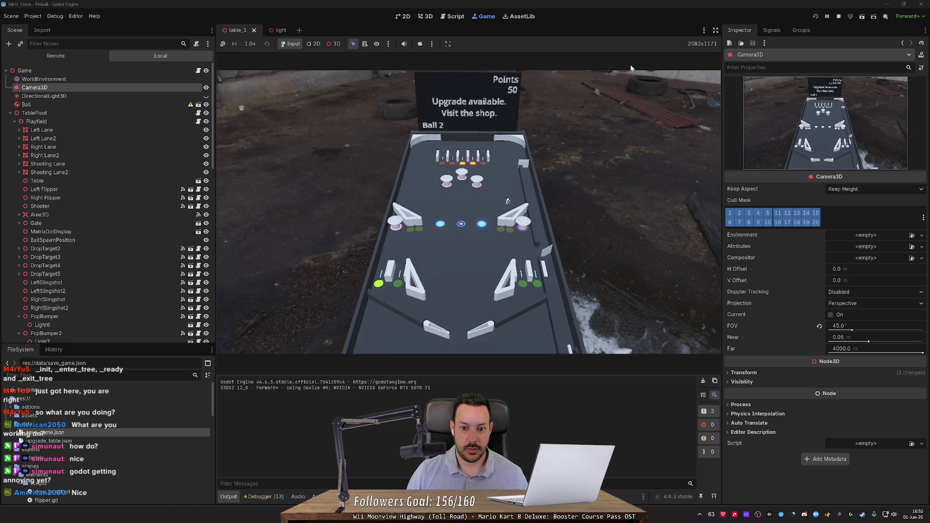
key(Right)
key(Left)
key(Left)
key(Right)
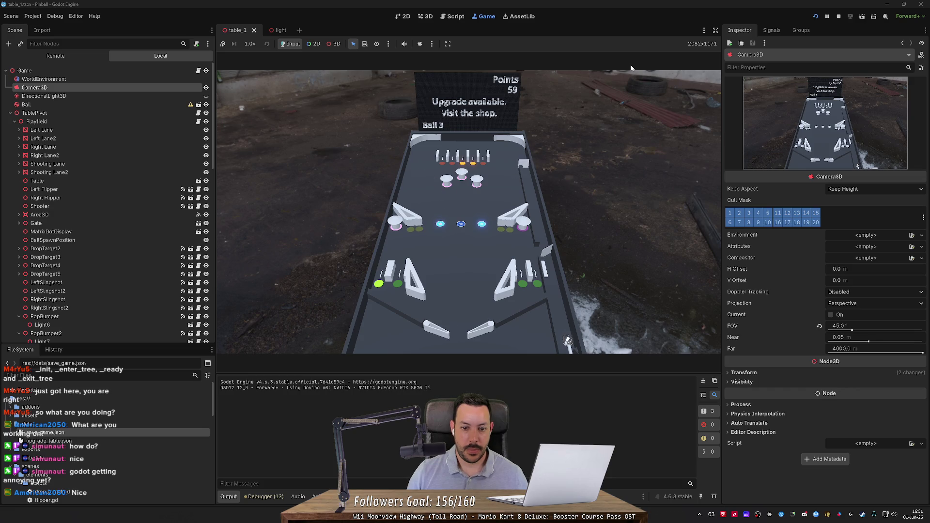
key(space)
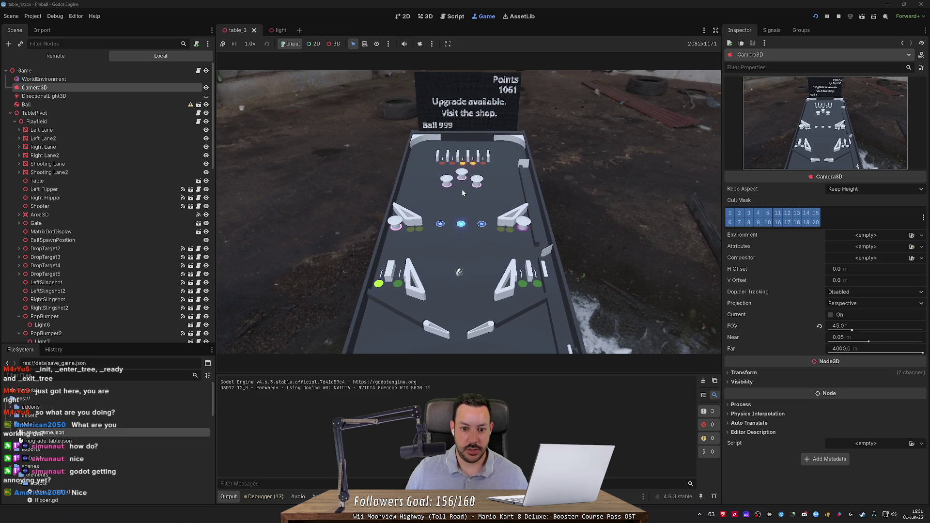
Step: Drop the debug ball repeatedly onto the upper middle beside the top bumpers, then nudge it free
click(462, 192)
click(462, 192)
click(462, 192)
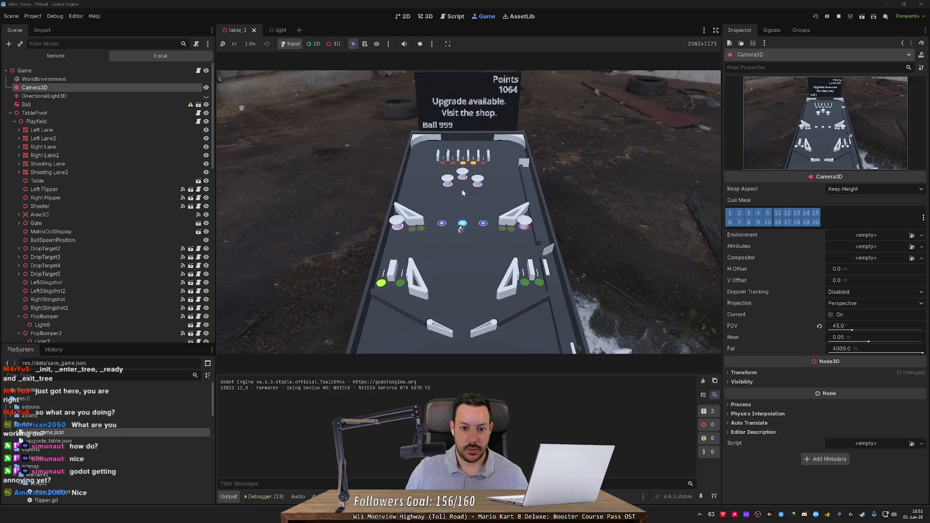
click(462, 192)
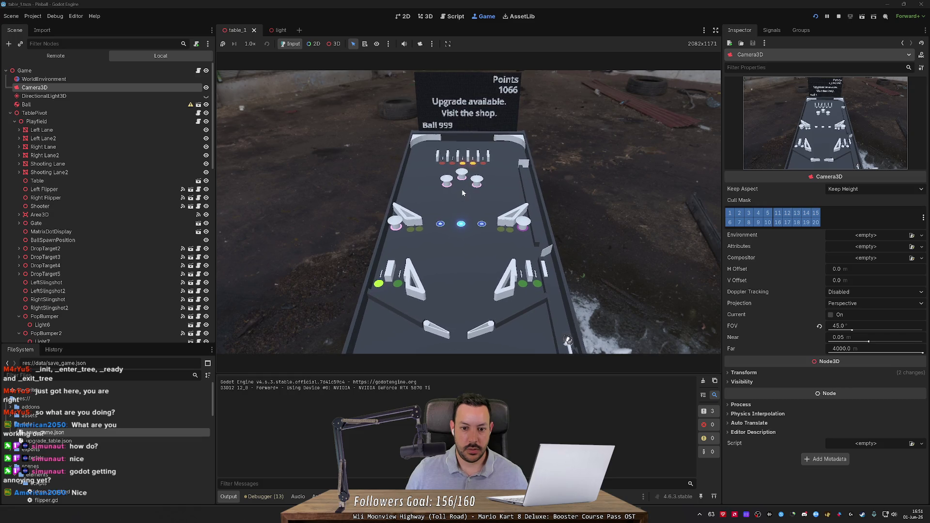
click(463, 192)
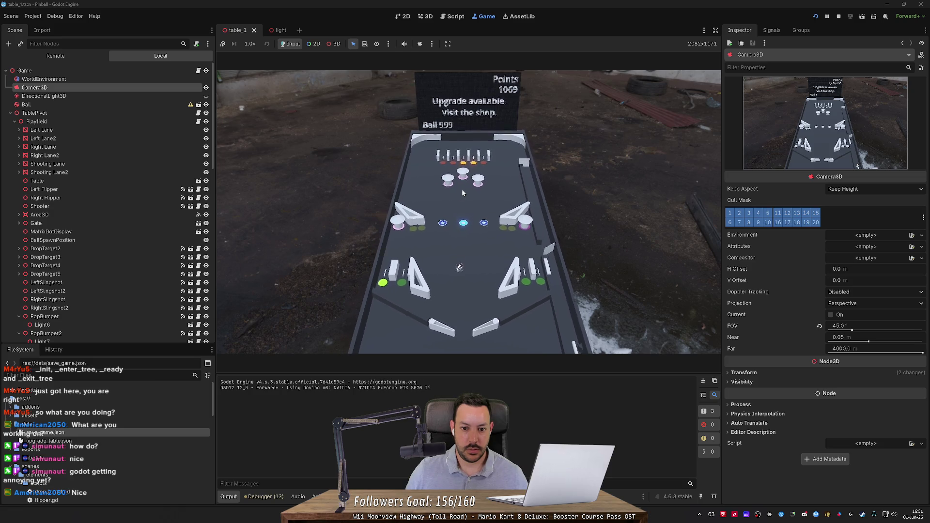
click(462, 192)
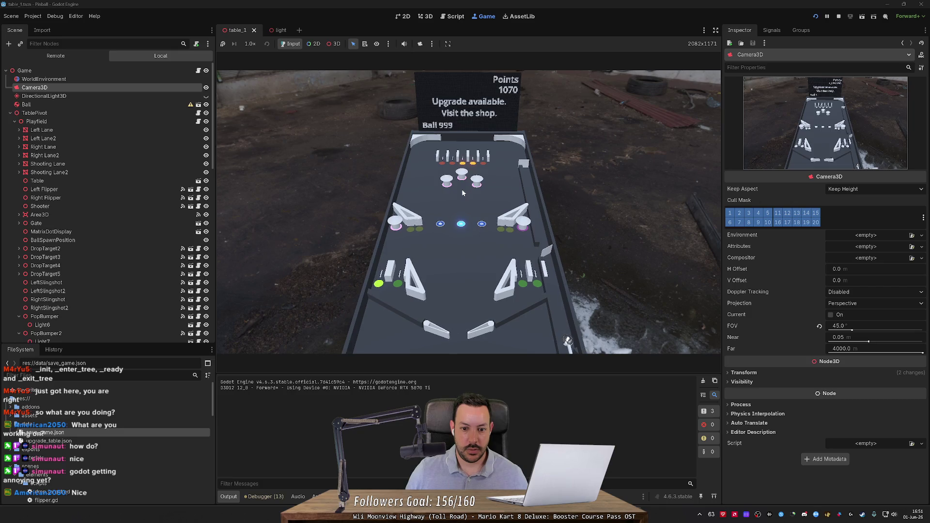
click(463, 192)
click(463, 193)
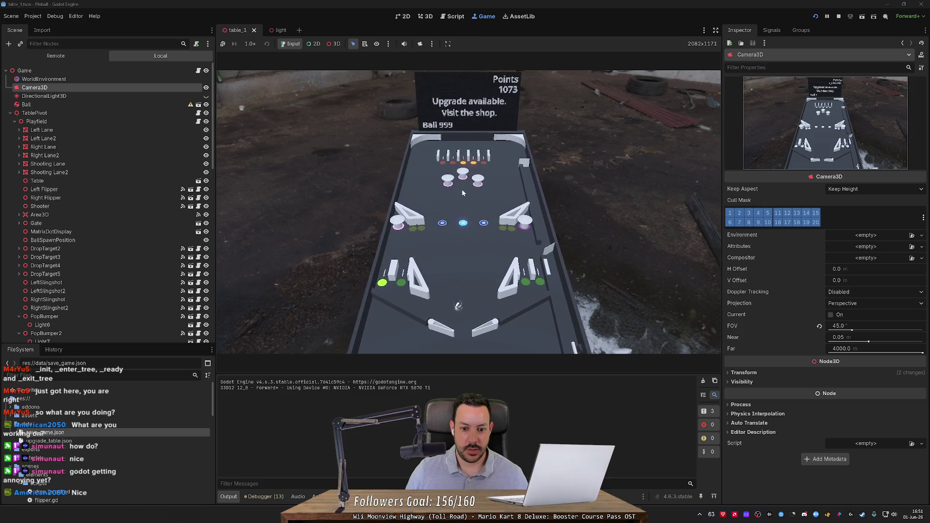
click(463, 192)
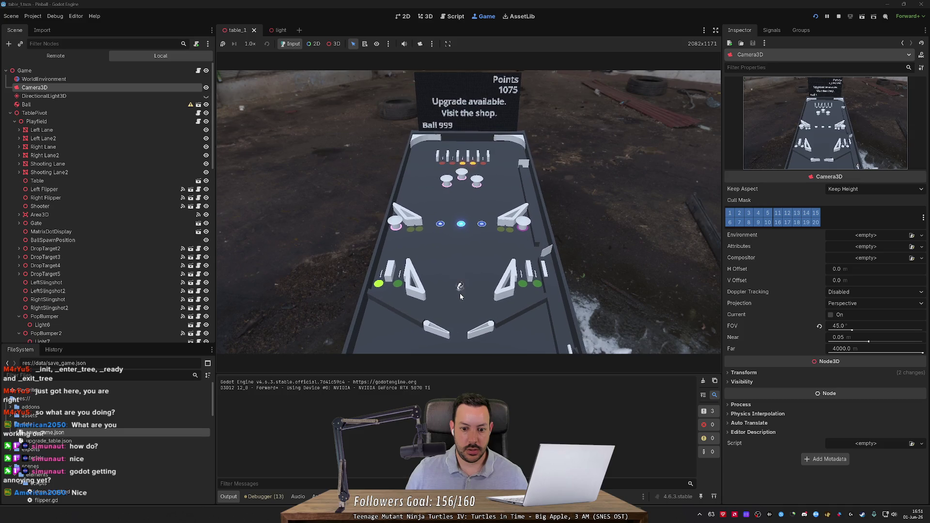
key(Right)
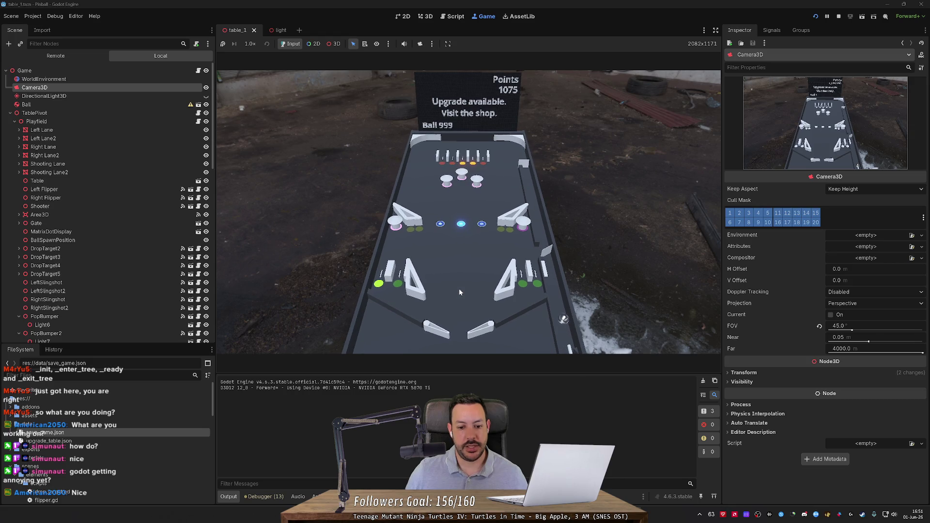
Step: Place the ball twice in the lower centre, then launch it from the shooter lane
click(459, 289)
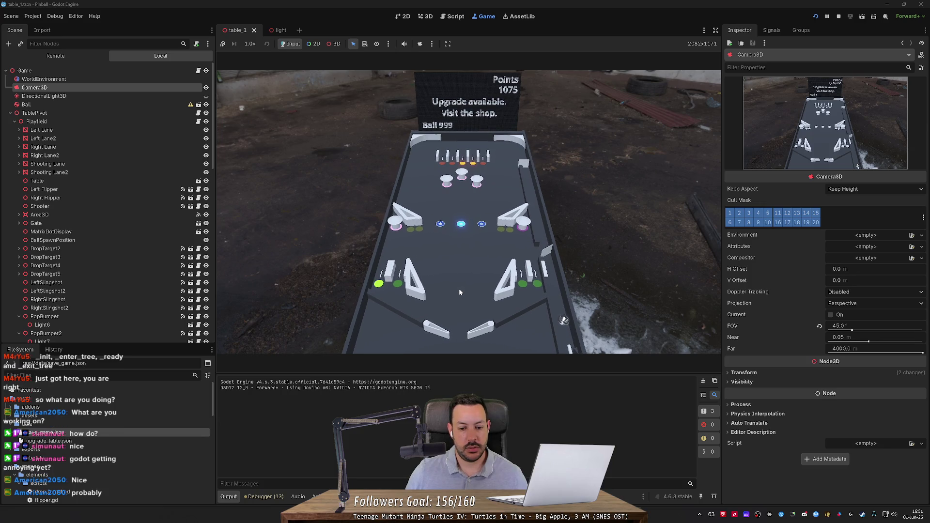
click(459, 290)
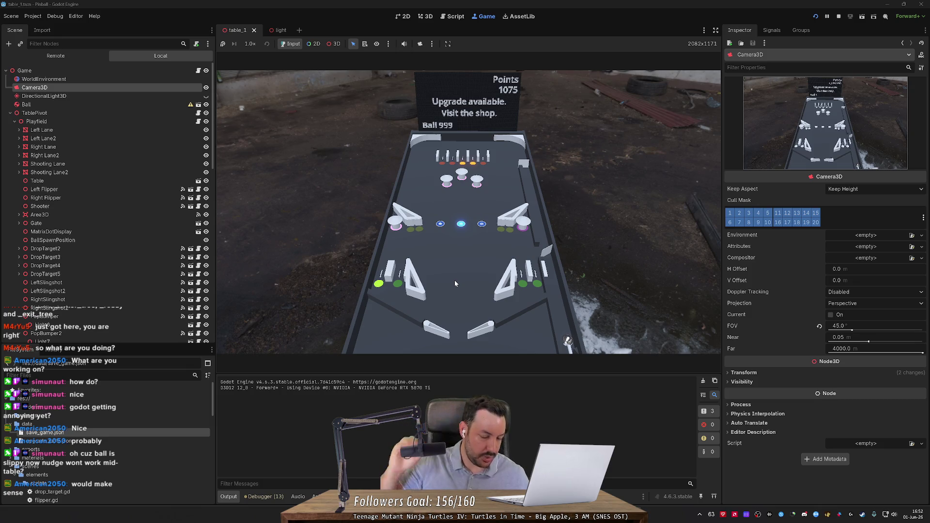
key(space)
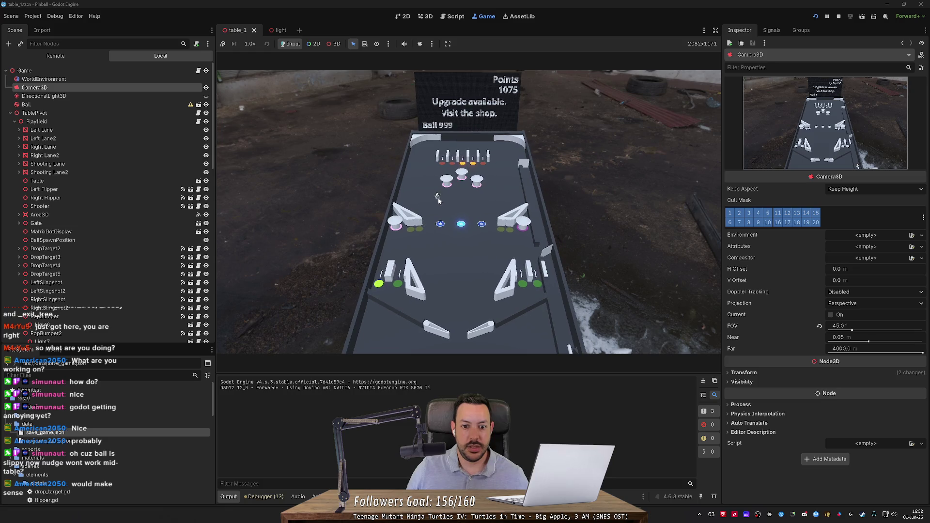
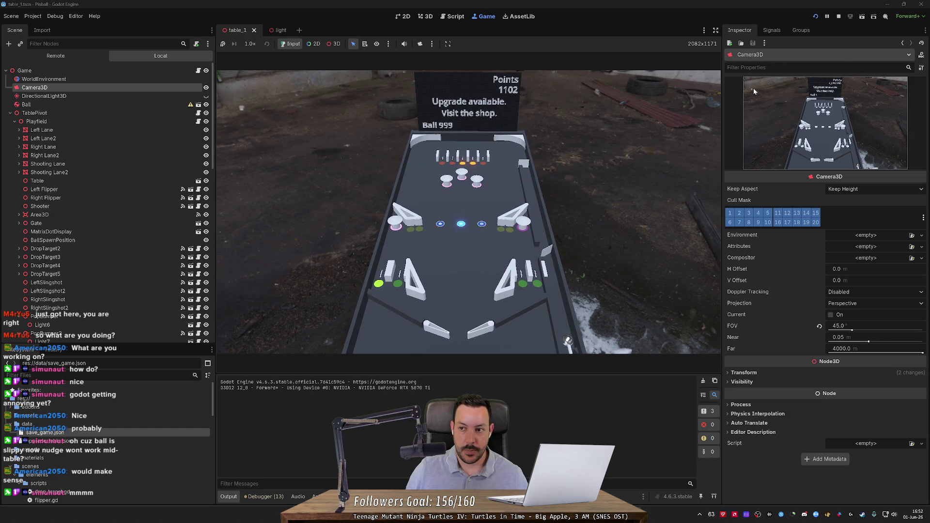
Step: Stop the game, give the Ball's physics material friction 0.01, and rerun it
click(838, 16)
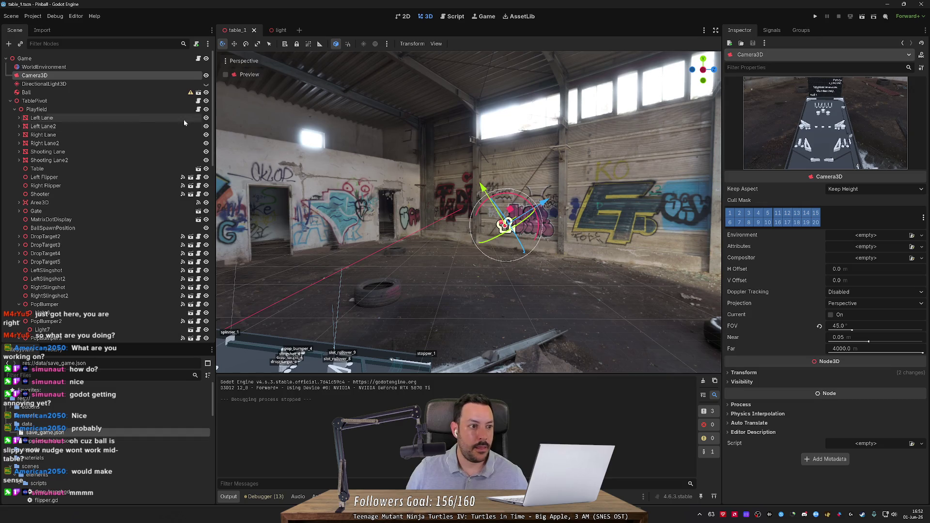
click(146, 94)
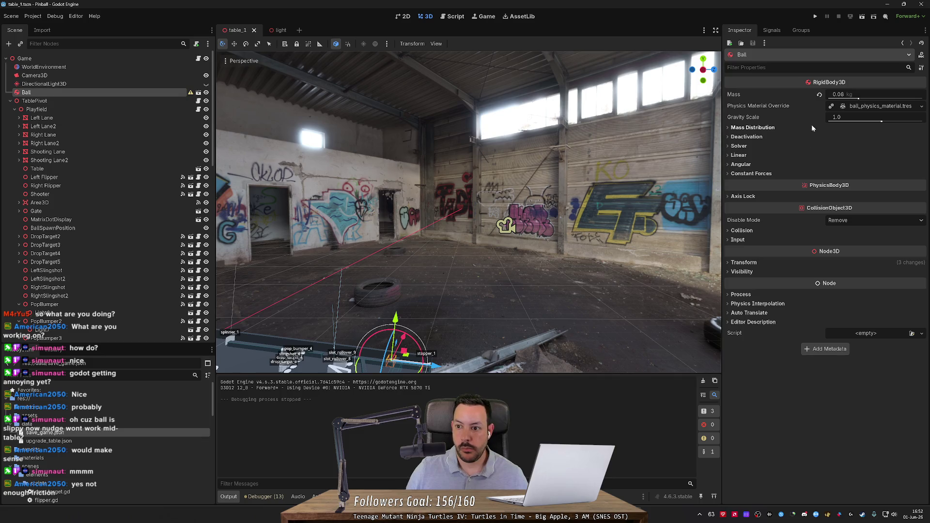
click(862, 107)
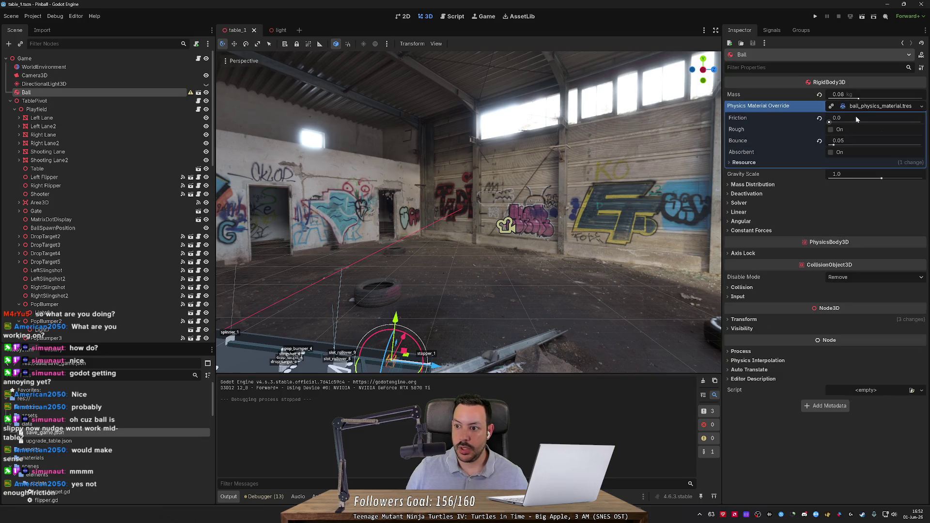
click(857, 118)
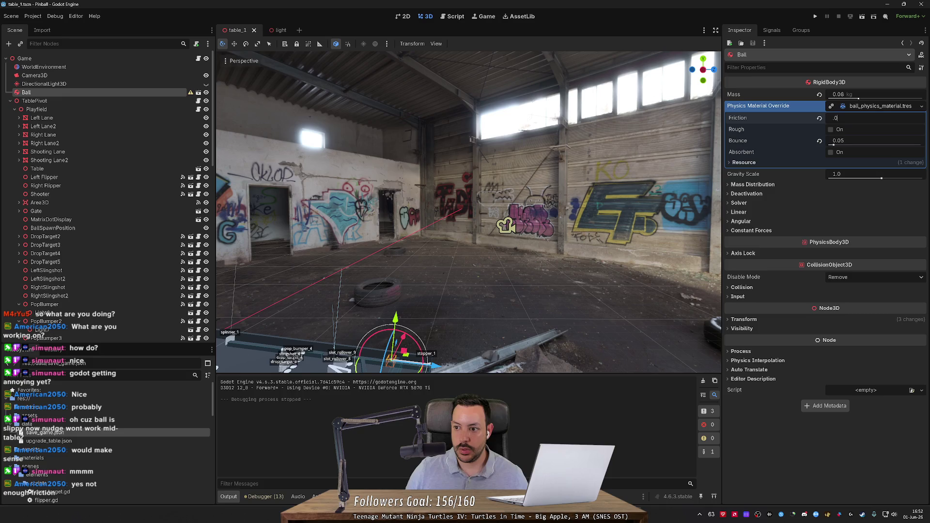
text(1)
key(Return)
key(F5)
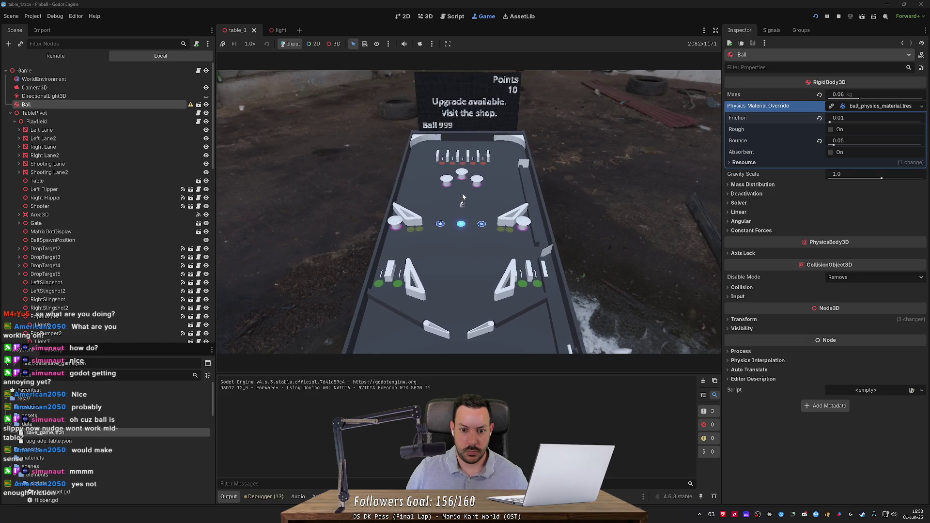
Step: Change the Ball's physics material friction to 0.2
click(842, 118)
text(0.2)
key(Return)
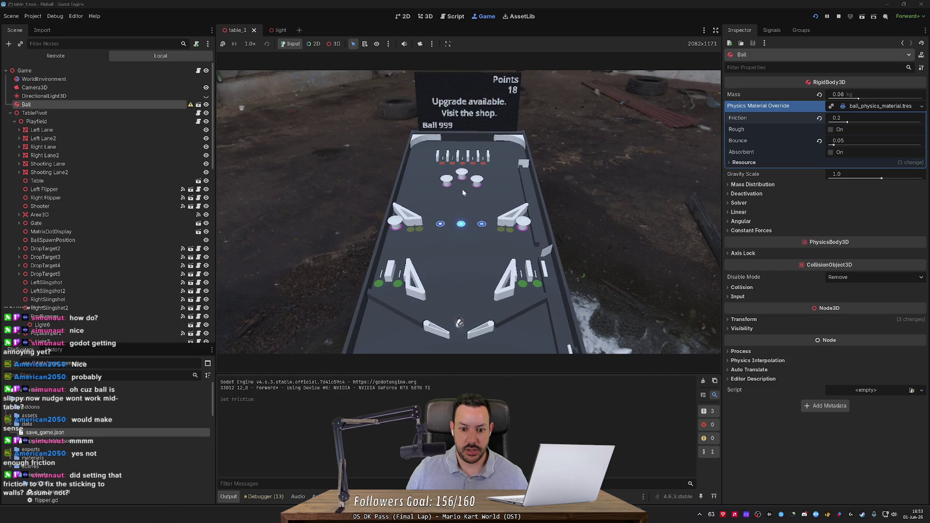
click(845, 119)
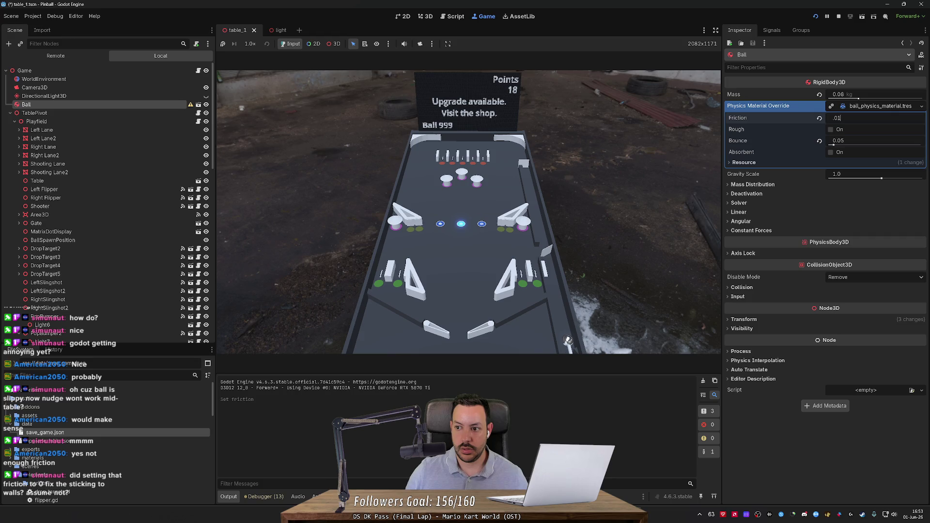
key(Return)
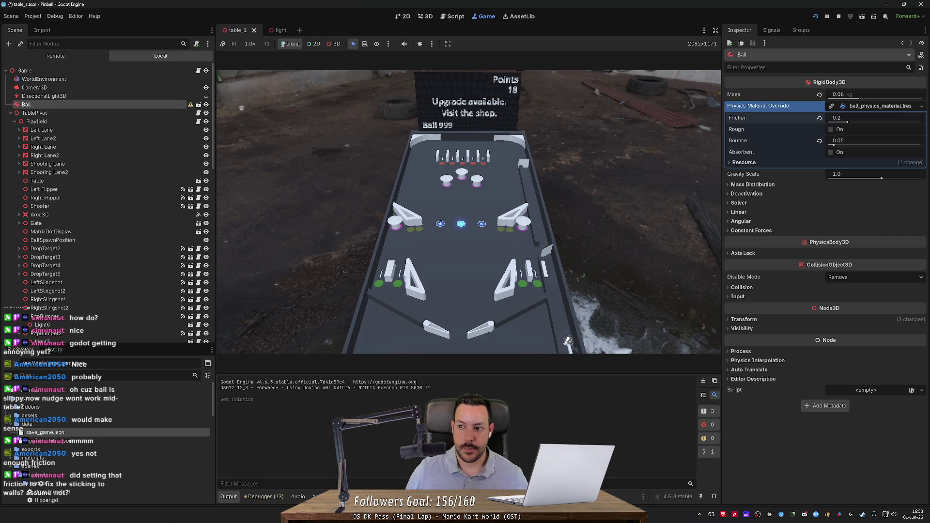
Step: Stop the game, orbit onto the pinball table and select the Table node
click(838, 16)
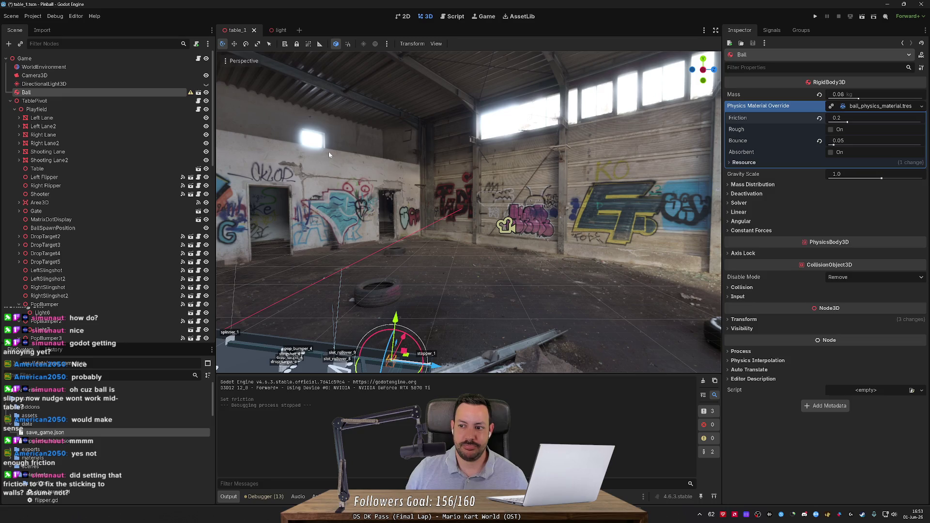
mouse_move(331, 138)
mouse_down()
mouse_move(342, 194)
mouse_move(469, 231)
mouse_up()
click(468, 231)
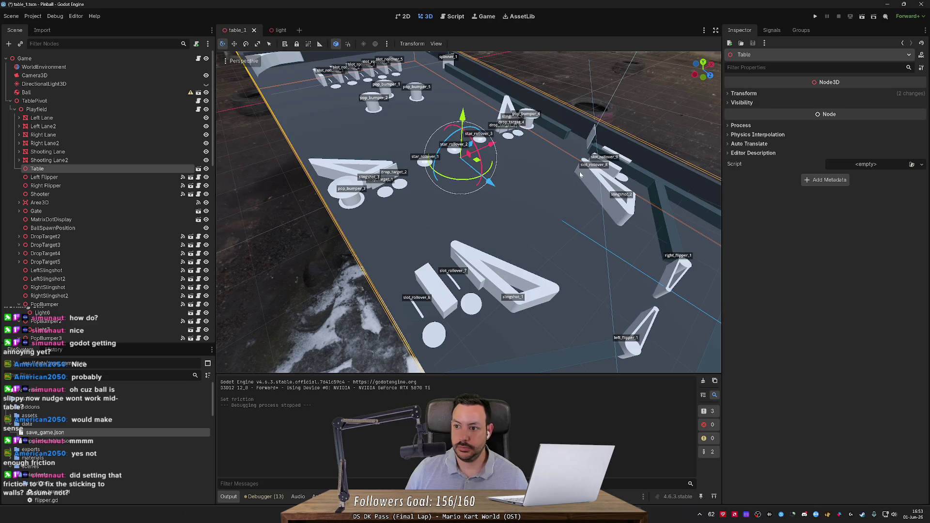
Step: In the Table scene, select and focus on the Floor's StaticBody3D
click(199, 168)
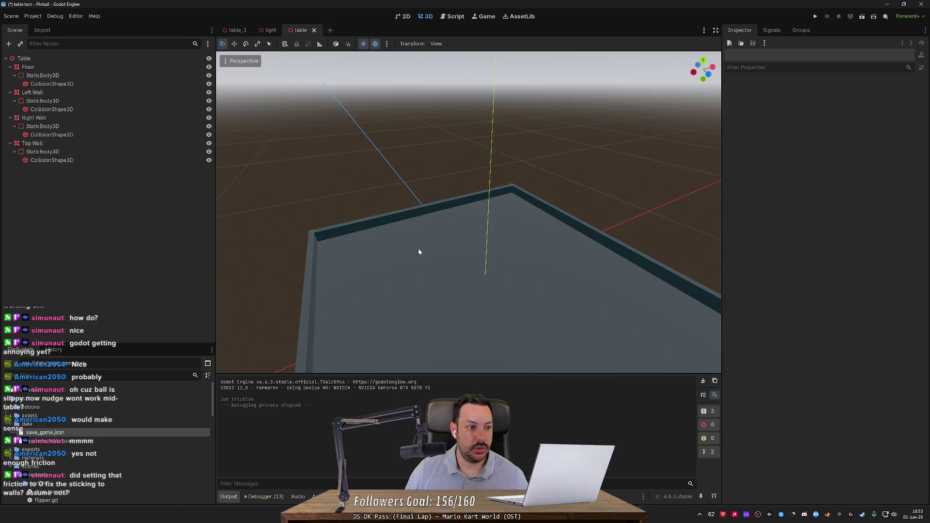
click(419, 251)
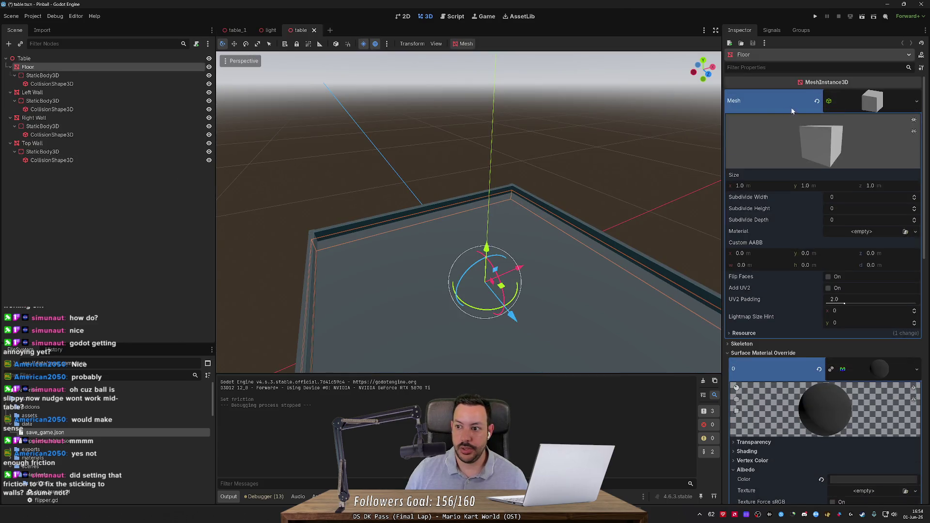
click(99, 75)
right_click(209, 144)
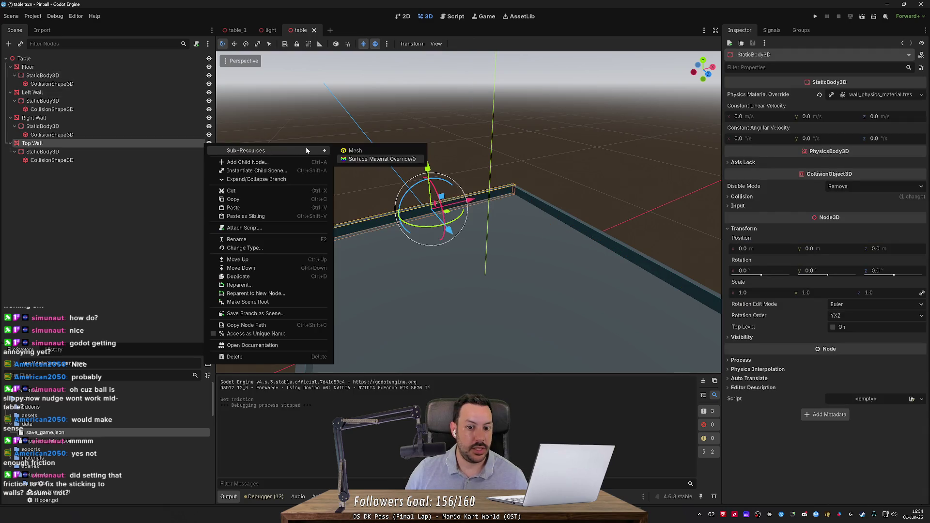
click(385, 117)
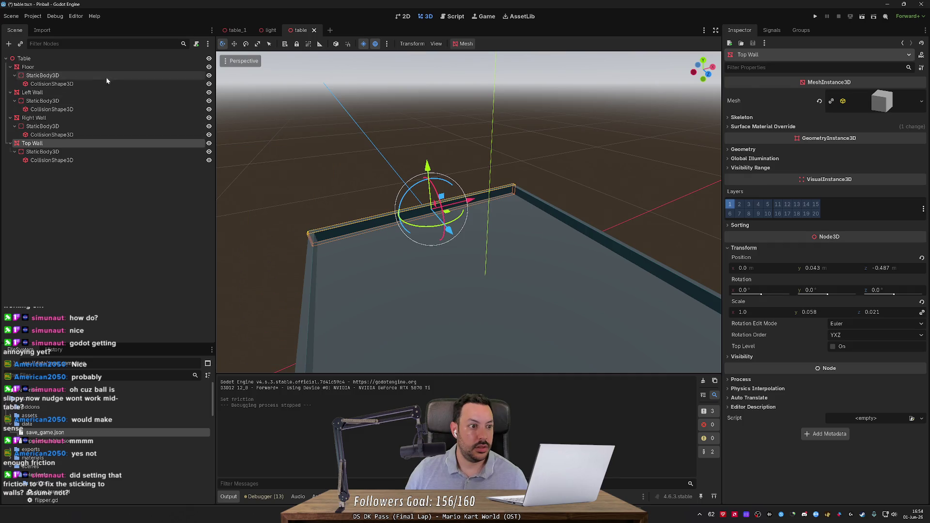
click(106, 76)
key(f)
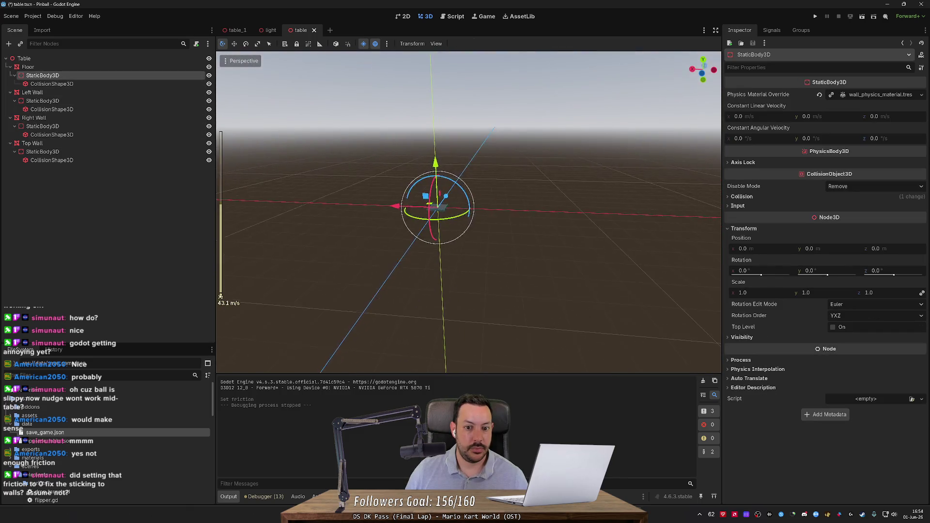
scroll(468, 212, up, 2)
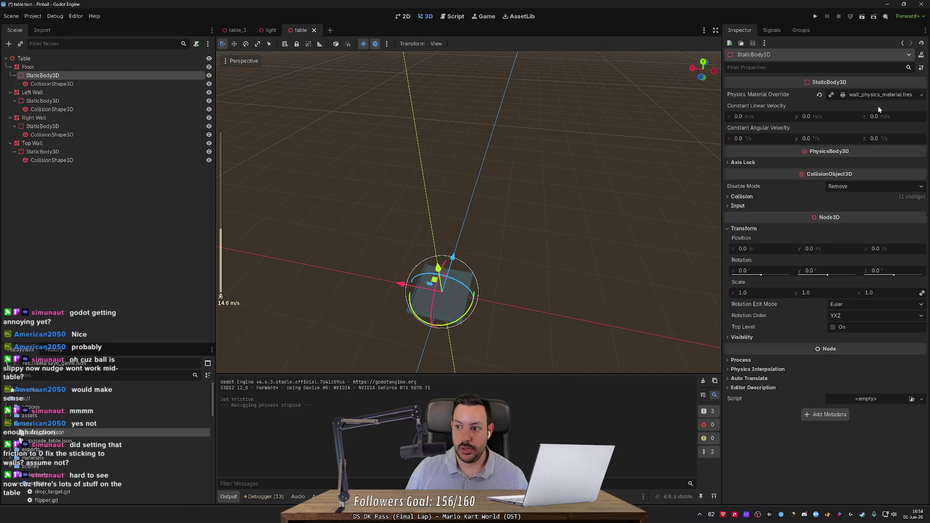
Step: Set the floor's physics material friction to 10.0 and run the game
click(879, 96)
drag(870, 105, 920, 105)
click(870, 105)
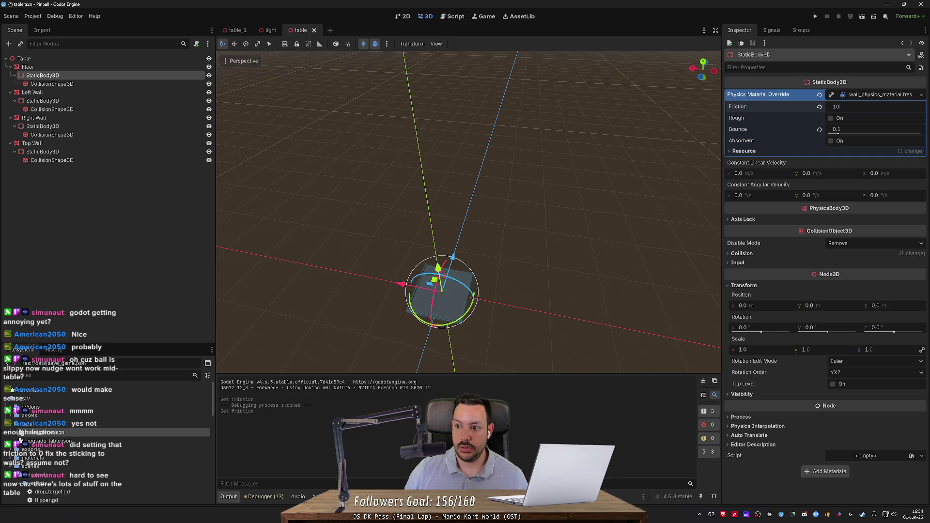
key(Return)
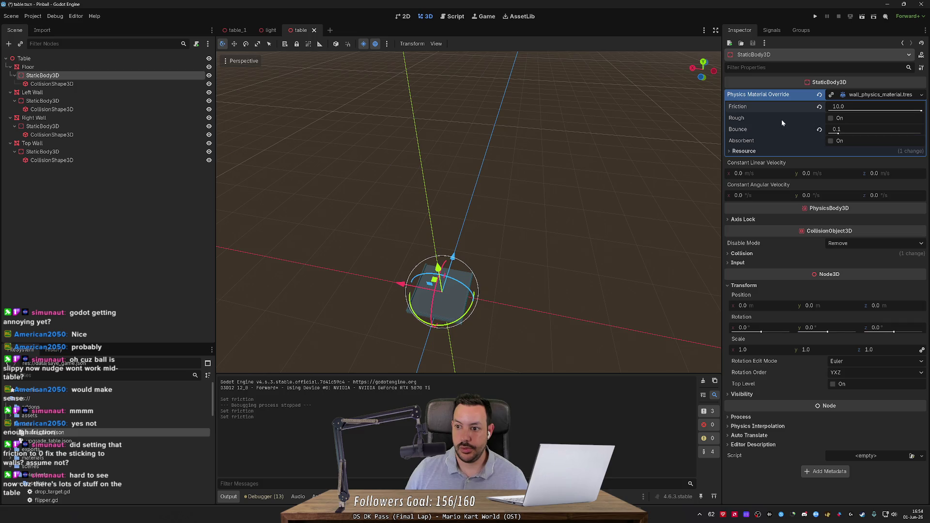
mouse_move(732, 118)
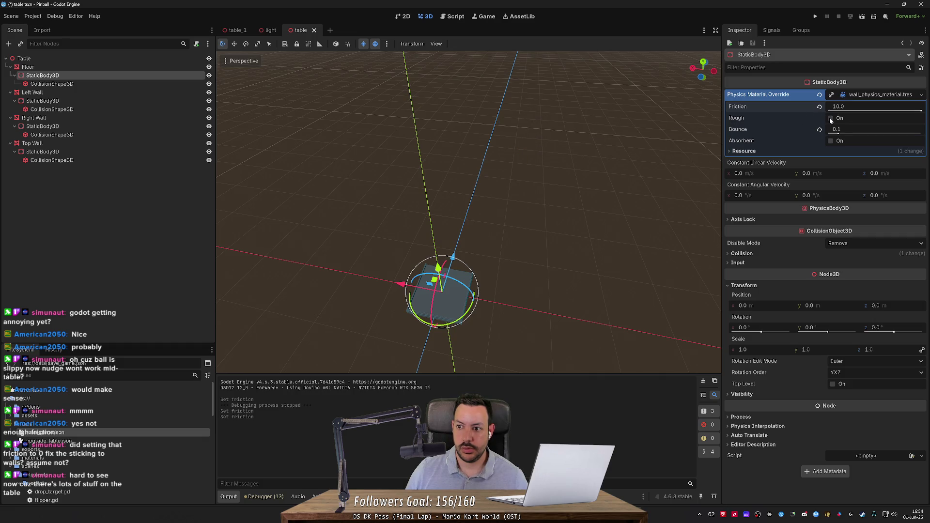
click(815, 16)
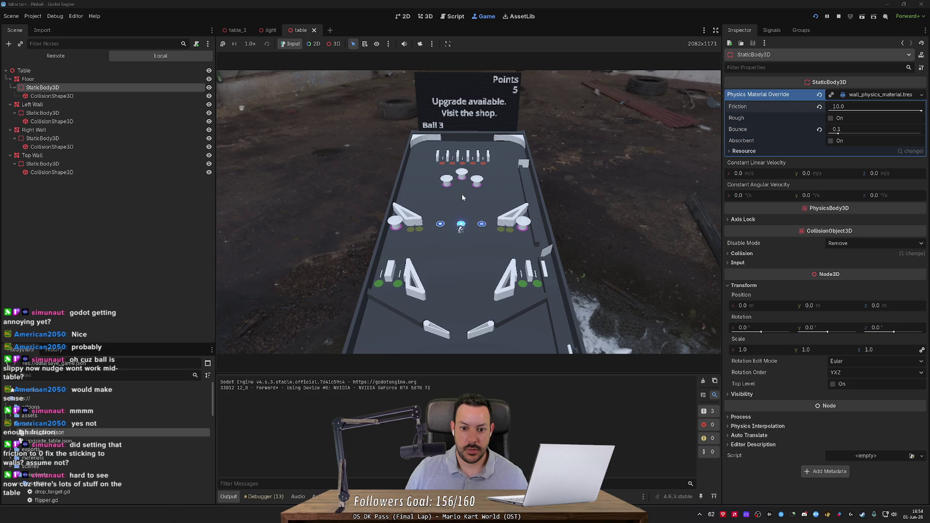
Step: Drop the ball between the upper bumpers four times to test the floor
click(462, 197)
click(462, 197)
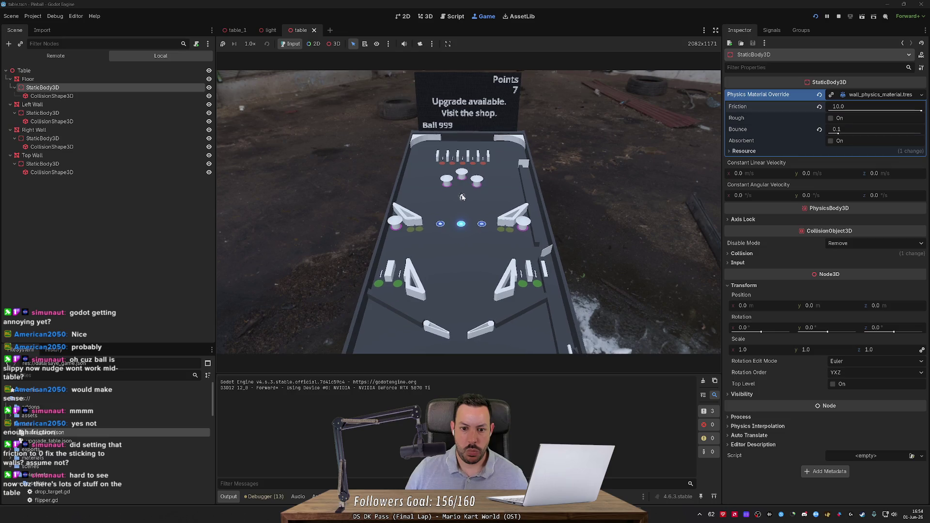
click(462, 198)
click(462, 197)
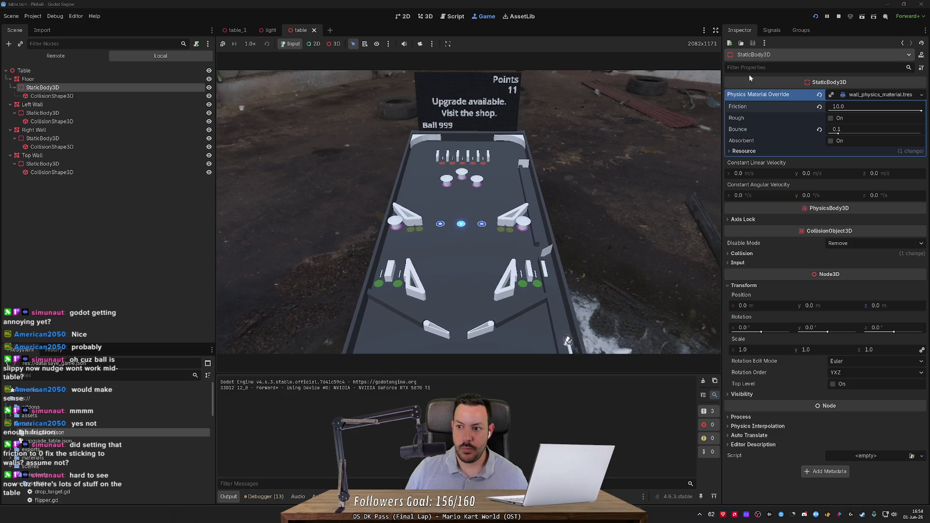
Step: Stop the game and close the light and table scene tabs, leaving table_1
click(838, 16)
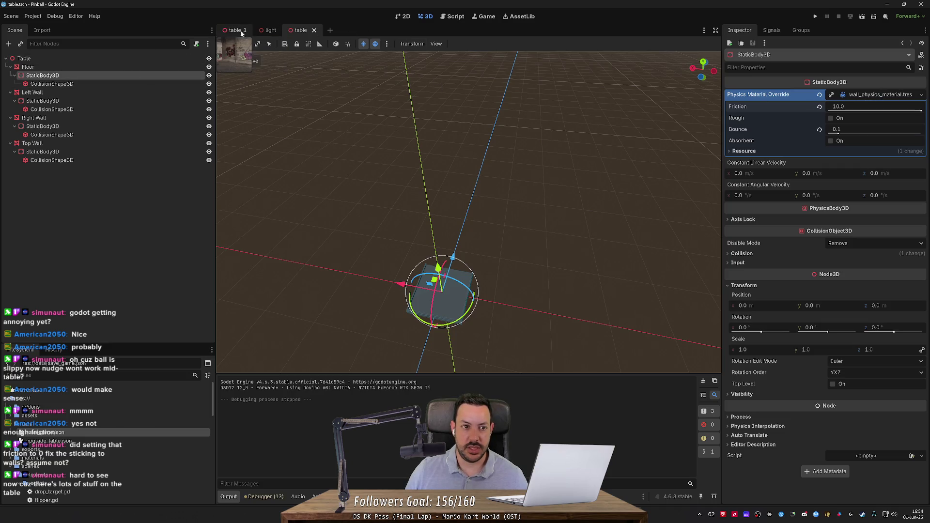
click(279, 30)
click(284, 30)
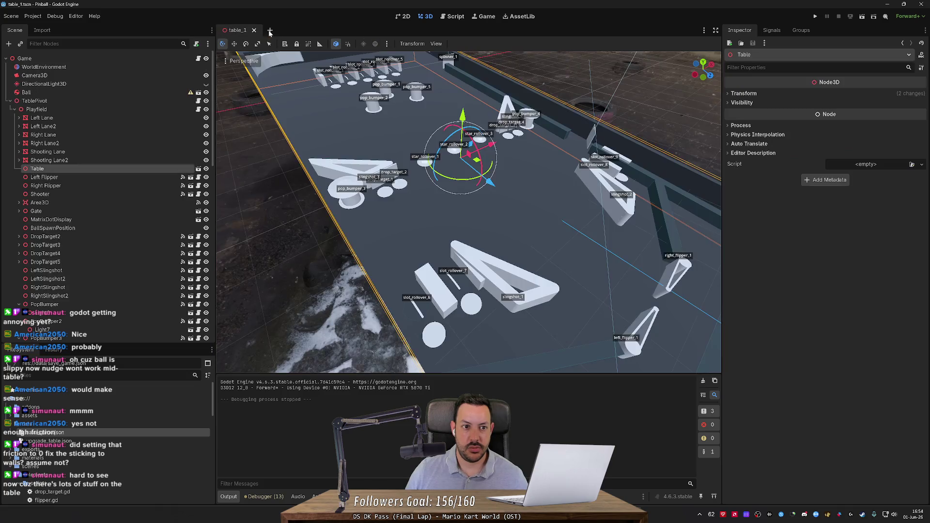
Step: Set the Ball's physics material friction to 10.0
click(105, 93)
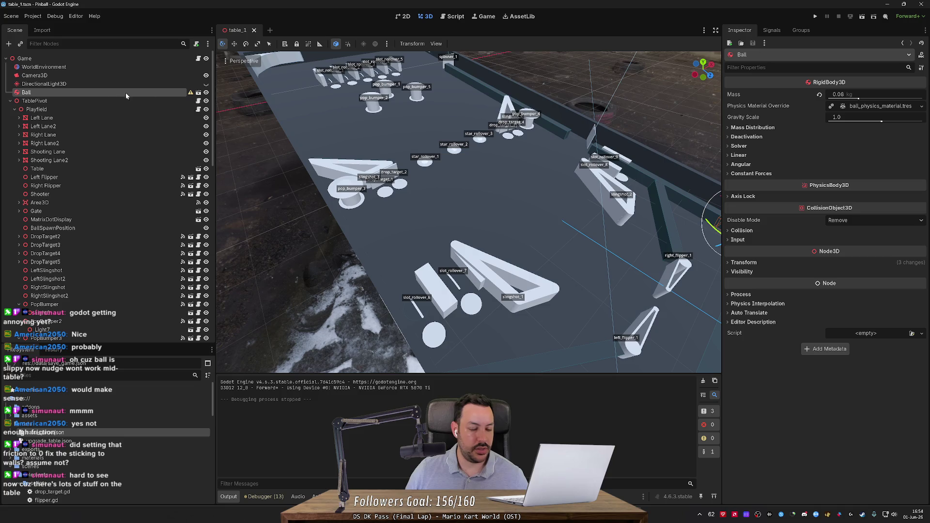
click(867, 106)
click(842, 118)
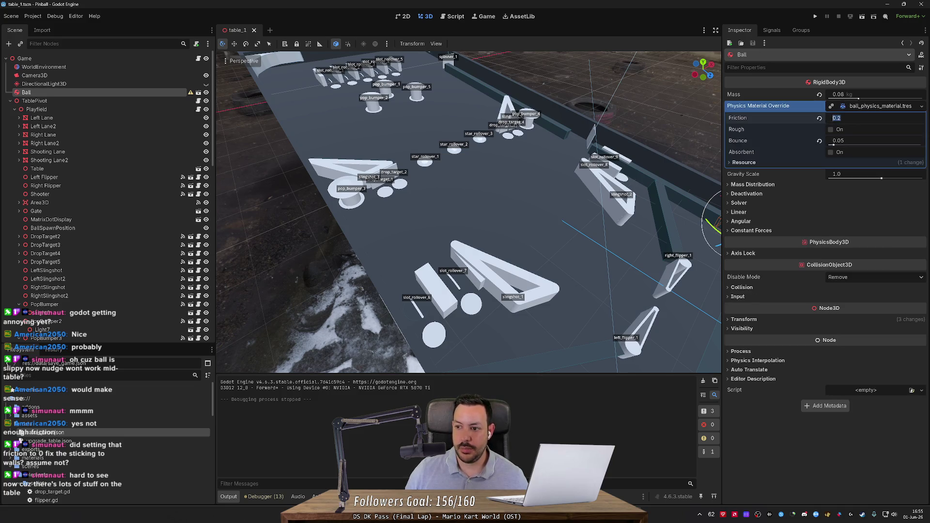
text(10)
key(Return)
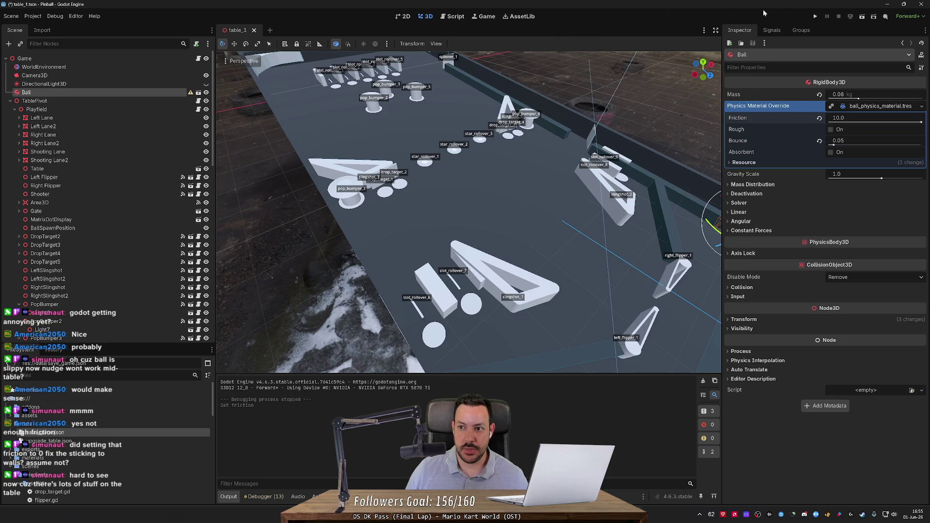
Step: Save and run the game, drop the ball near the bumpers, then stop with F8
click(815, 16)
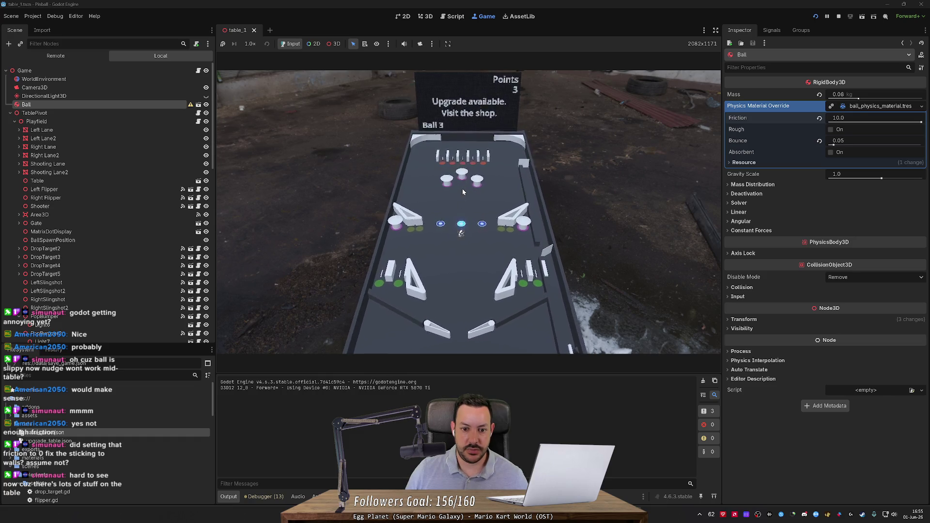
click(463, 192)
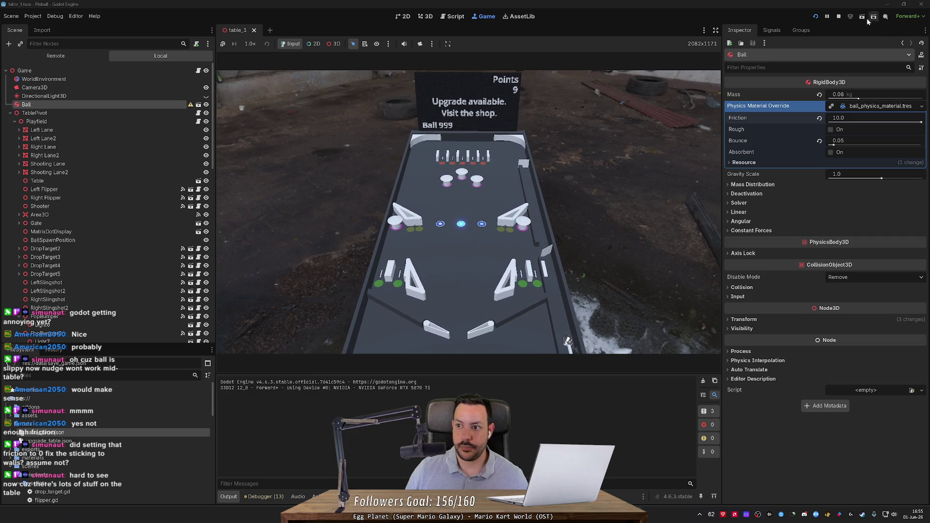
key(F8)
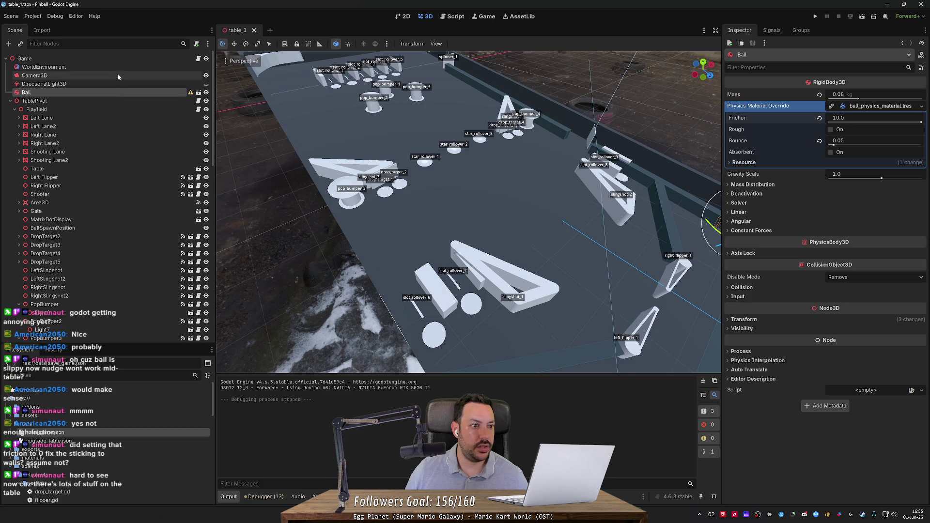
Step: Set TablePivot's Nudge Duration to 0.025 and briefly test it in-game
click(103, 101)
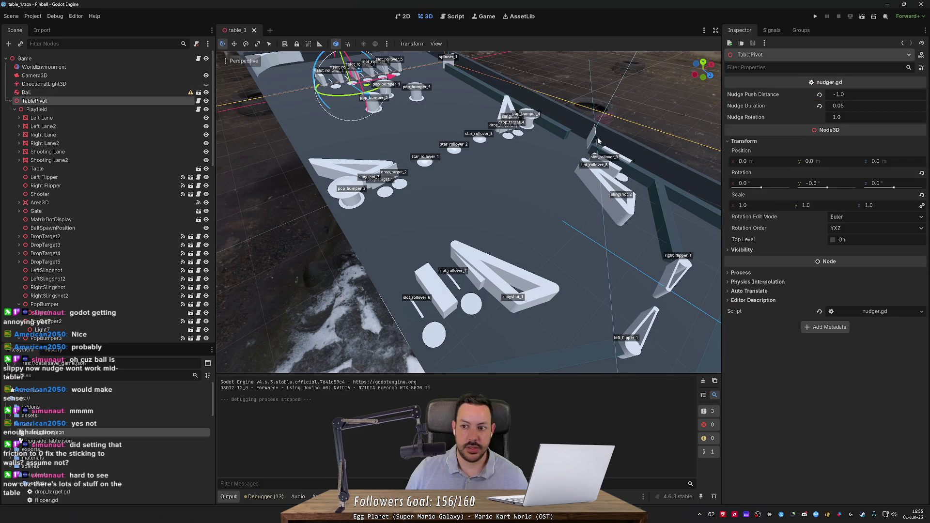
click(868, 104)
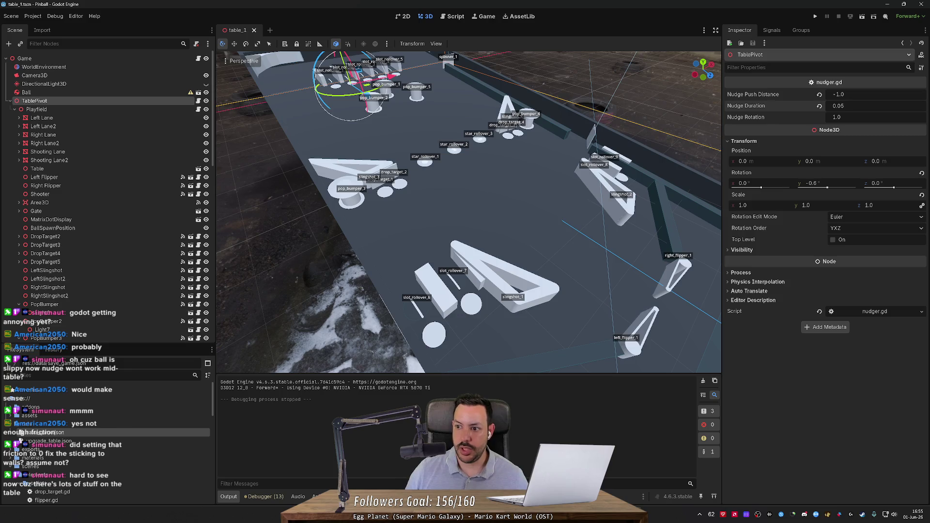
text(2)
key(Return)
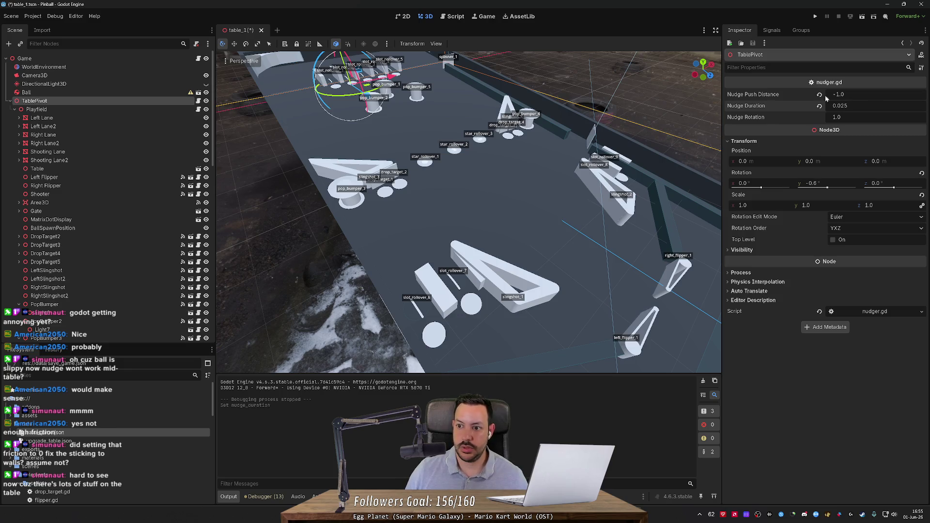
click(816, 17)
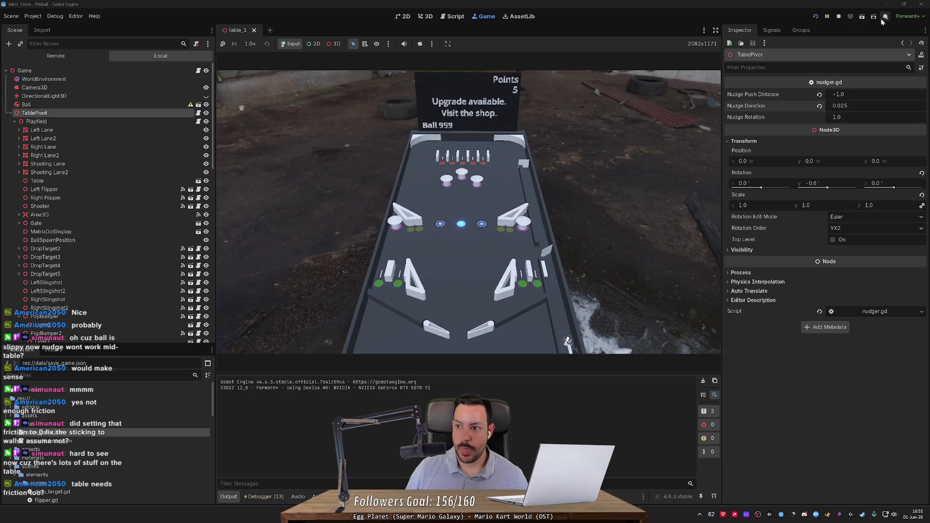
click(839, 15)
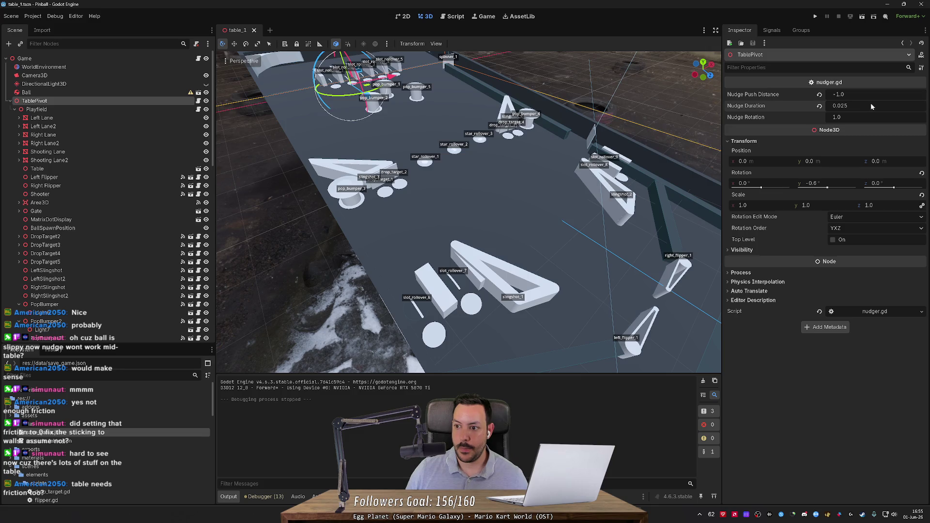
Step: Change Nudge Rotation to 3.0 and Nudge Duration to 0.04, then run and launch the ball
click(870, 105)
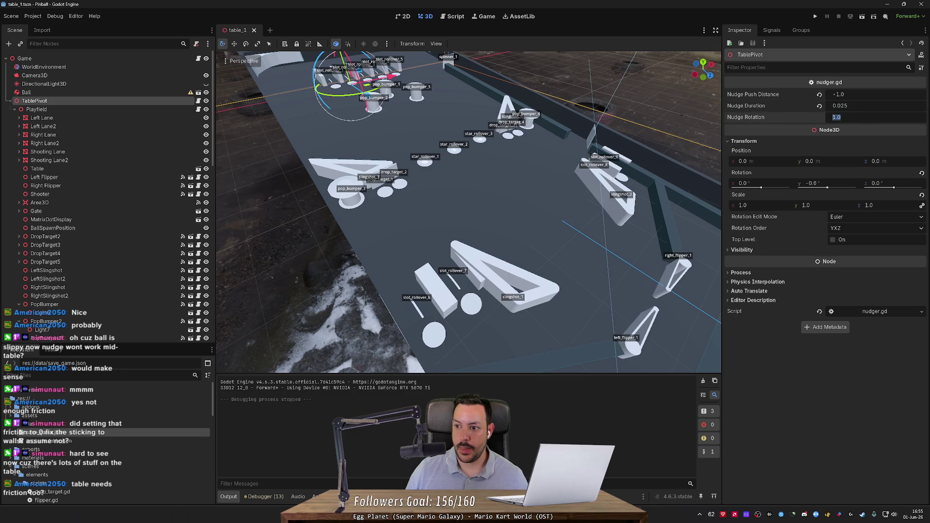
key(Tab)
text(3)
key(shift+Tab)
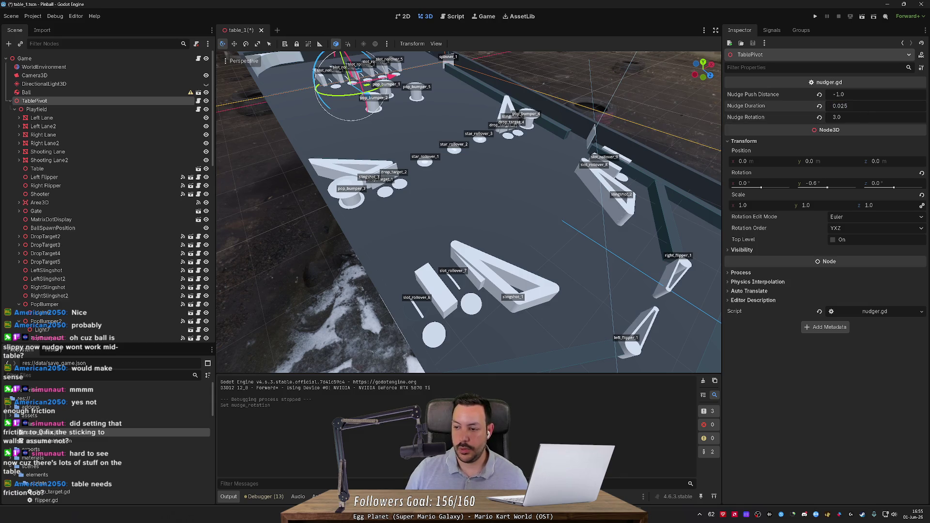
text(4)
key(F5)
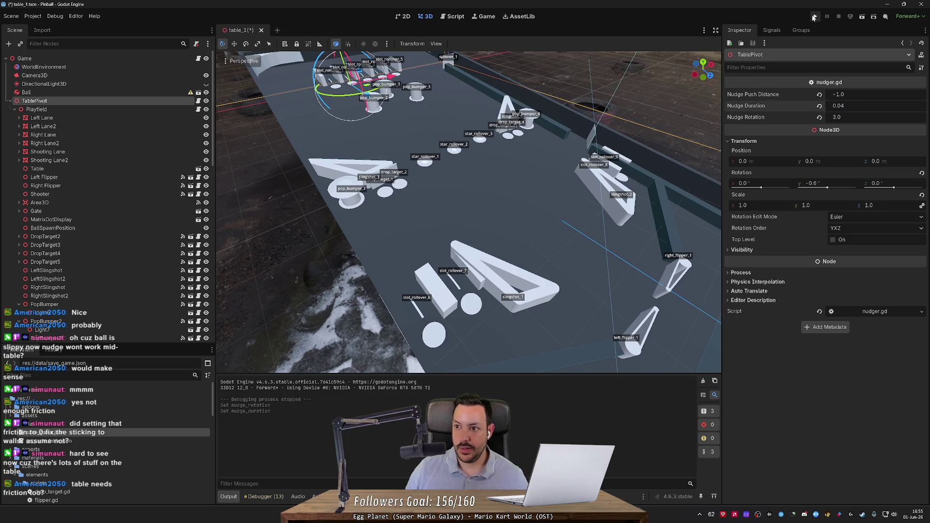
key(space)
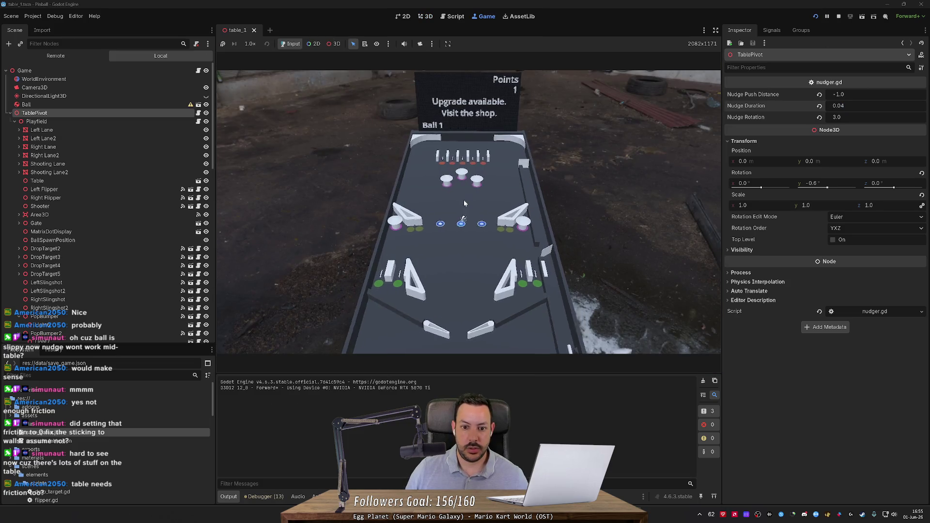
Step: Nudge once, pause the game and switch the game view to the free camera
key(space)
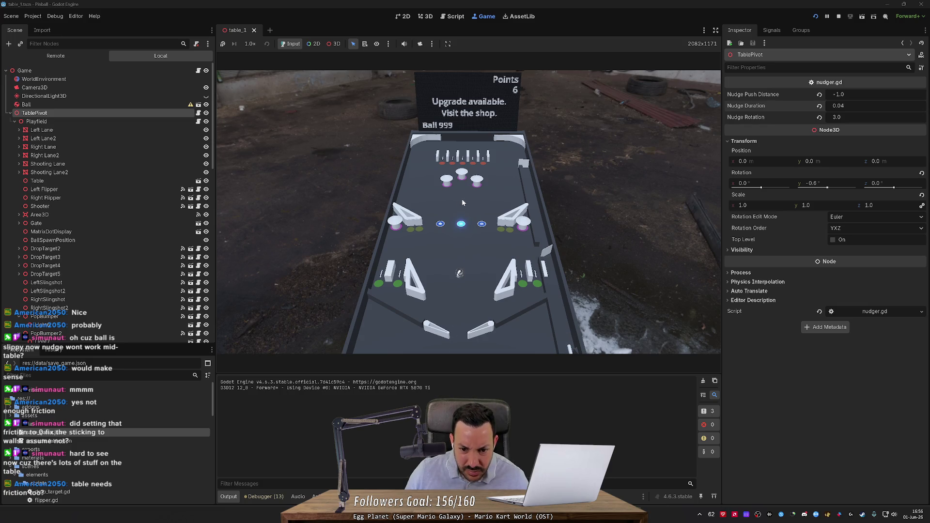
click(826, 21)
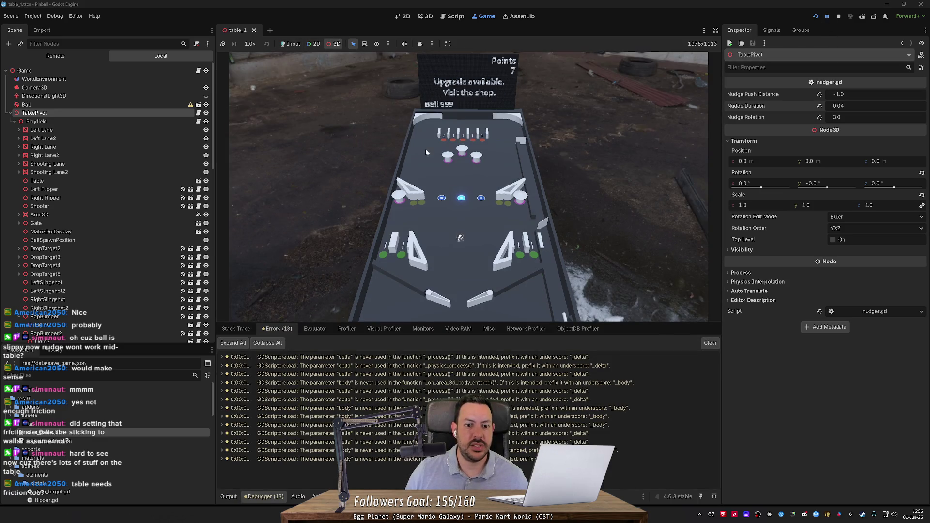
click(432, 43)
click(460, 77)
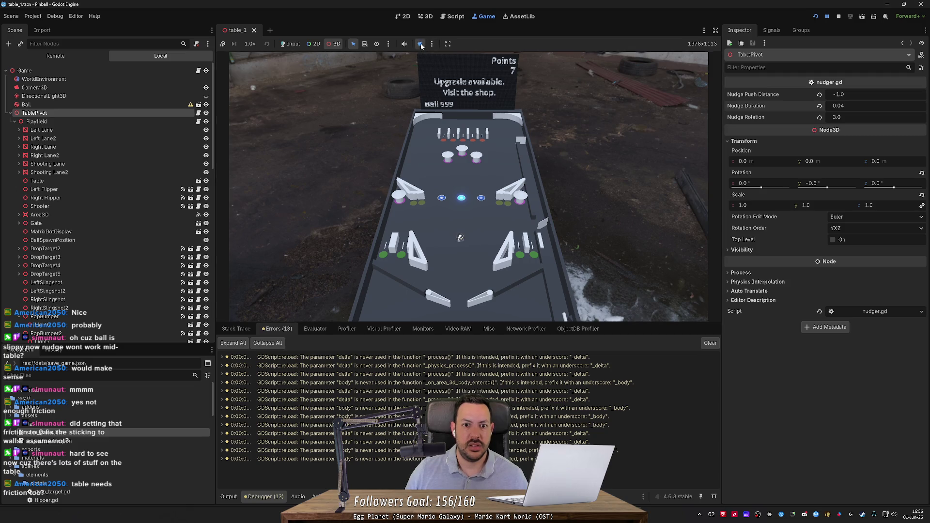
click(420, 44)
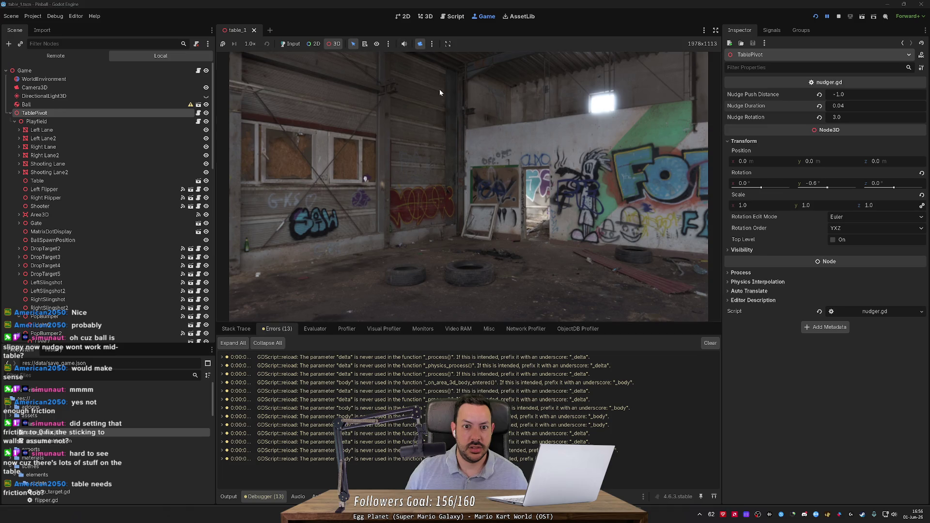
click(815, 16)
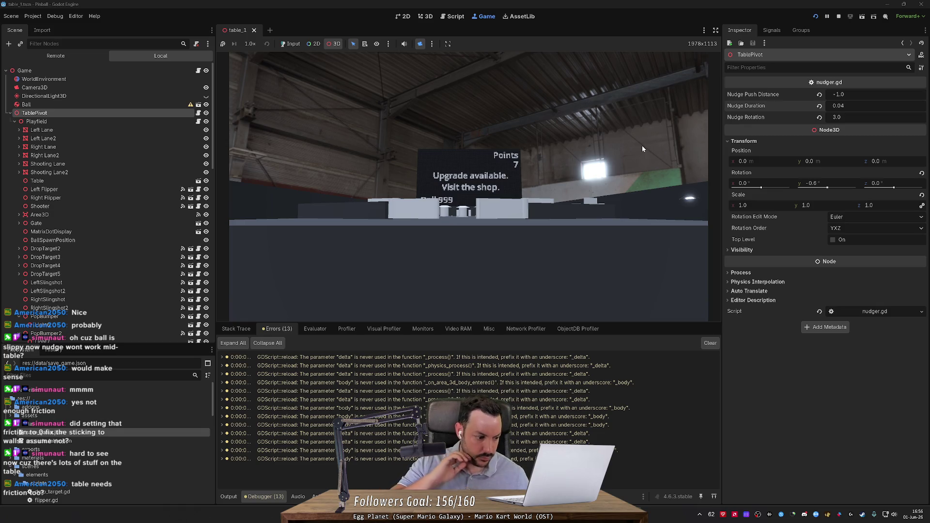
Step: Restart the game, play with the left flipper and three nudges, then stop it
click(838, 17)
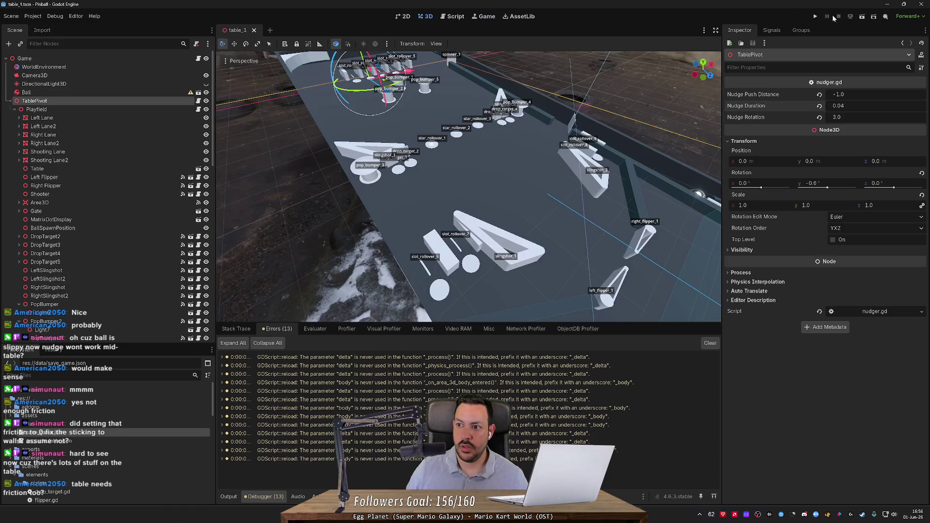
click(816, 16)
click(291, 44)
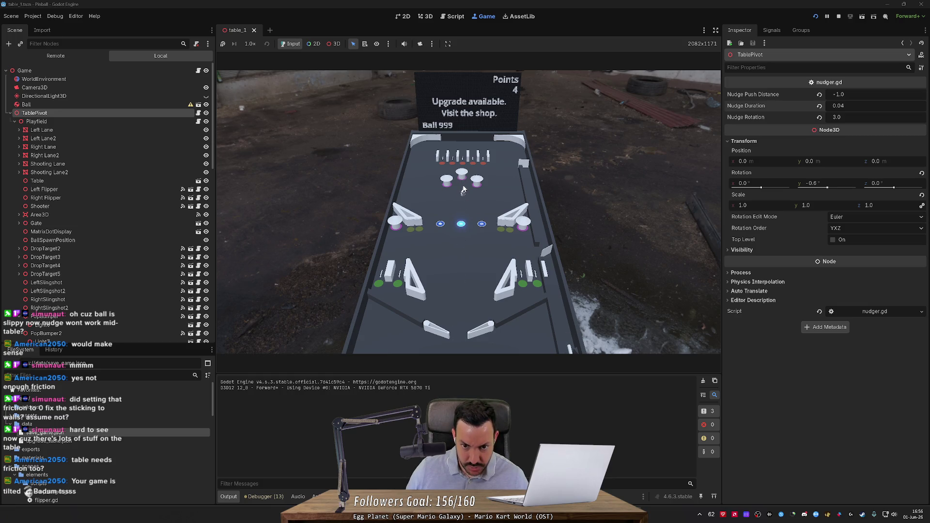
key(Left)
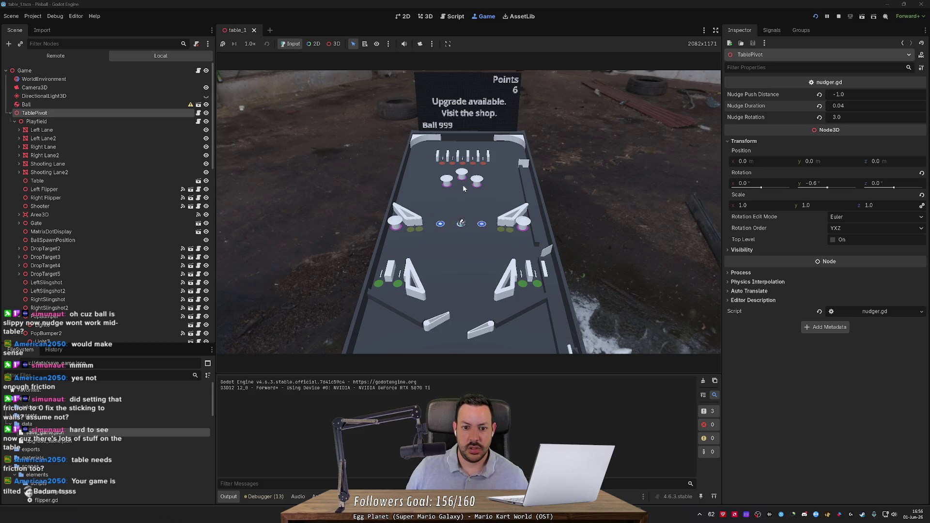
key(space)
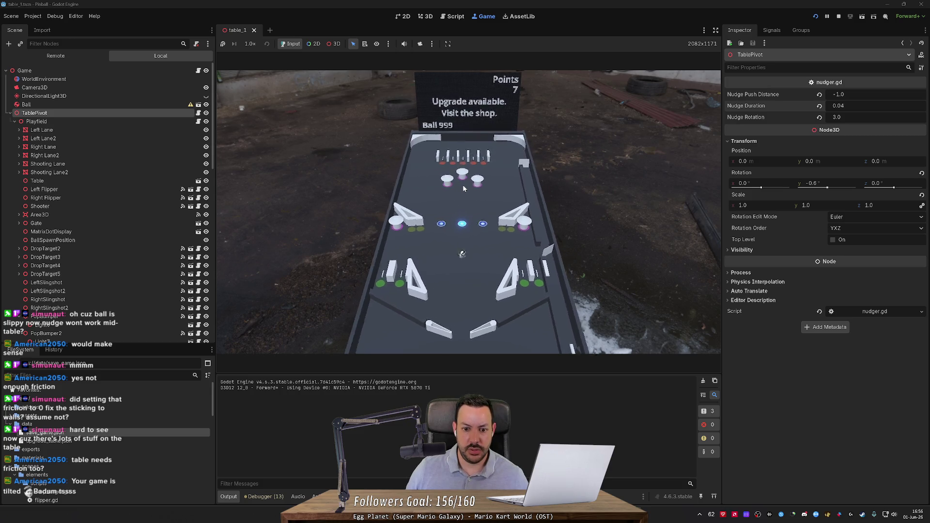
key(space)
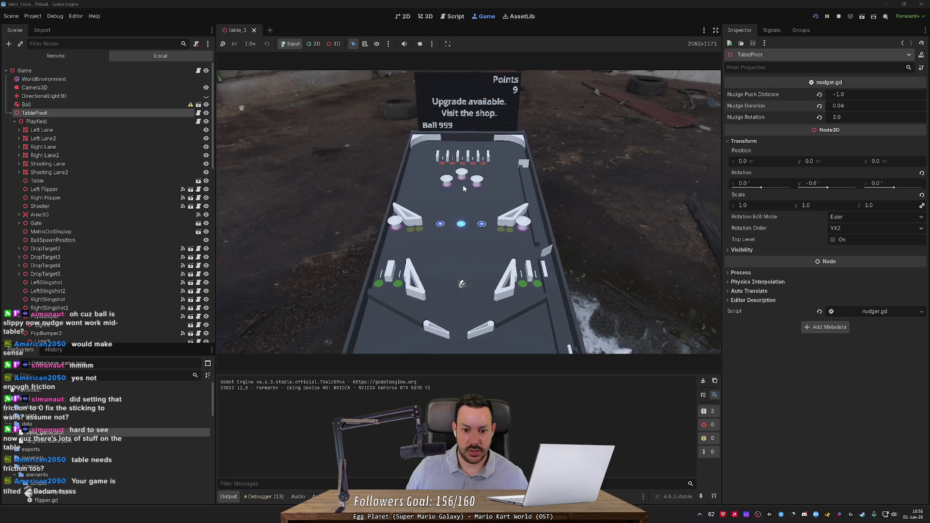
key(space)
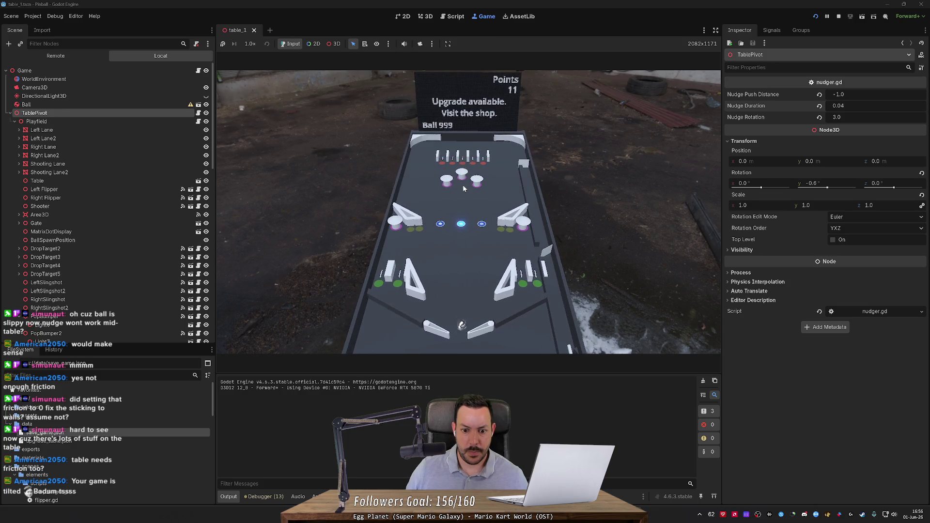
click(840, 16)
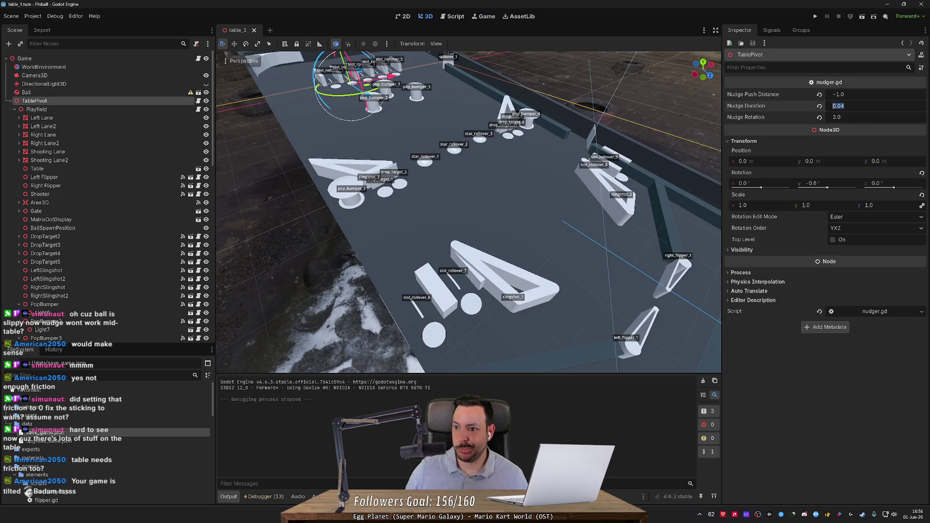
Step: Set Nudge Duration to 0.05 and Nudge Rotation to 10.0 in the Inspector
key(shift+Left)
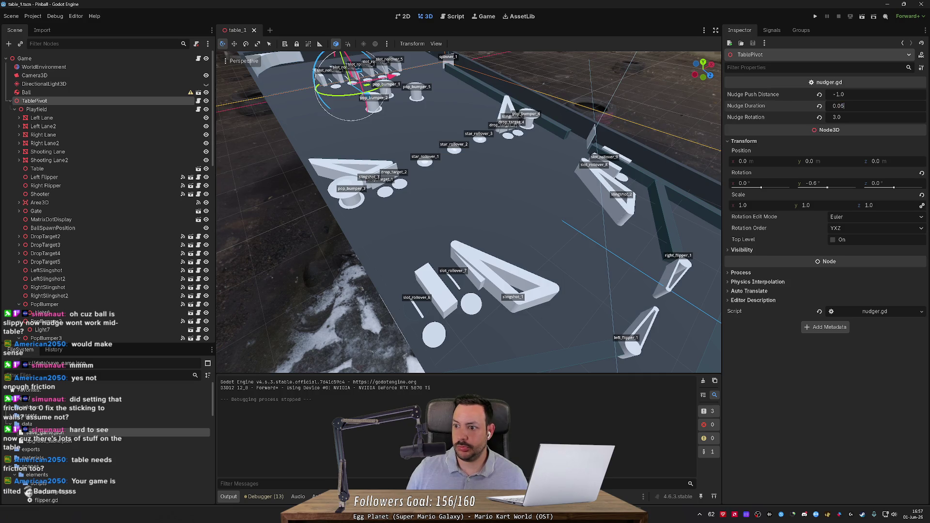
key(Tab)
text(1)
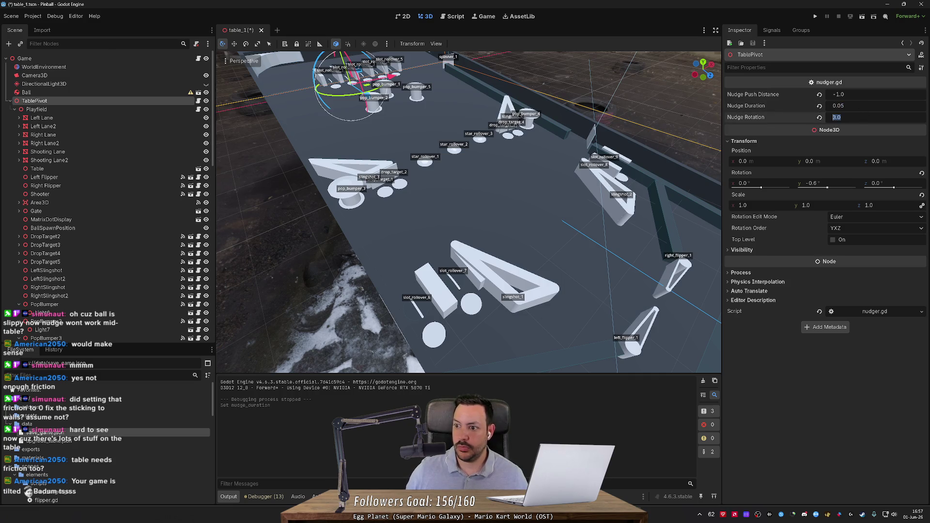
text(0)
key(Return)
Step: Save, launch the game and nudge the table four times during play
key(F5)
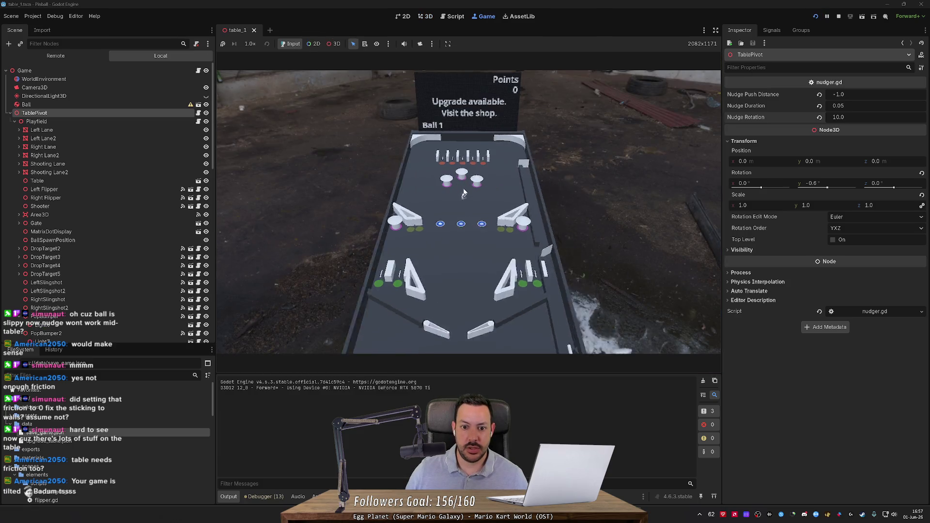
key(space)
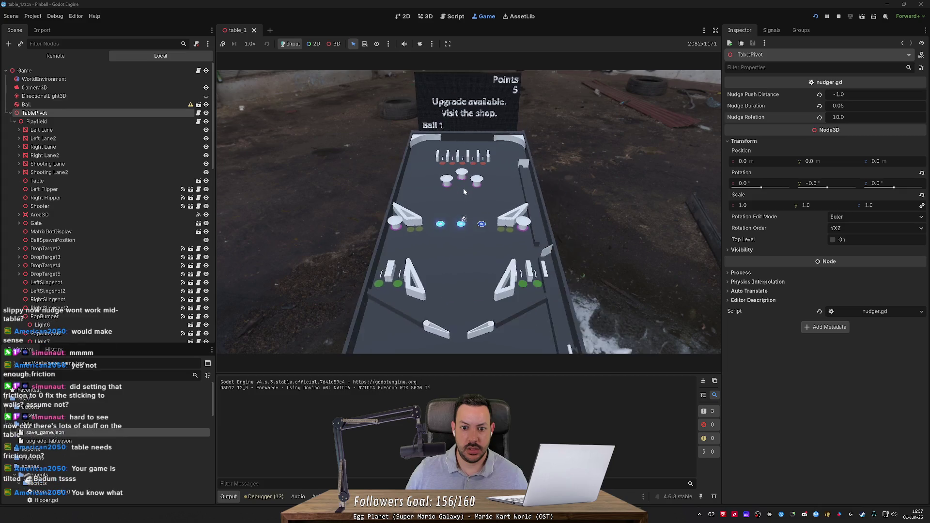
key(space)
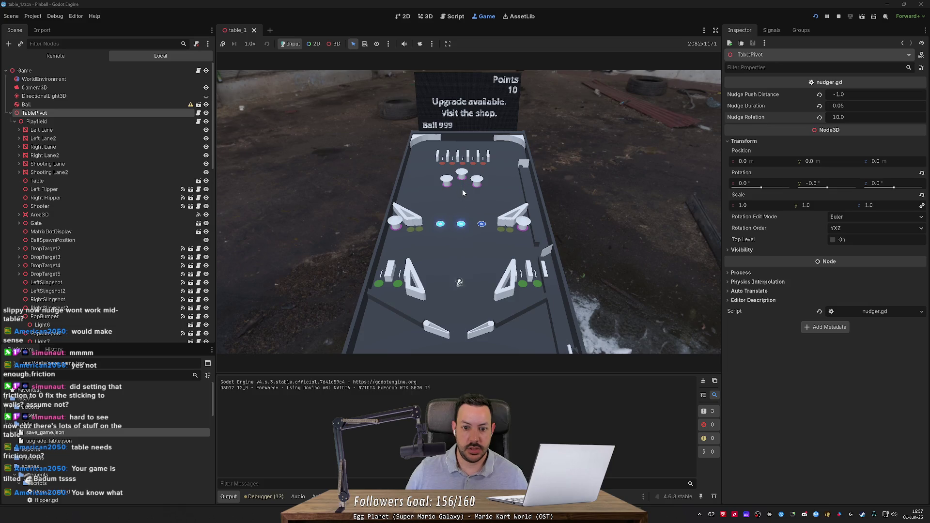
key(space)
key(space)
key(space)
key(space)
key(space)
key(space)
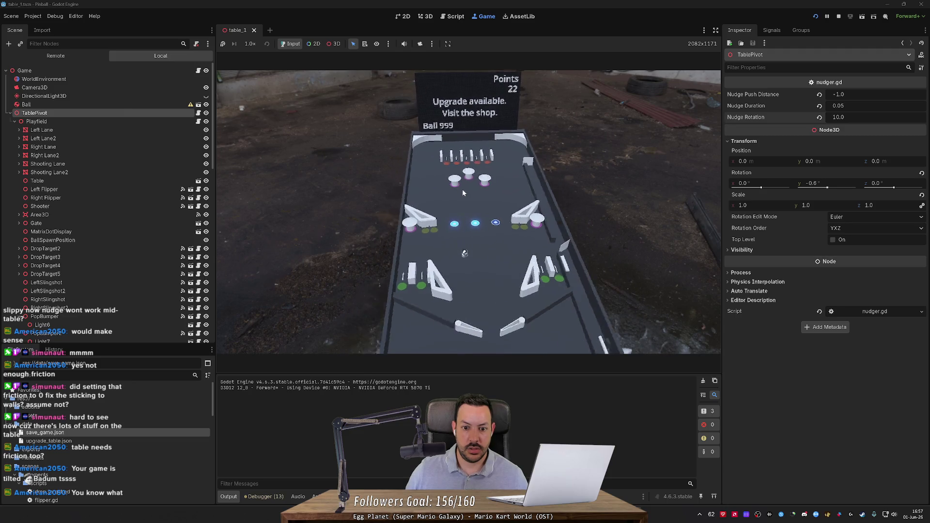
key(space)
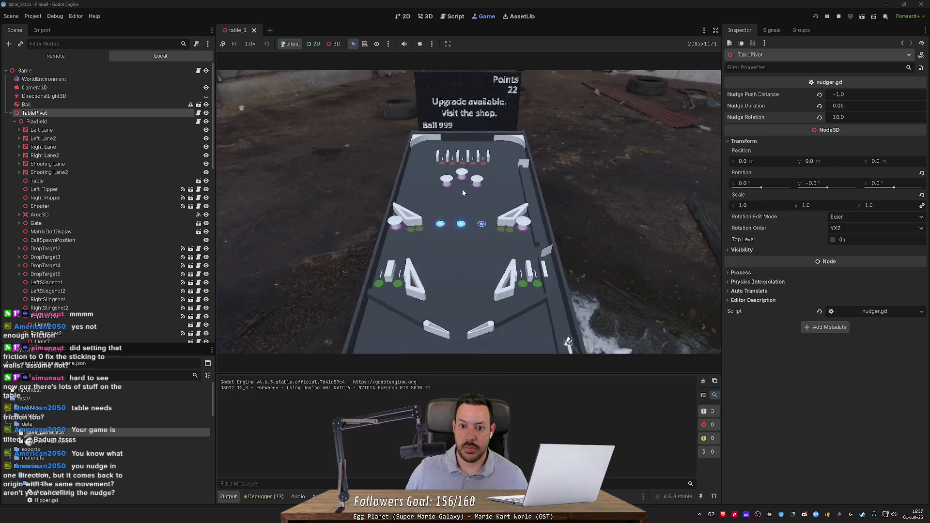
Step: Restart the game, nudge once, then stop it leaving Nudge Rotation at 10.0
click(837, 17)
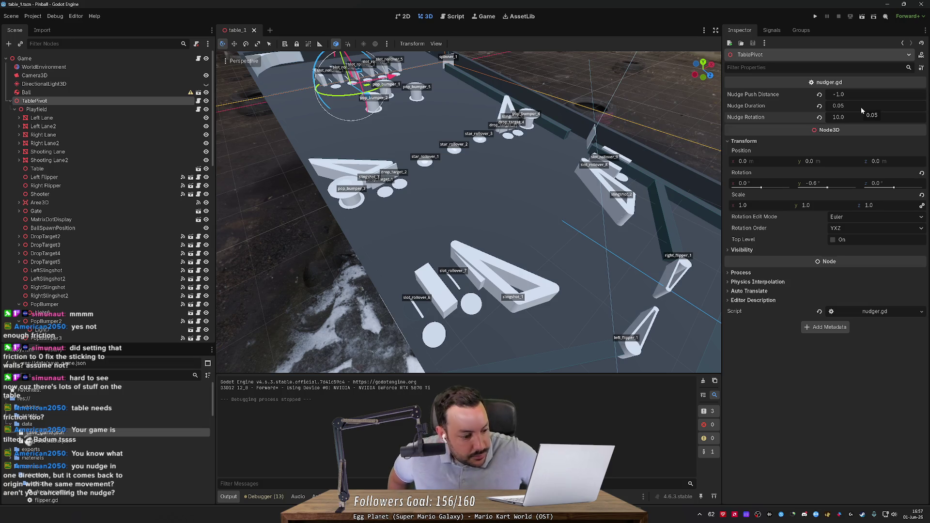
click(814, 17)
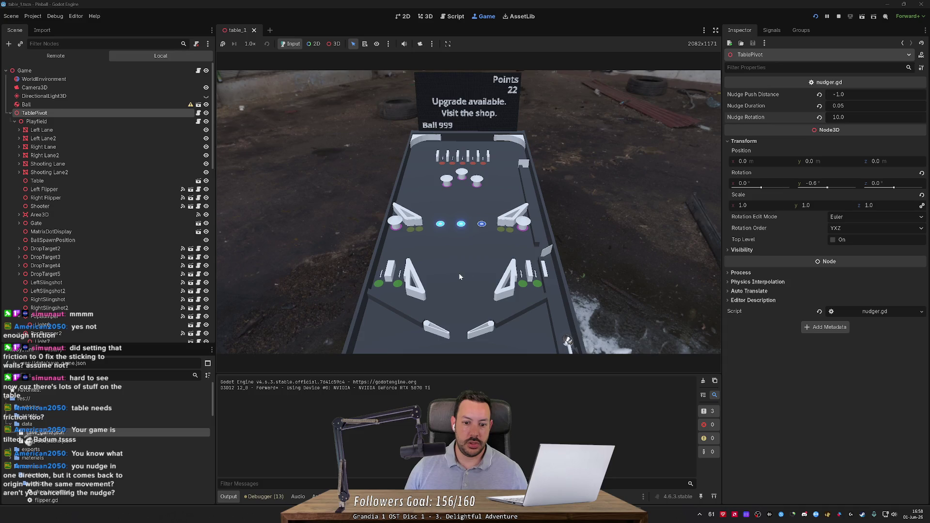
key(space)
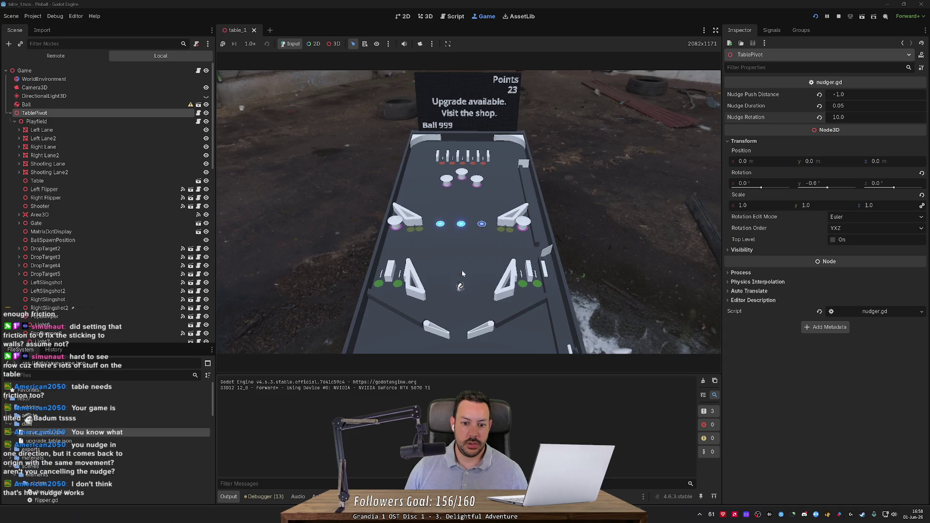
click(865, 119)
click(838, 17)
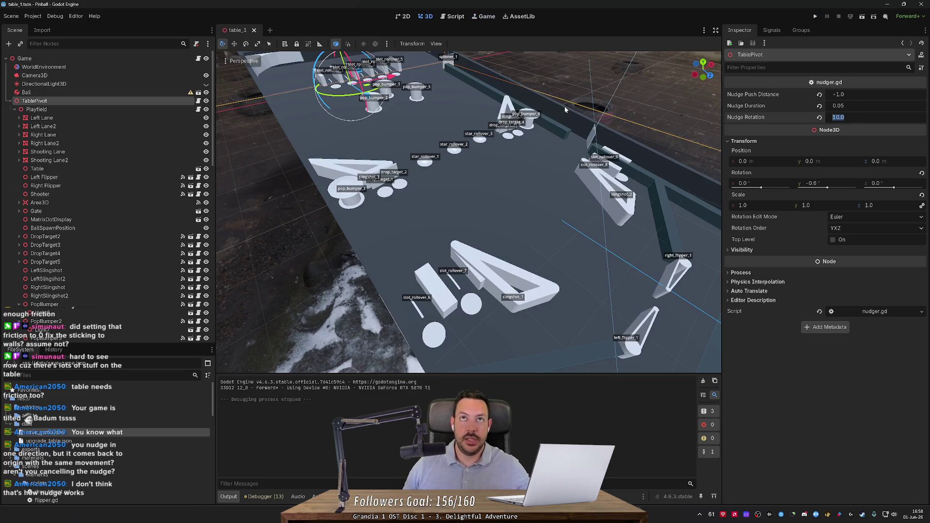
key(Return)
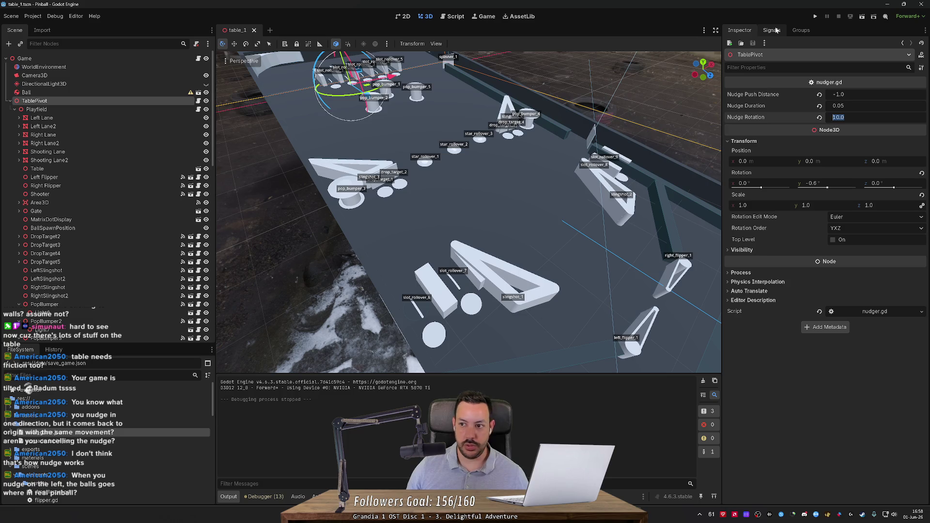
Step: Browse TablePivot's Signals and Groups, return to the Inspector, and restart the game with a nudge
click(776, 31)
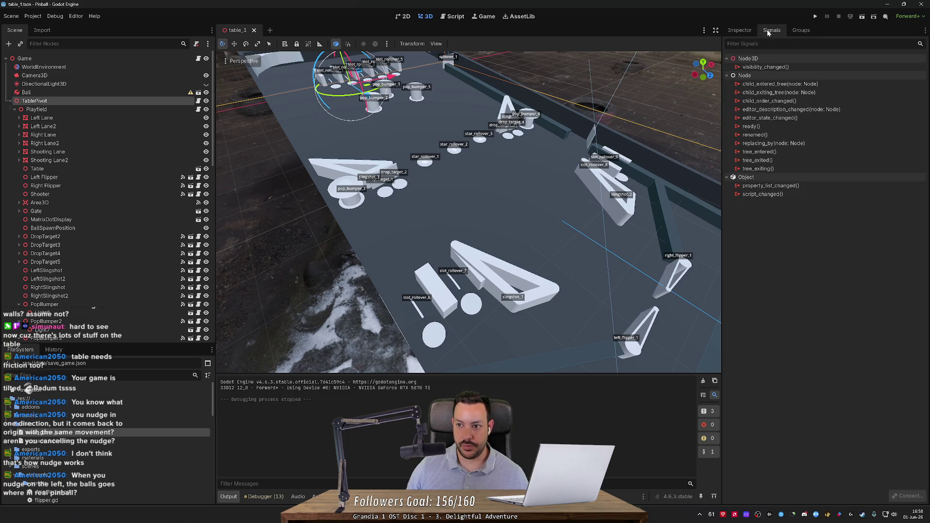
click(739, 30)
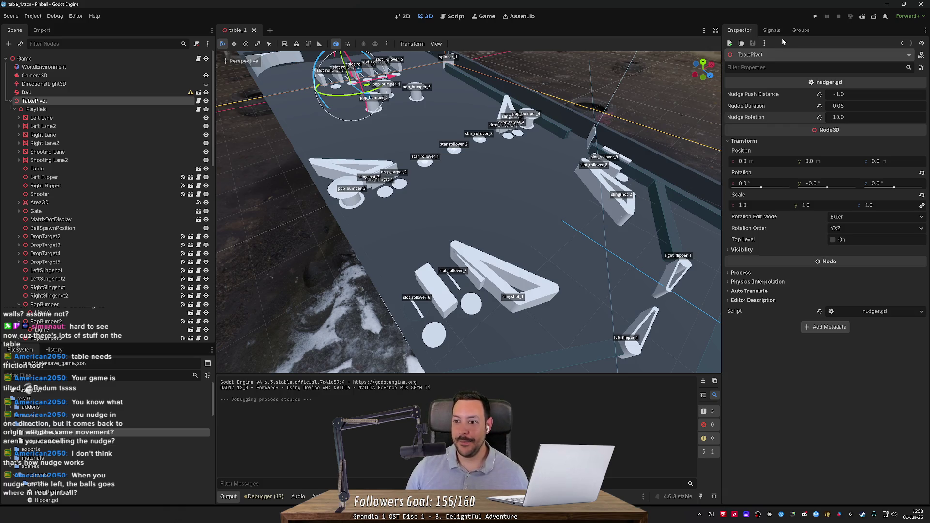
click(771, 30)
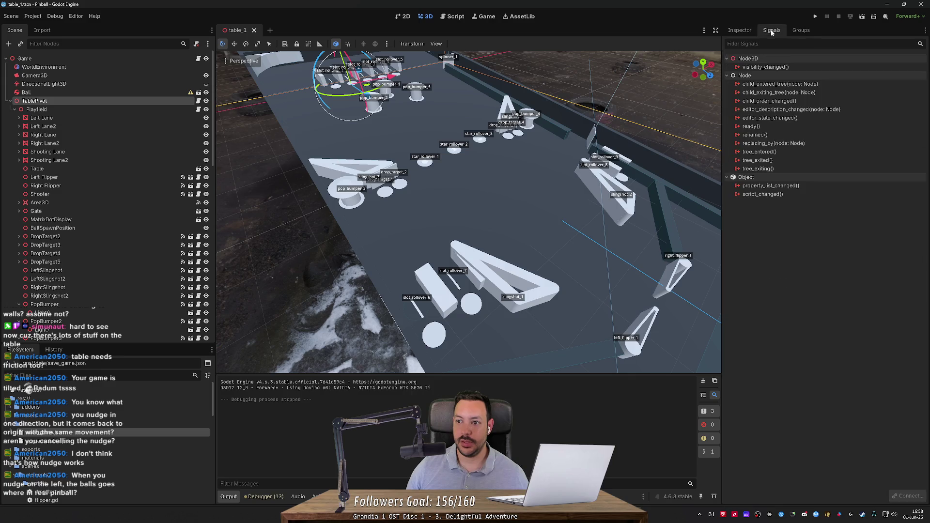
click(801, 30)
click(739, 30)
click(815, 16)
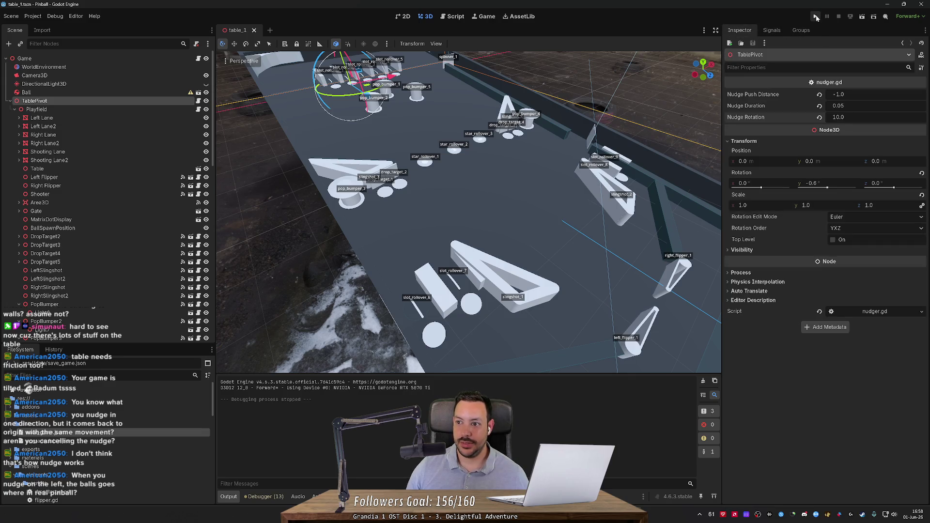
key(space)
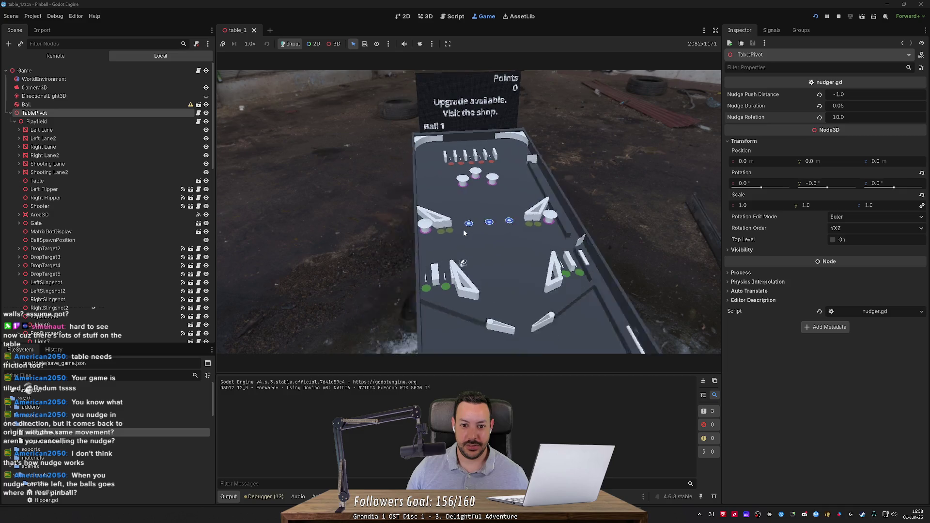
Step: Stop the game and lower Nudge Rotation to 5.0
click(837, 18)
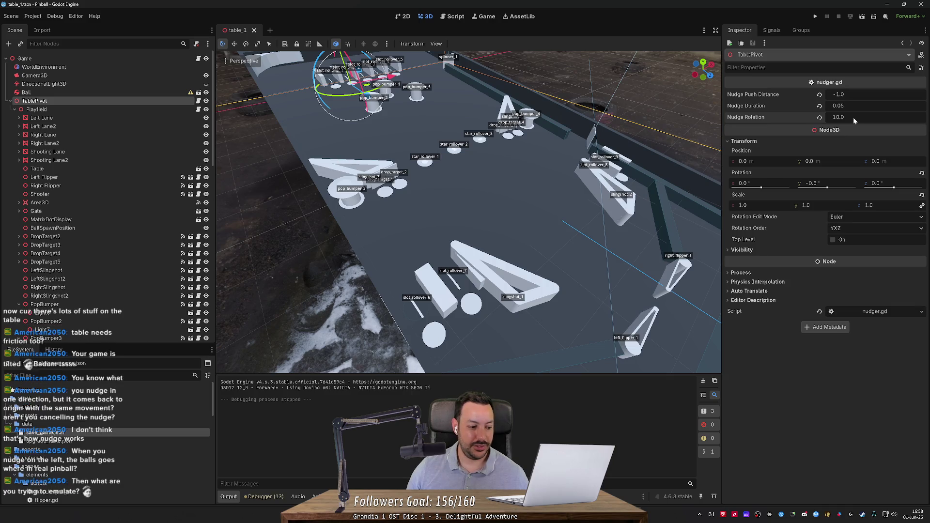
text(5)
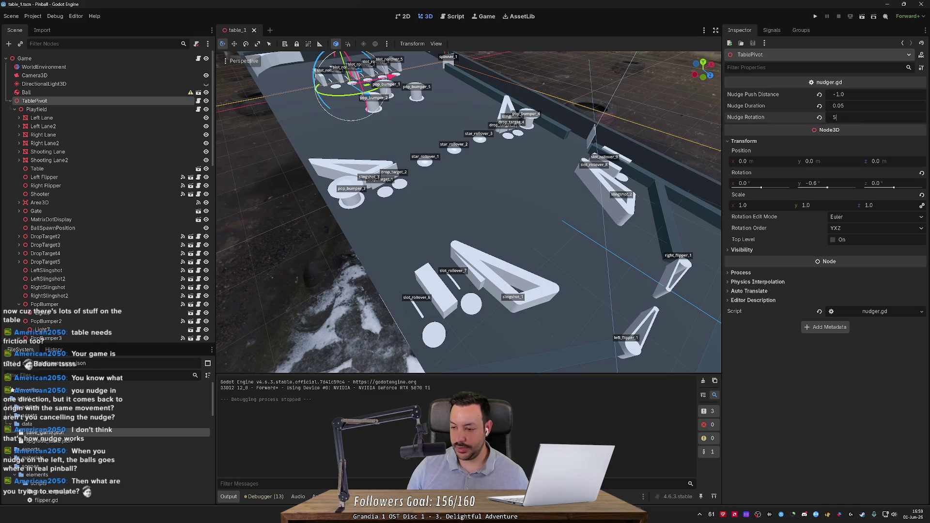
key(Return)
Step: Save and run the game, launch the ball and play, then stop the playtest
click(816, 17)
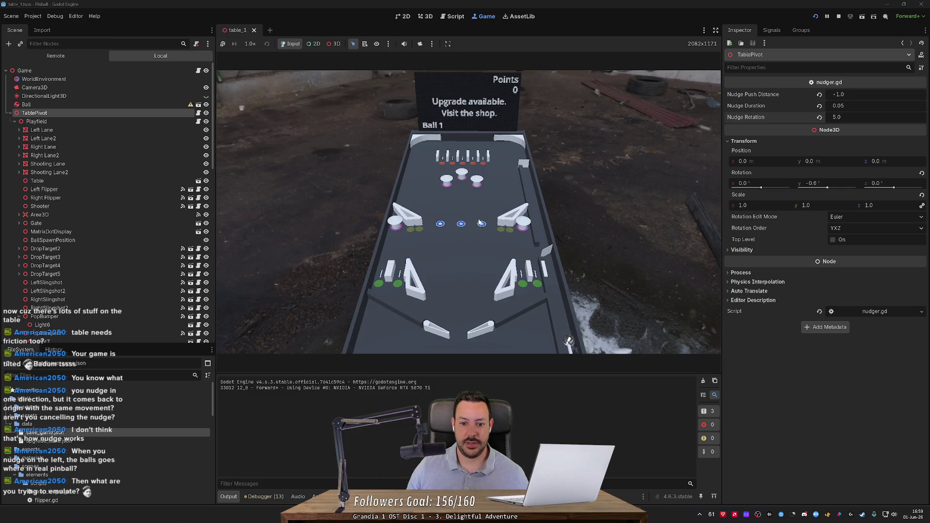
key(space)
key(Left)
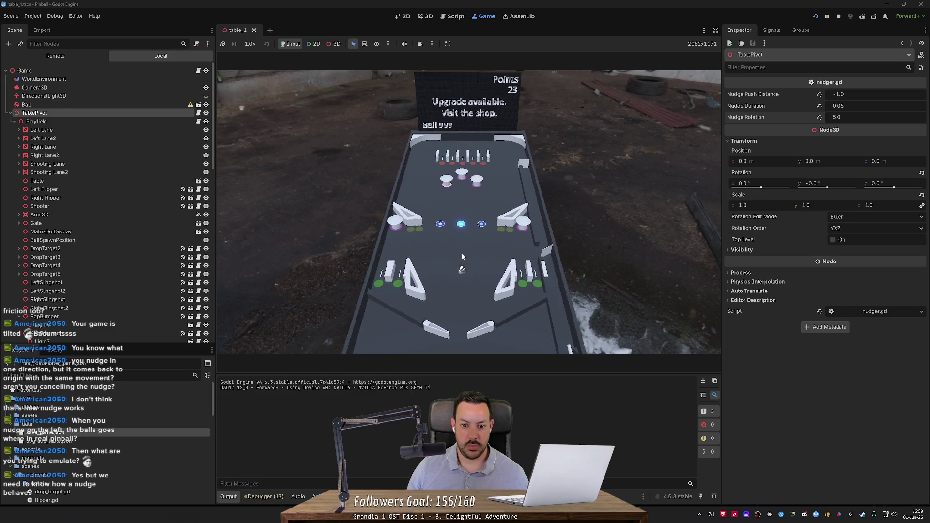
click(838, 17)
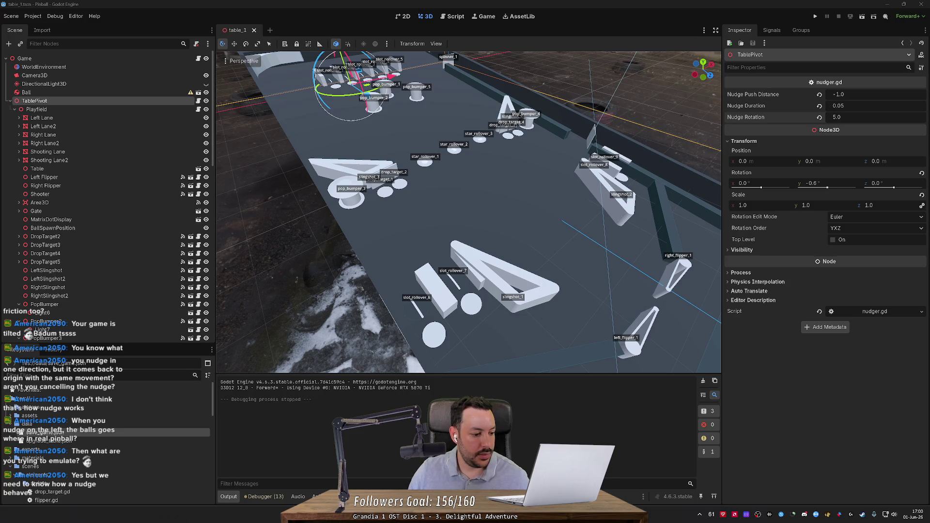
Step: Close the pinball photo tab, search 'pinball nudge', and open 'Pinball Skills - Nudging part 1'
key(alt+Tab)
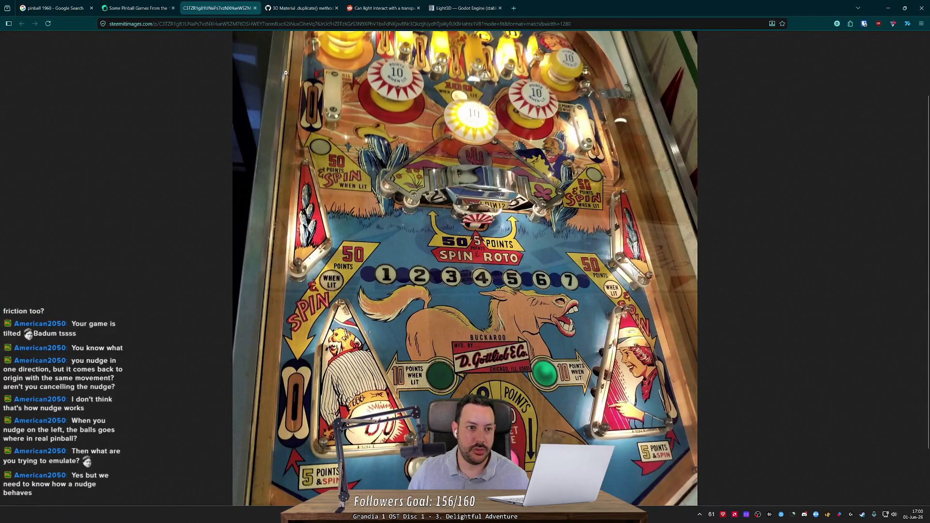
click(254, 8)
click(431, 8)
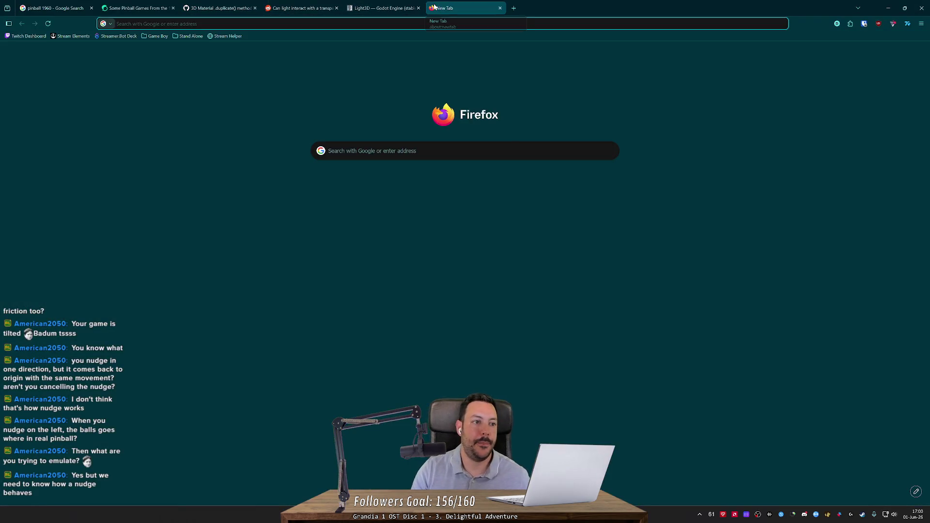
text(pinball nudge)
key(Return)
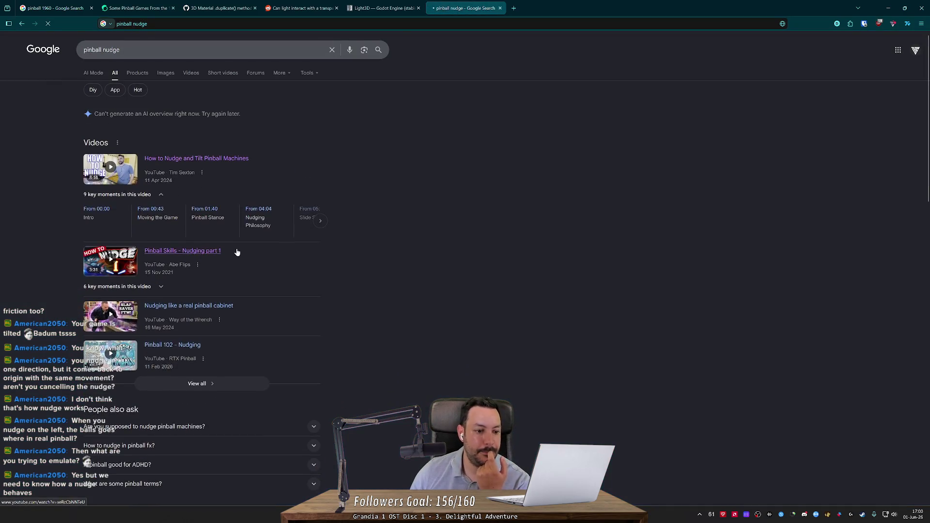
click(237, 251)
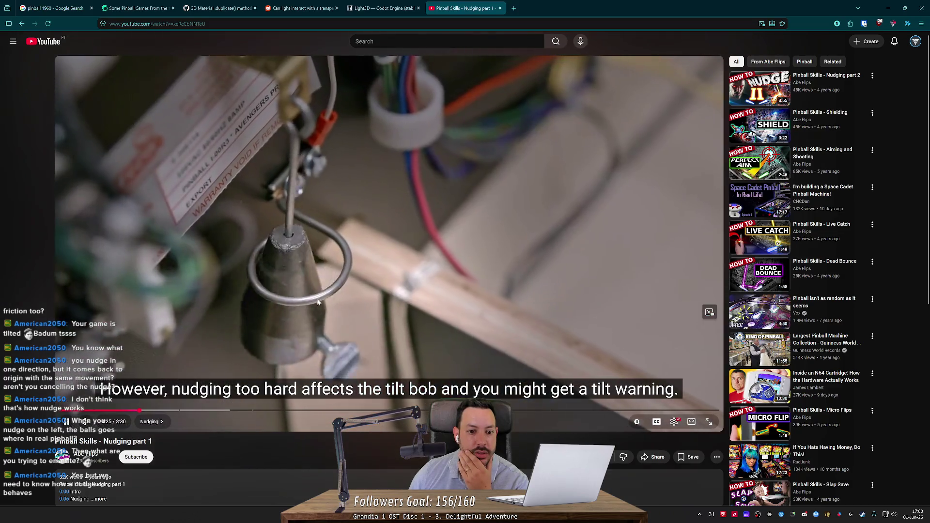
Step: Rewind repeatedly to rewatch the Mandalorian table nudge and the 'Keep in mind' explanation
key(Left)
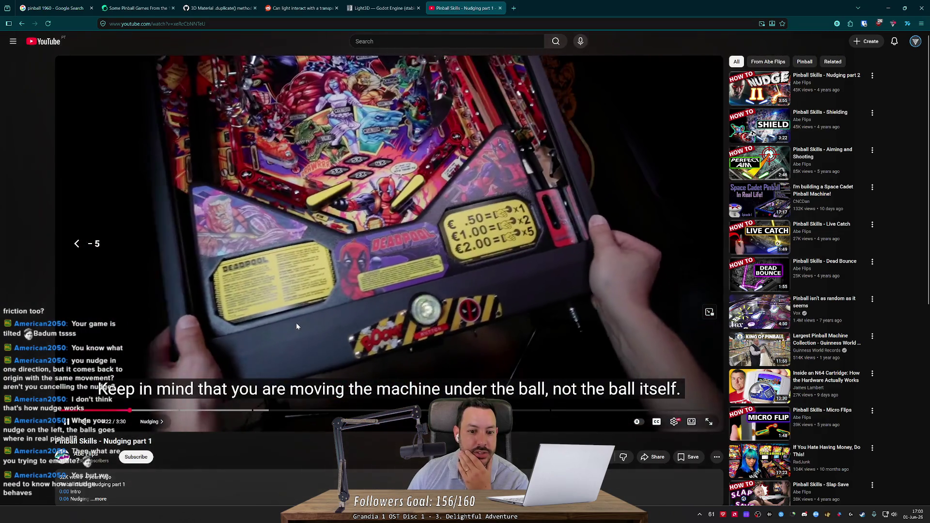
key(Left)
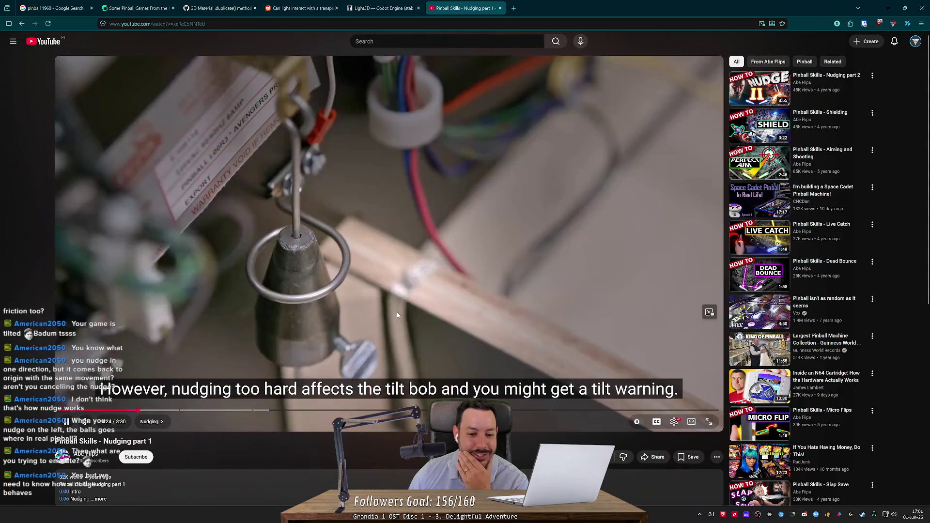
click(137, 411)
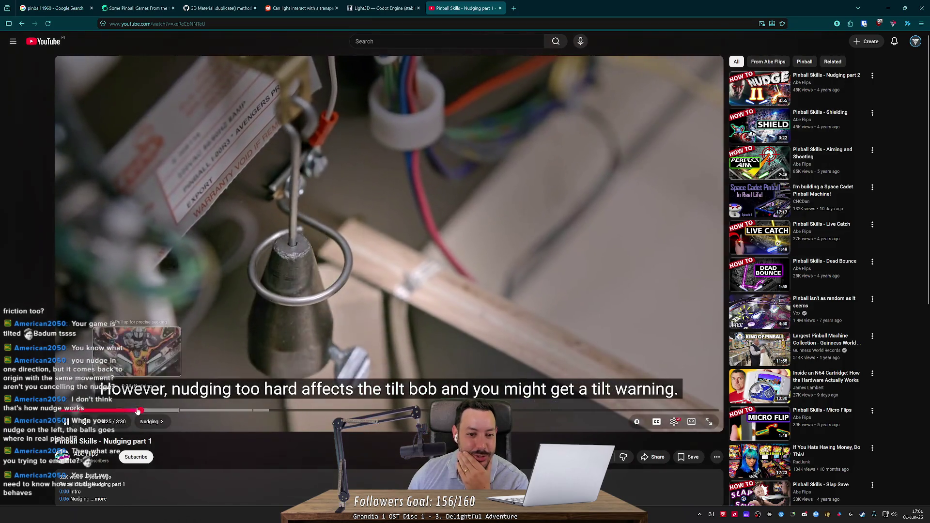
click(136, 410)
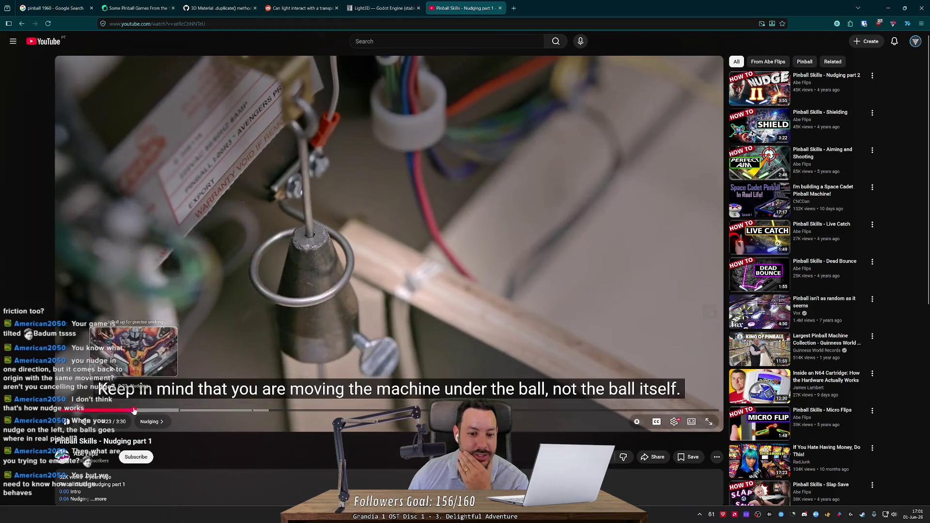
click(135, 411)
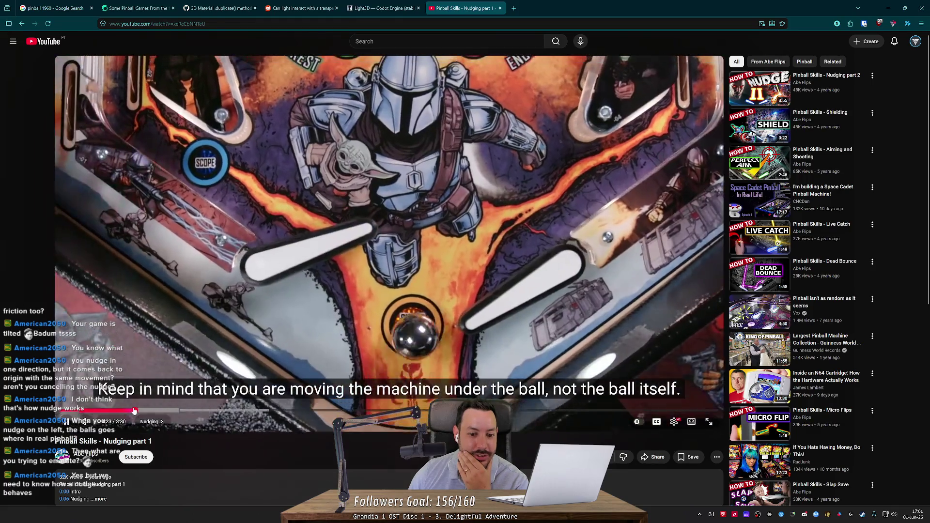
click(134, 410)
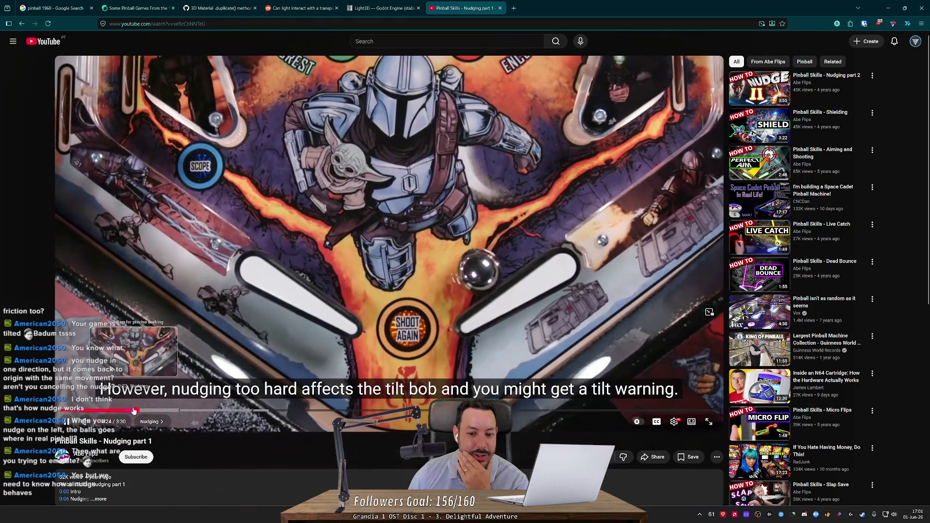
click(134, 411)
click(134, 410)
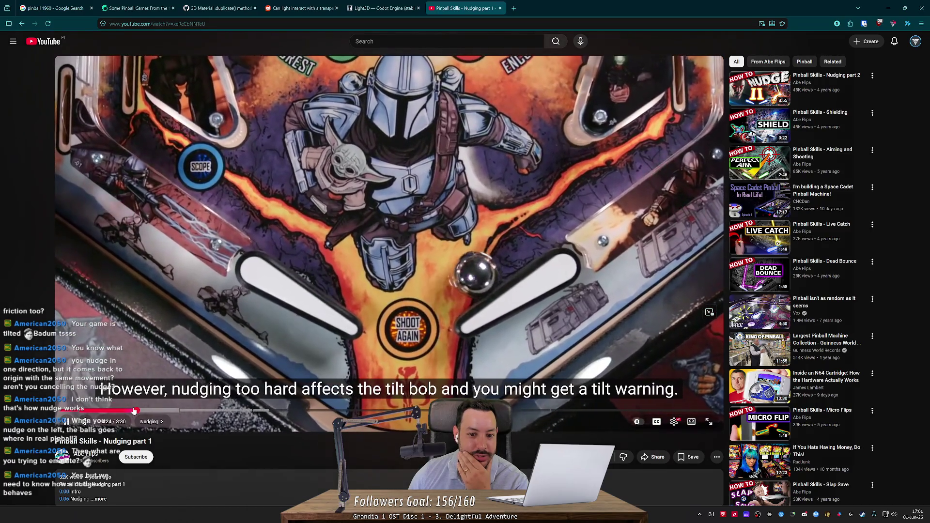
click(134, 411)
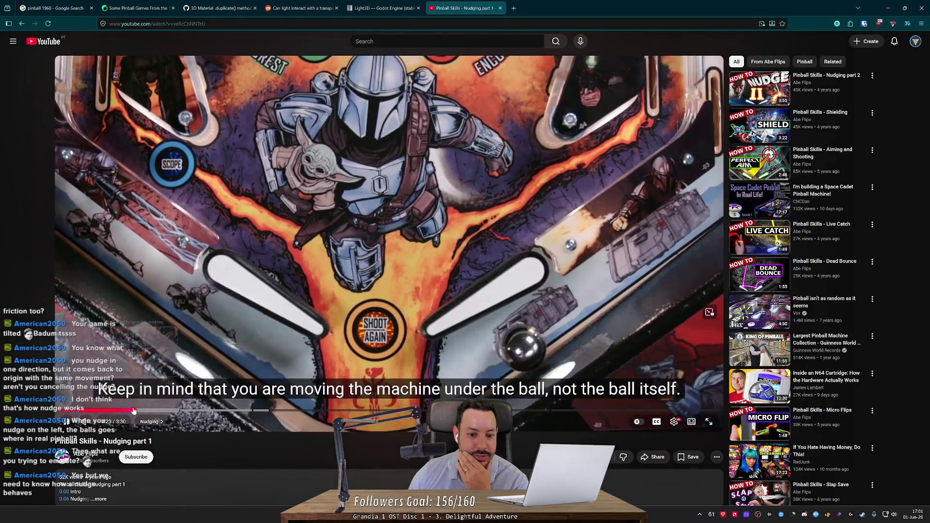
click(134, 410)
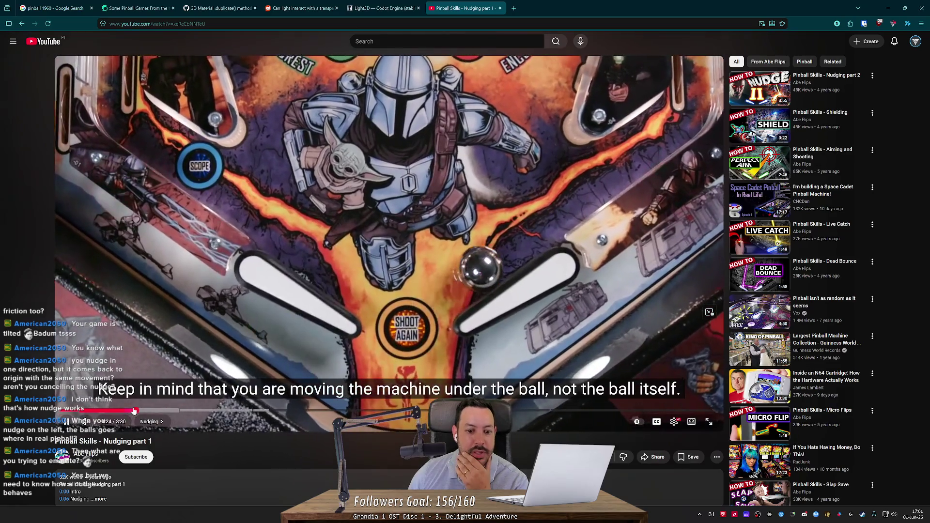
click(134, 410)
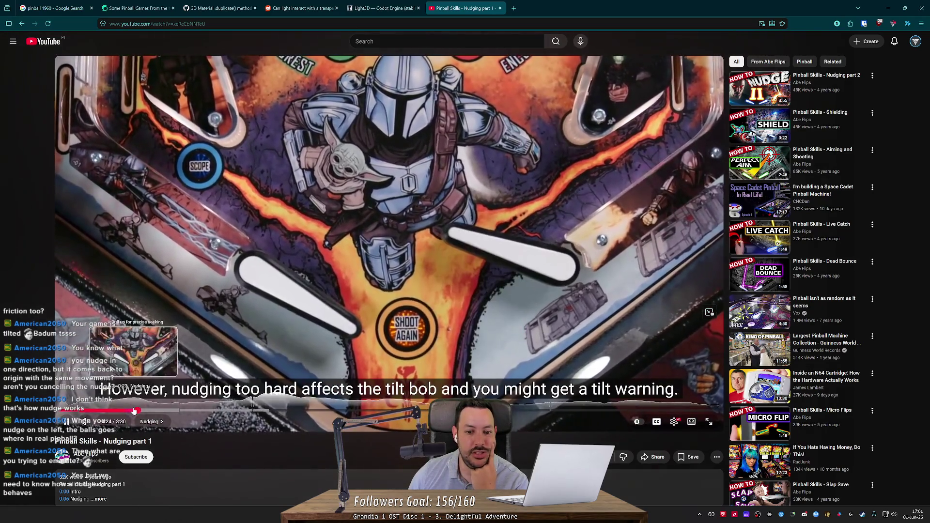
click(134, 411)
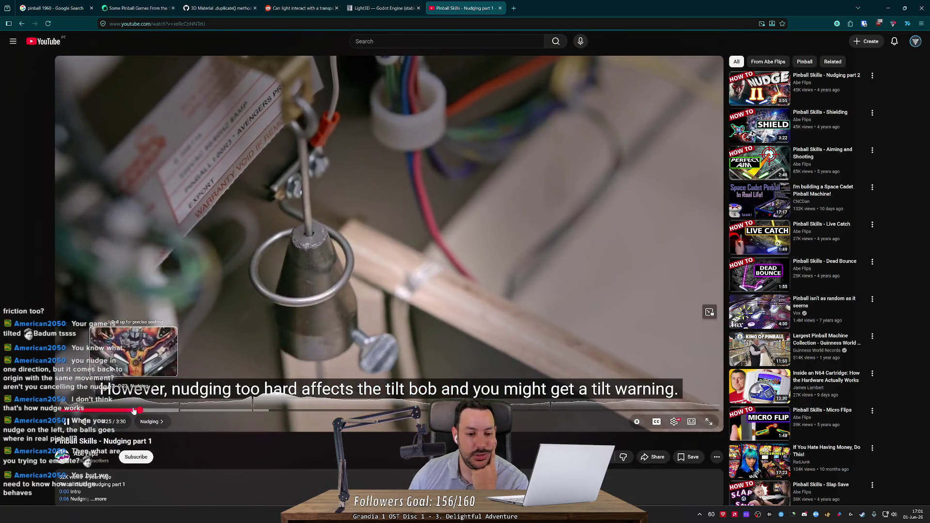
click(134, 411)
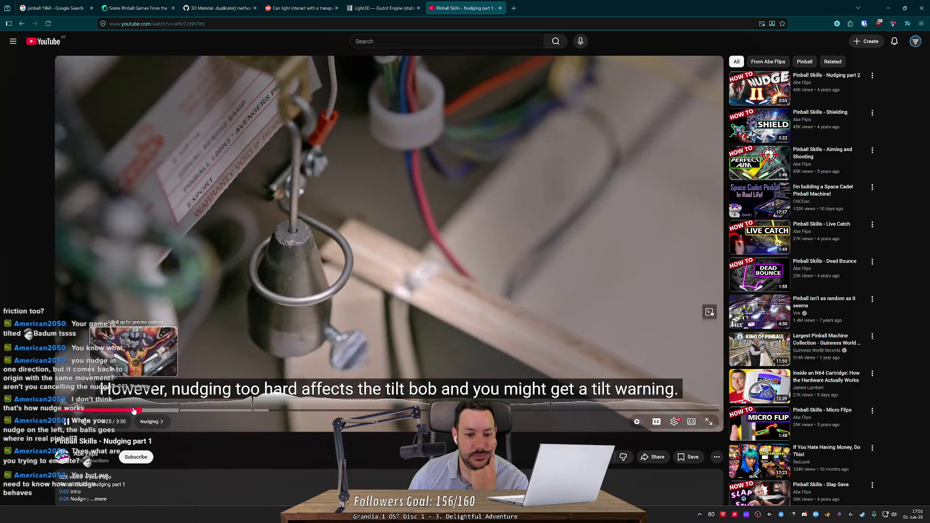
click(134, 411)
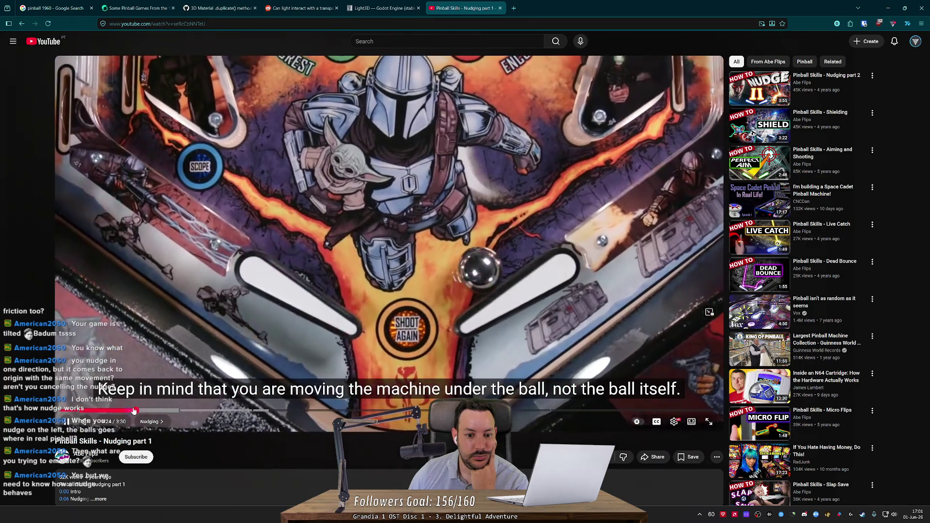
click(134, 411)
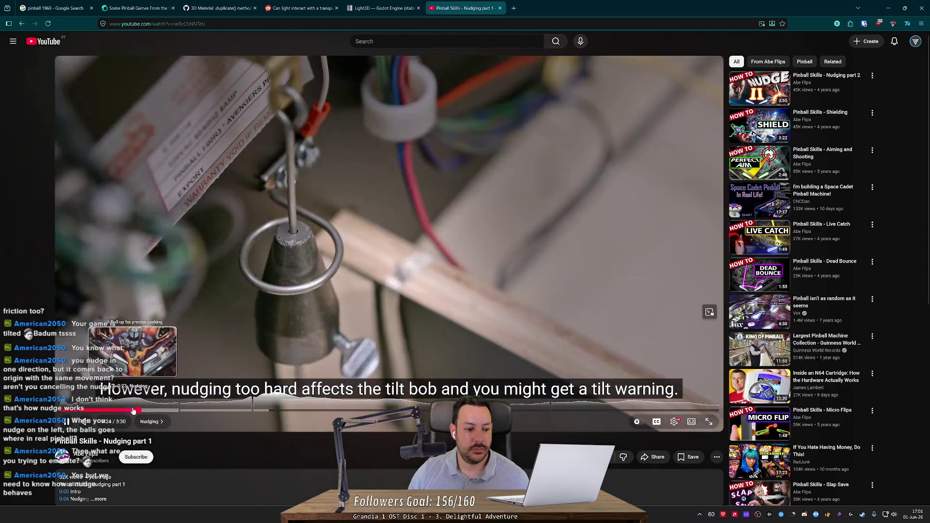
click(134, 411)
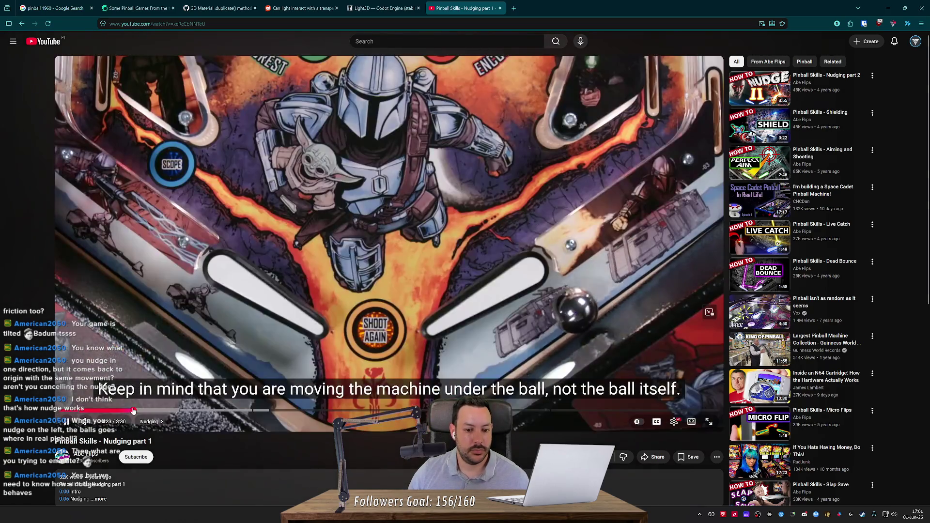
Step: Pause and resume the video a few times while watching the explanation
key(k)
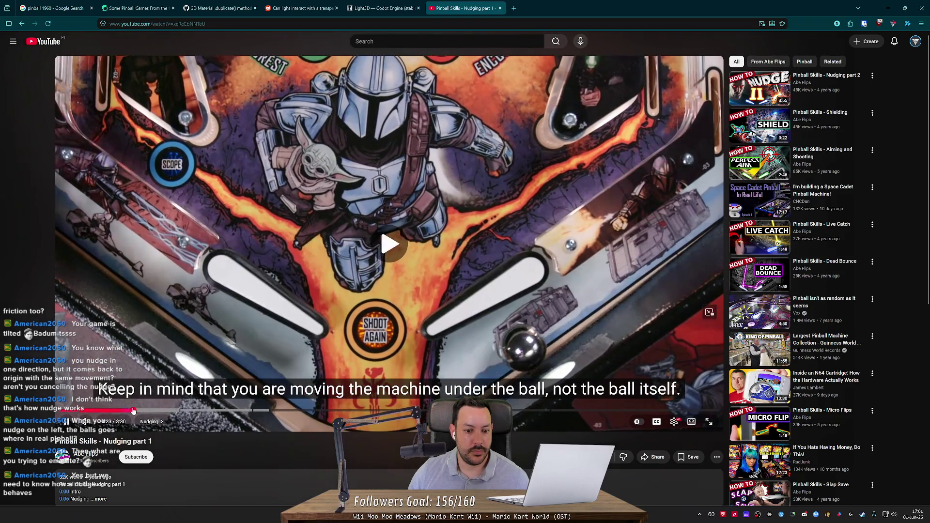
key(k)
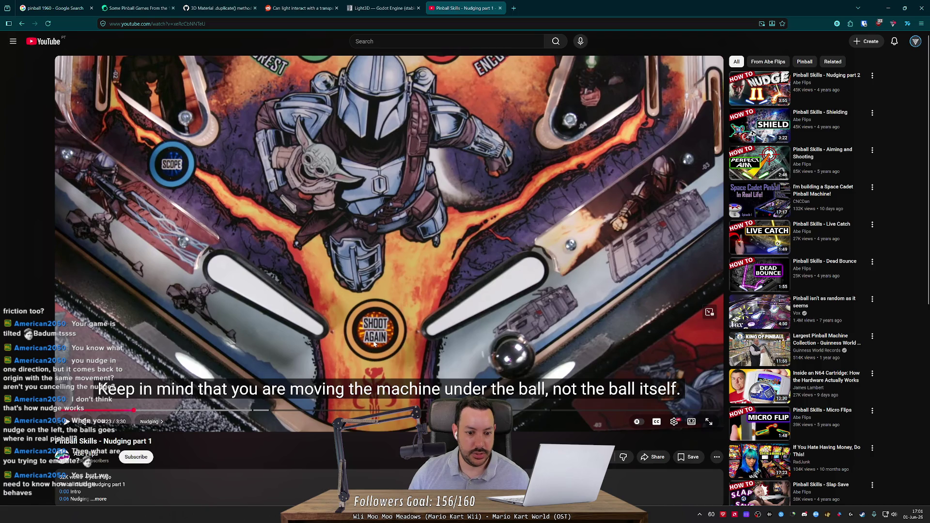
key(k)
click(369, 385)
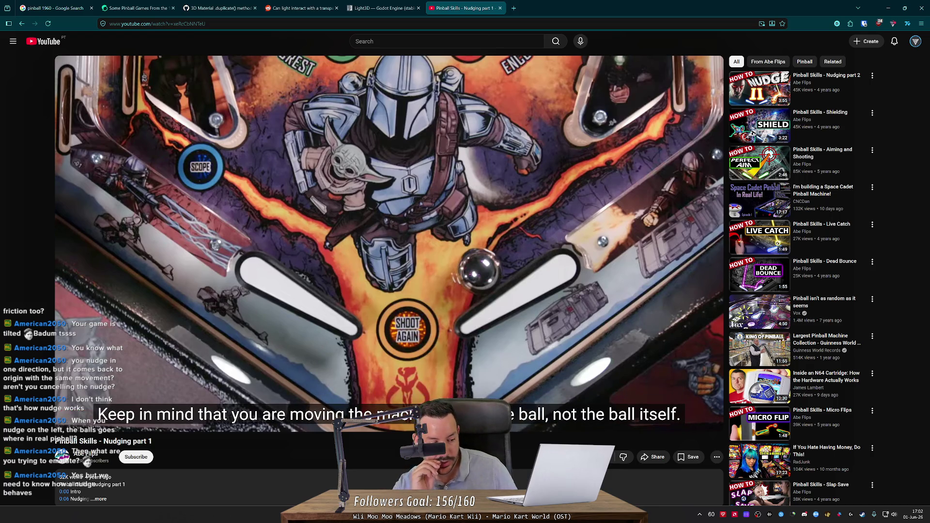
mouse_move(405, 342)
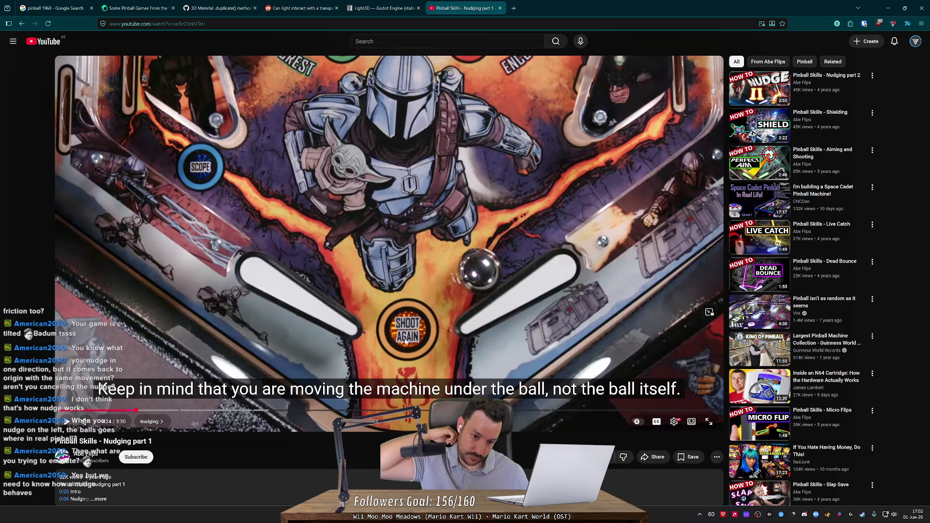
click(406, 341)
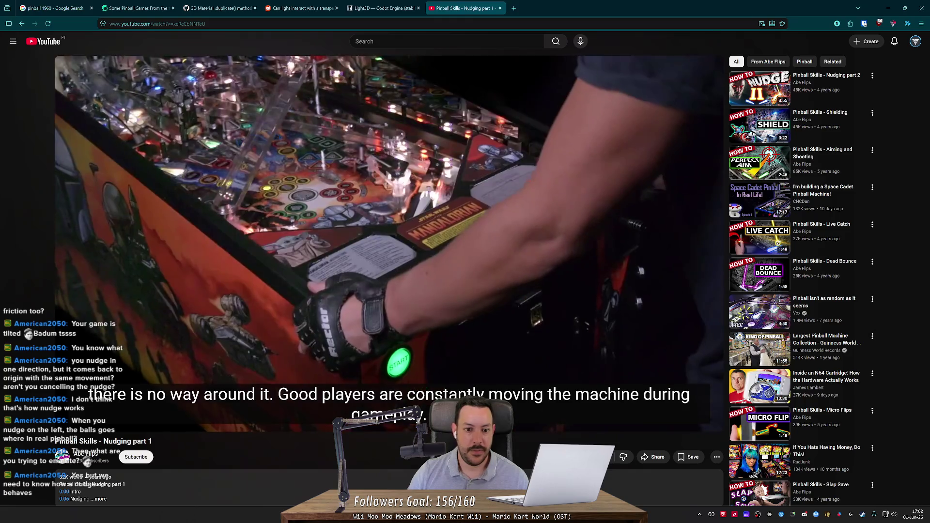
Step: Skip through the nudging demonstrations, rewind to rehear the nudge explanation, then pause
key(Right)
key(Right)
key(Right)
key(Right)
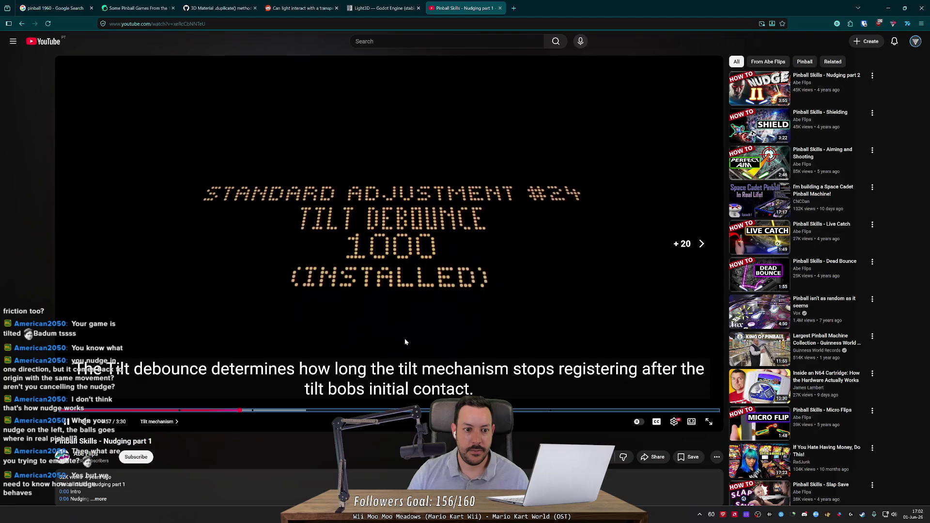
key(Right)
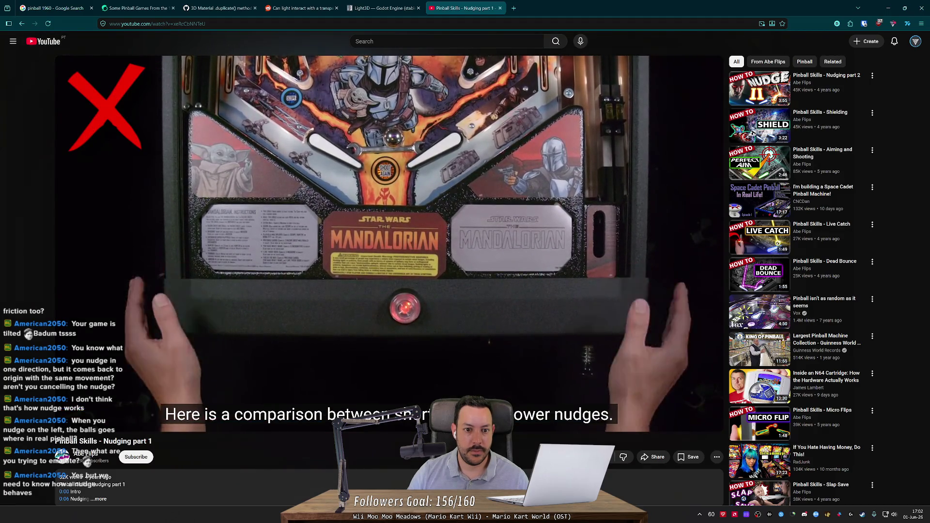
key(Right)
key(Right)
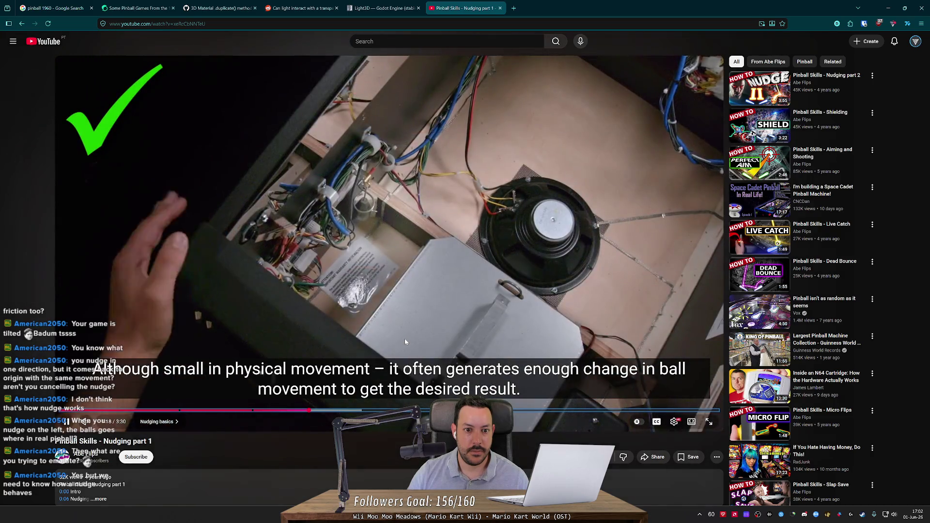
key(Left)
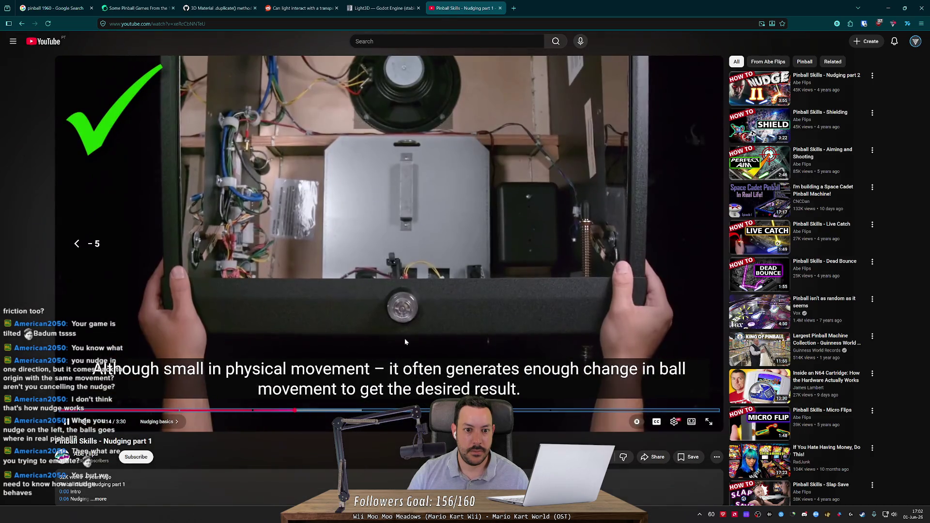
key(Left)
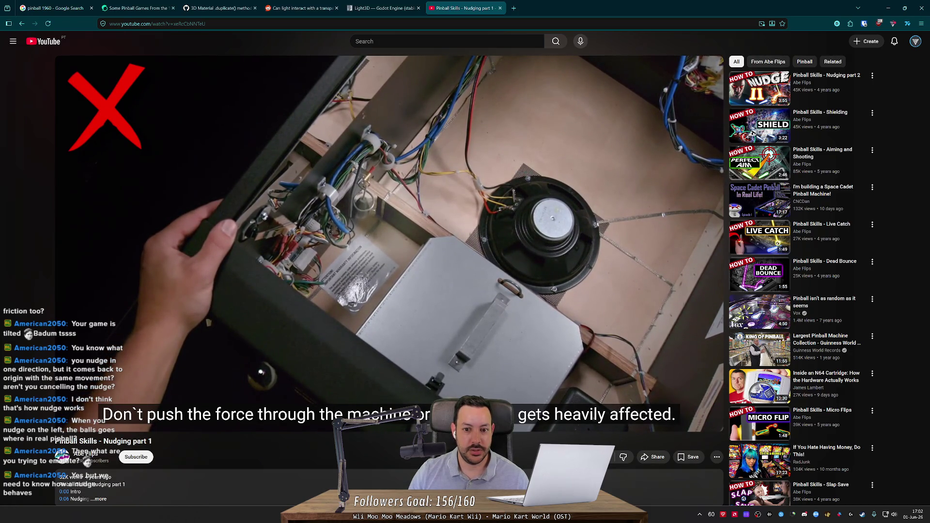
key(Right)
key(Right)
key(Right)
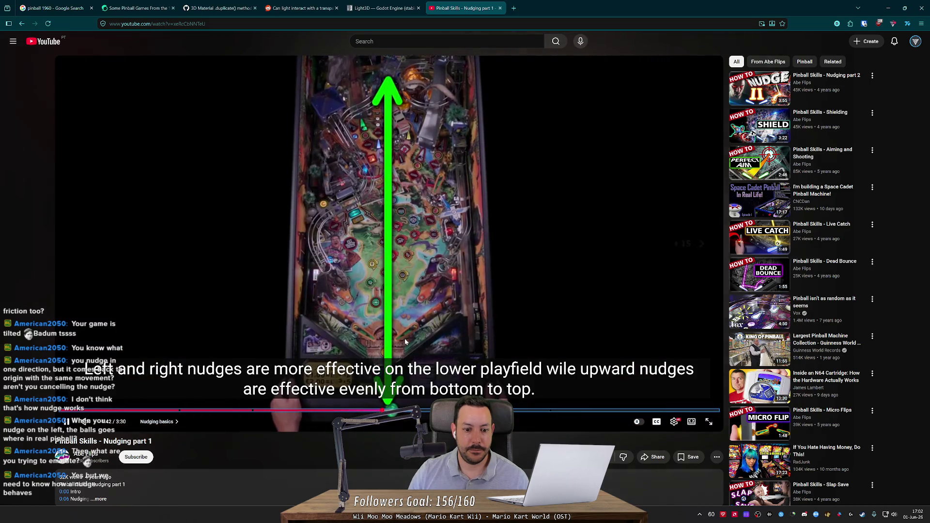
key(Left)
key(Left)
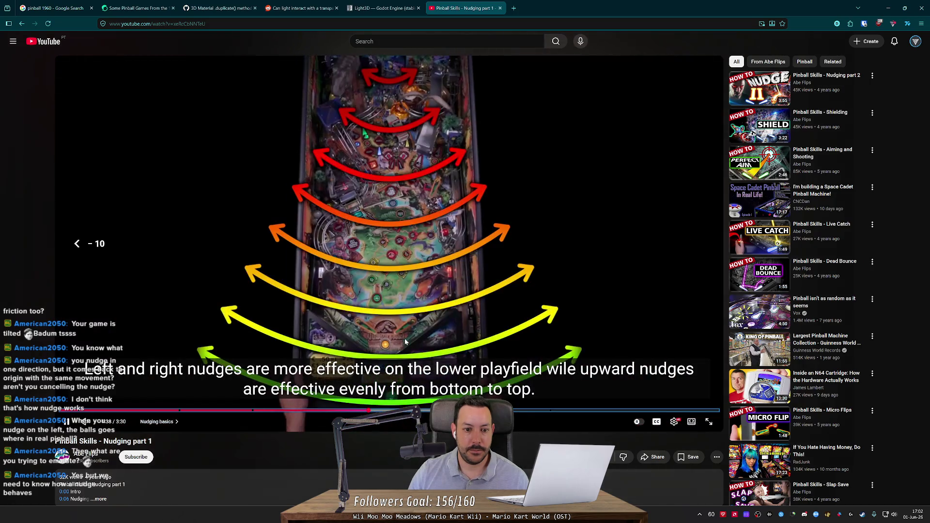
key(Left)
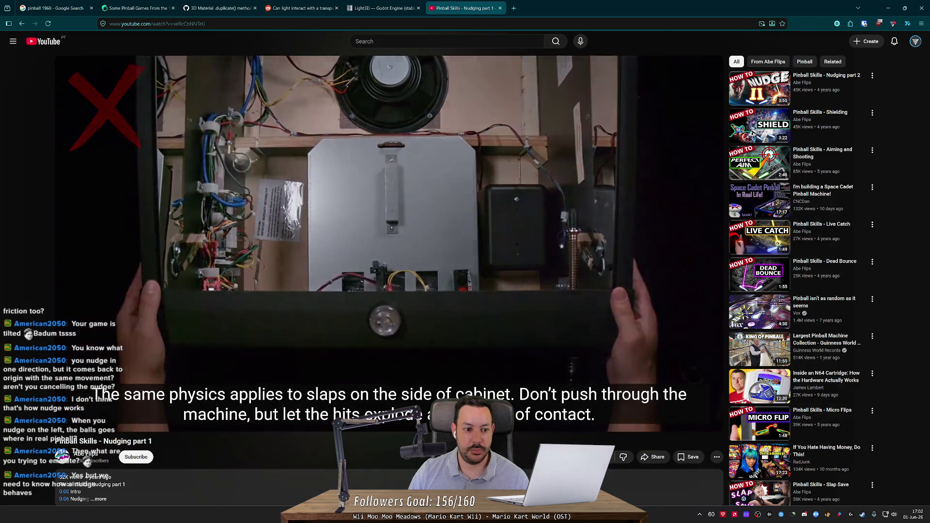
key(space)
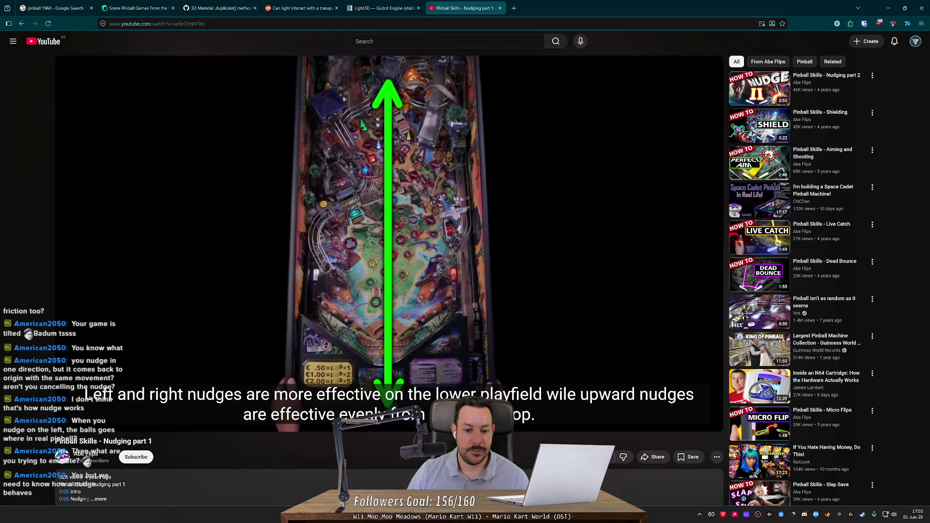
Step: Skip past the basics and floor-and-feet section to the danger zone chapter, then pause
key(l)
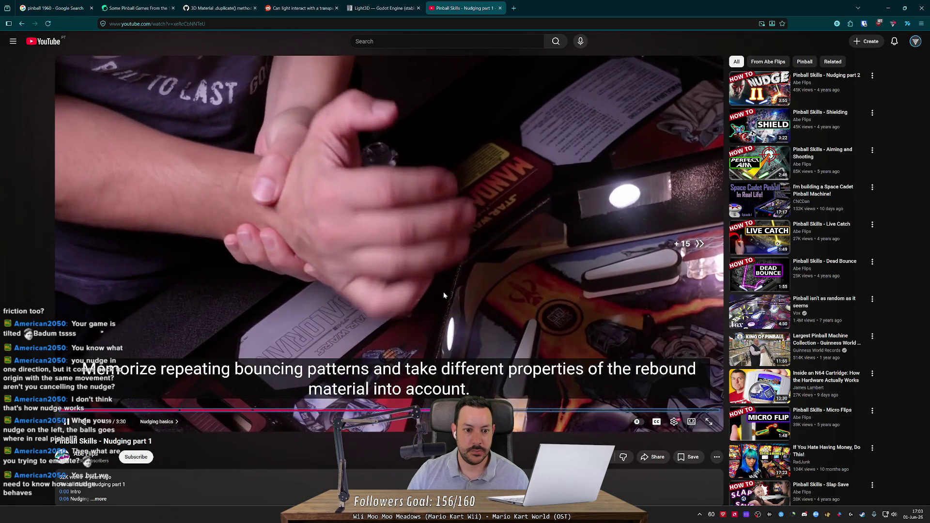
key(Right)
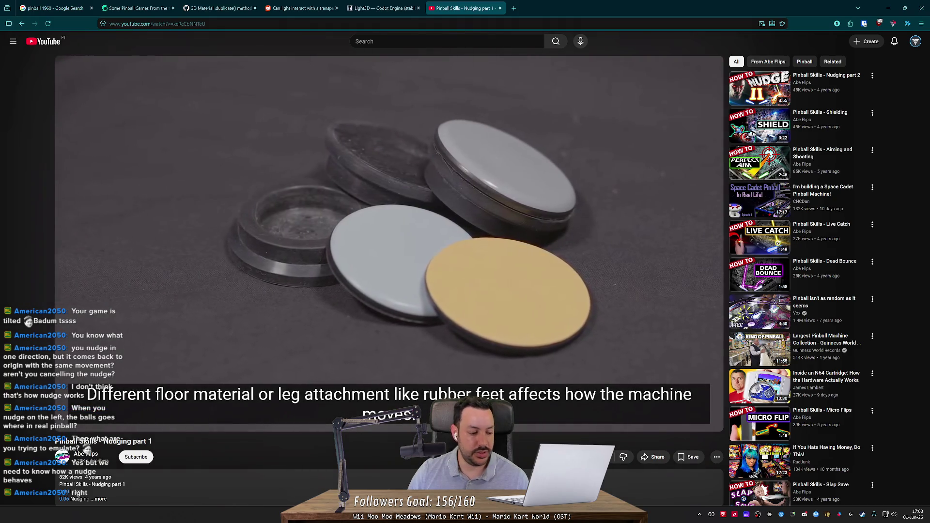
click(280, 184)
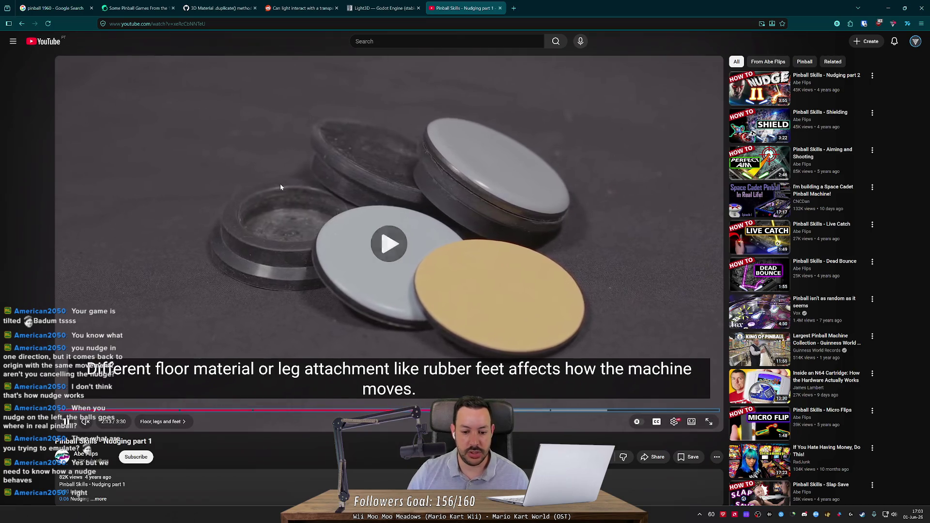
key(Right)
key(Right)
key(Right)
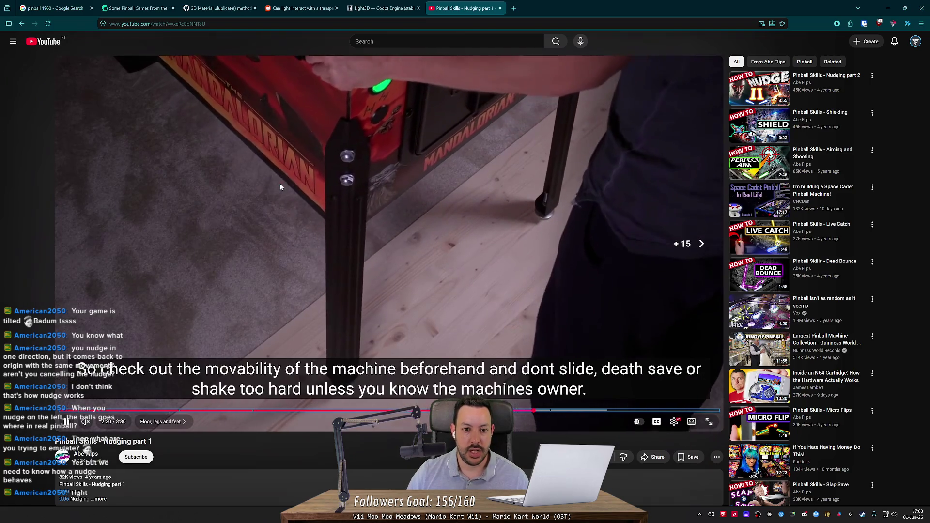
key(Right)
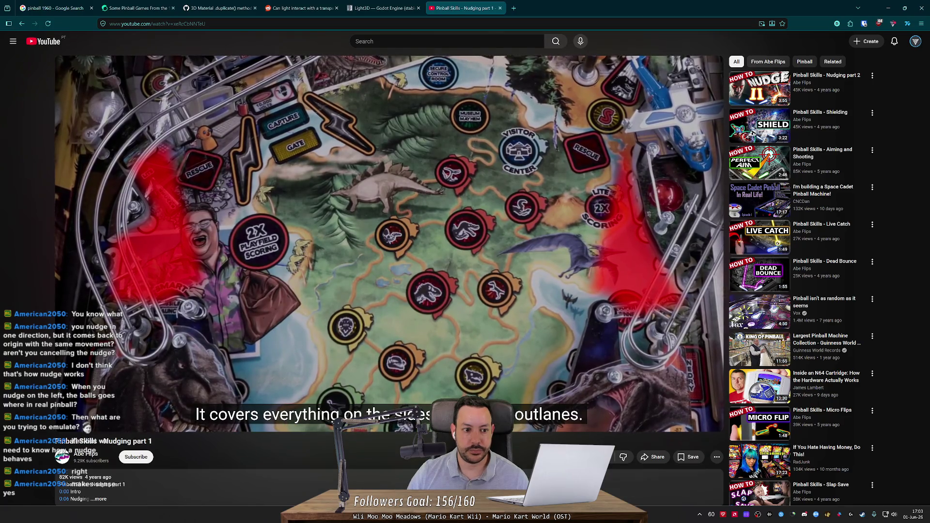
click(280, 184)
Step: Swing and pull back the Godot 3D view down the pinball table, then return to the video
key(alt+Tab)
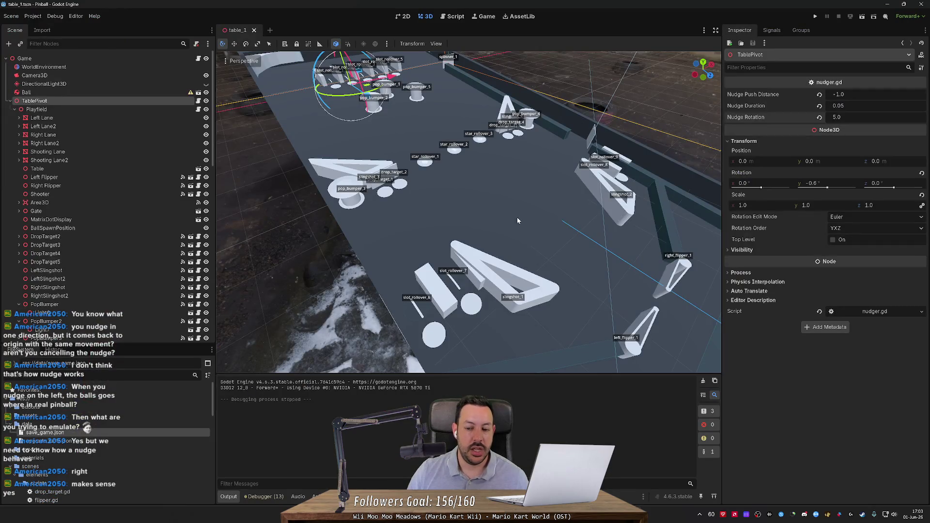
drag(516, 217, 470, 220)
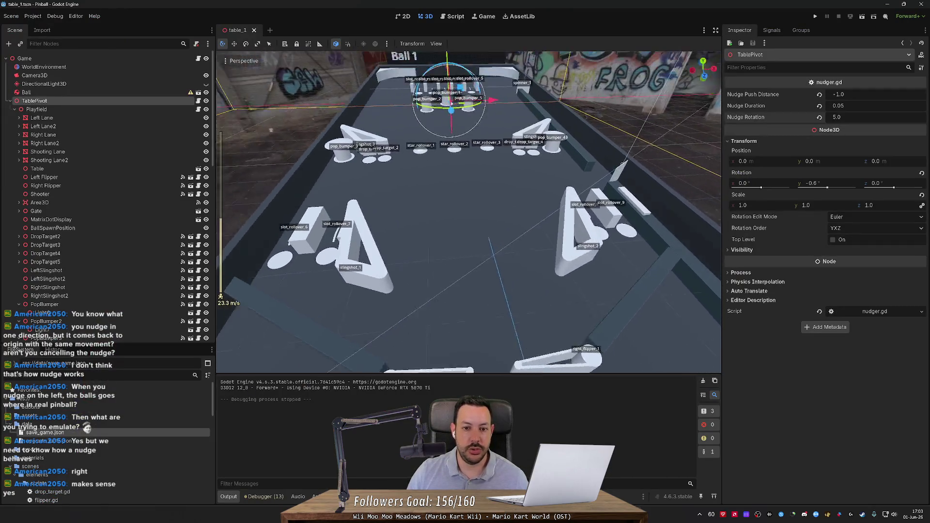
key(s)
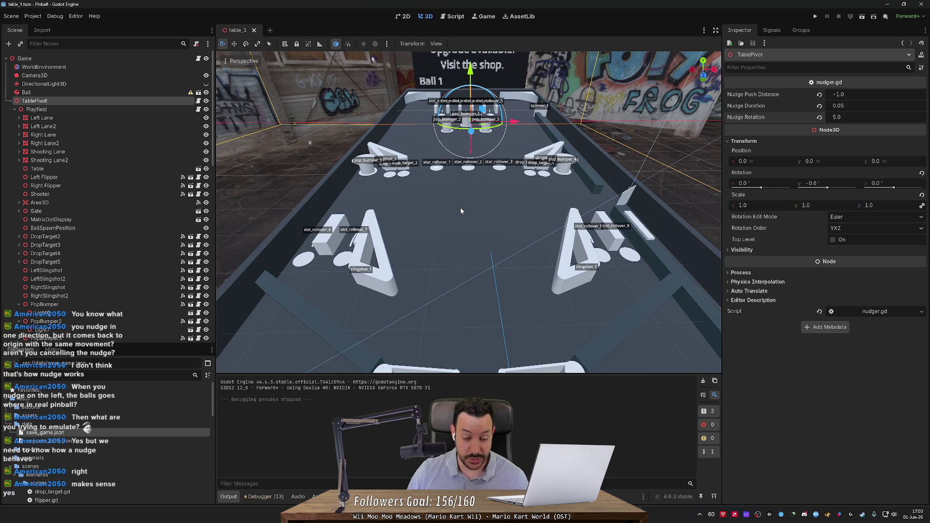
scroll(461, 209, down, 2)
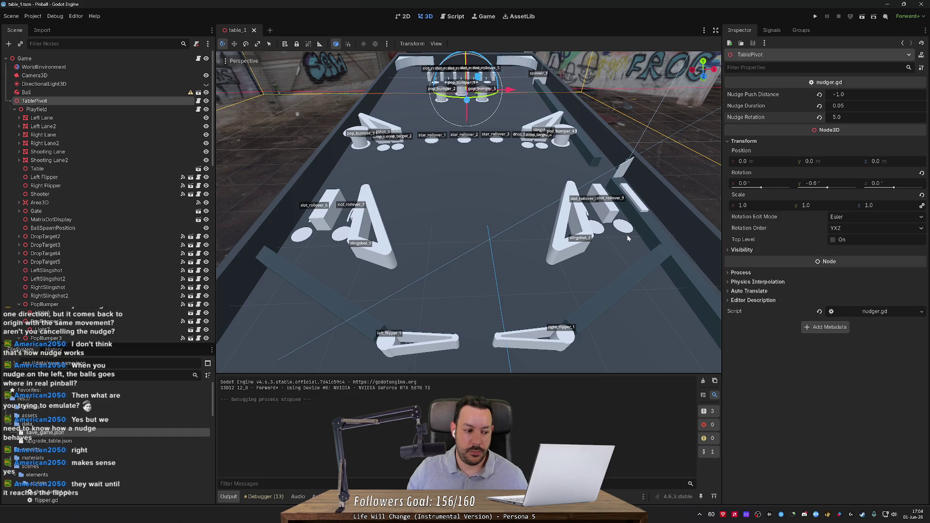
key(alt+Tab)
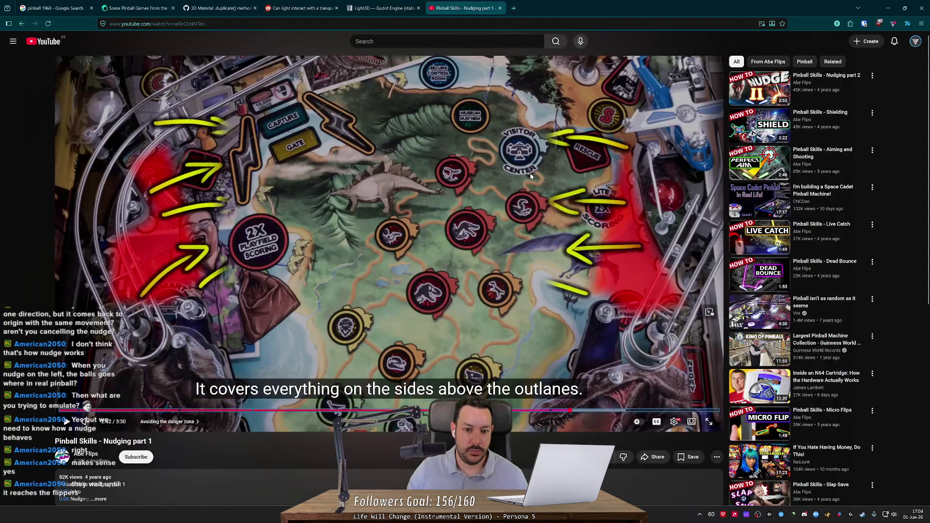
Step: Skim part 1 from about 2:02 through the danger zone chapter, then open Nudging part 2
click(510, 175)
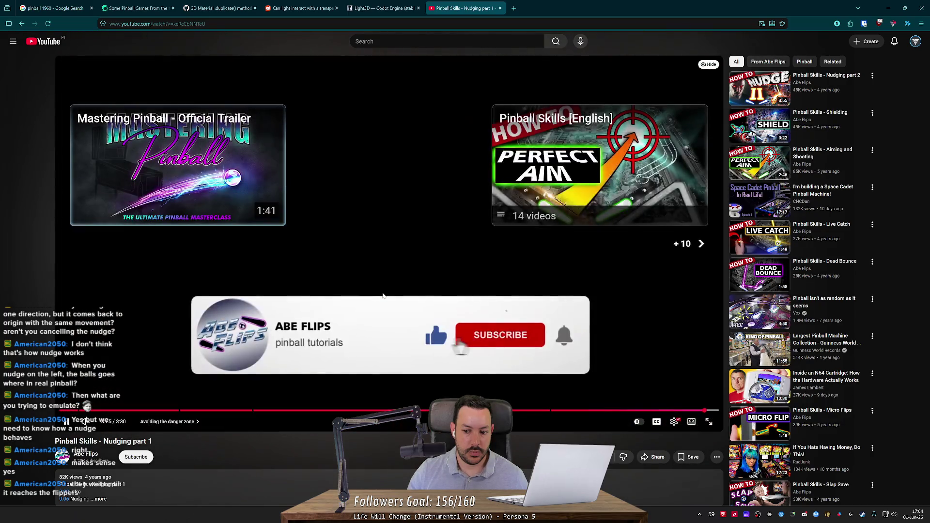
key(Left)
key(Left)
key(Left)
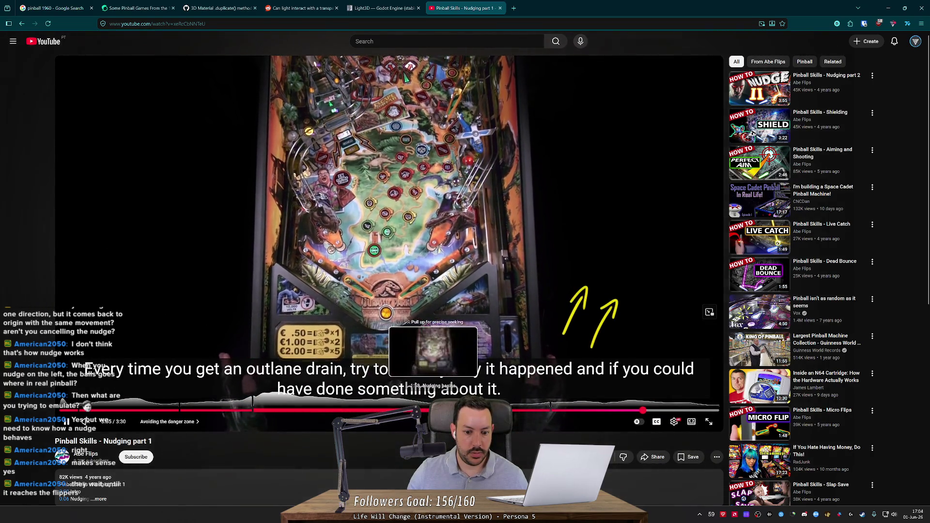
click(438, 410)
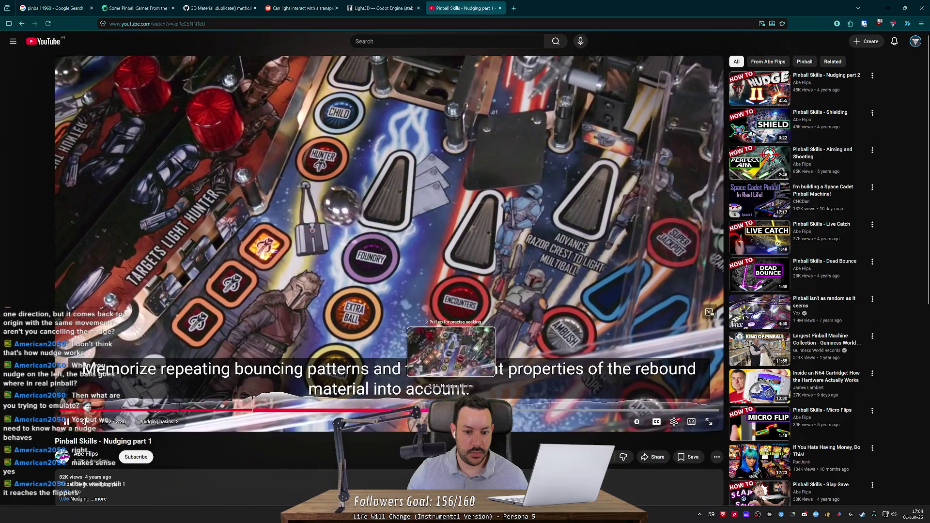
click(465, 410)
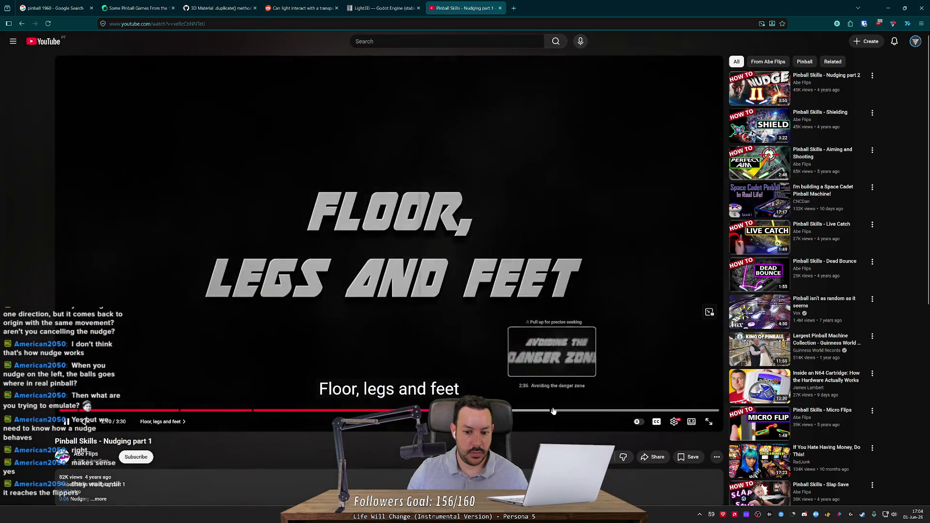
click(553, 410)
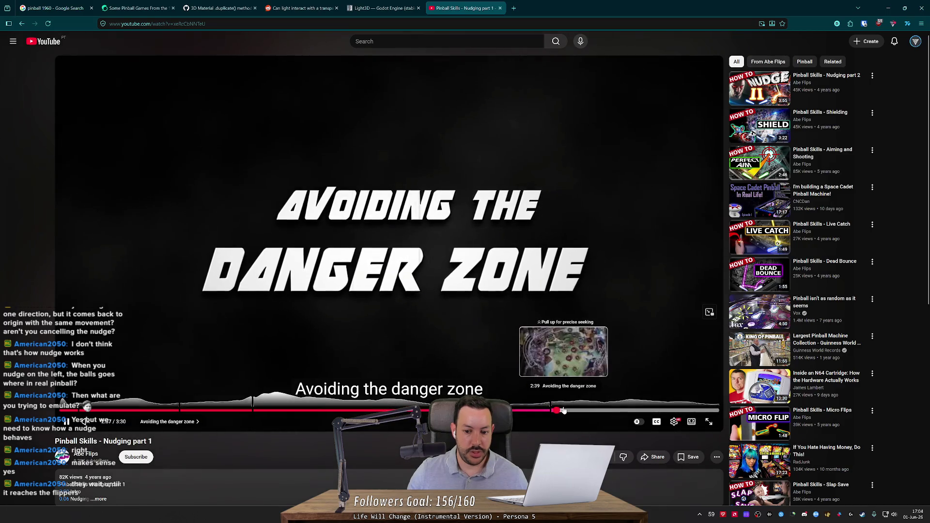
click(573, 410)
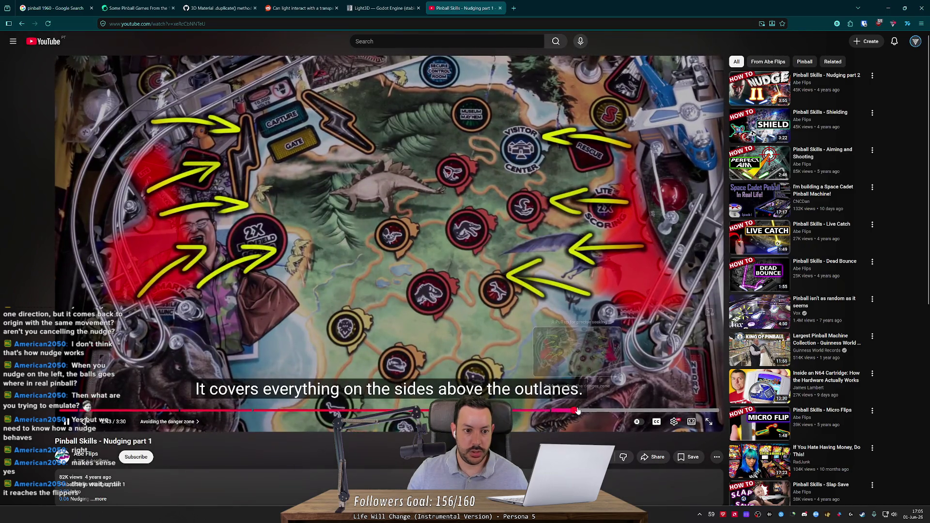
click(585, 410)
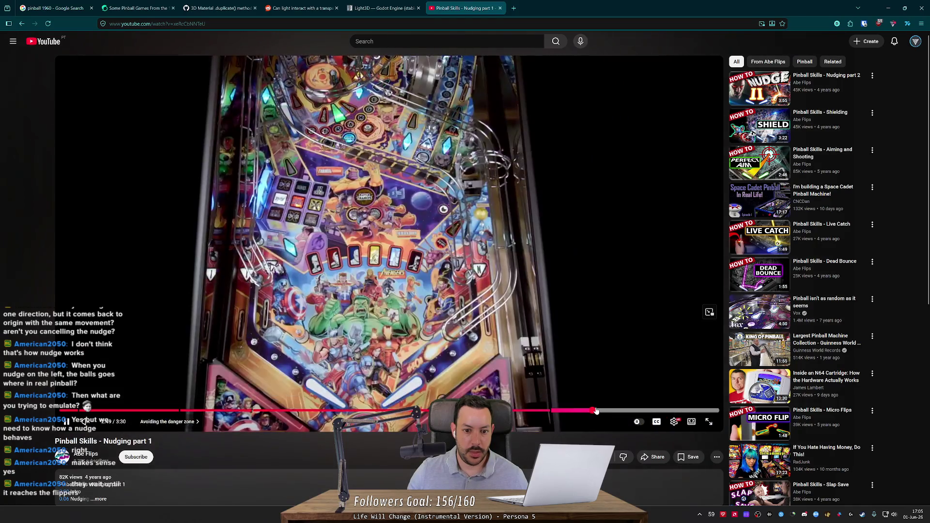
click(596, 411)
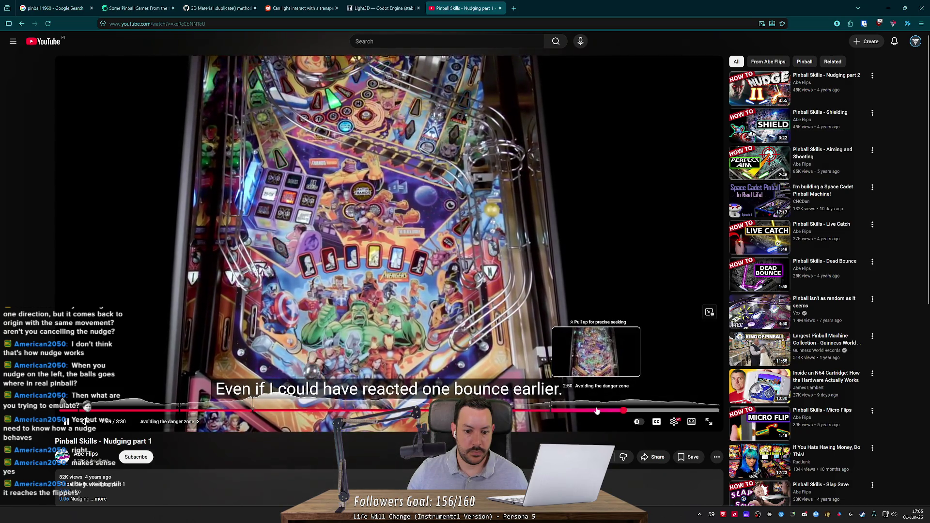
click(596, 410)
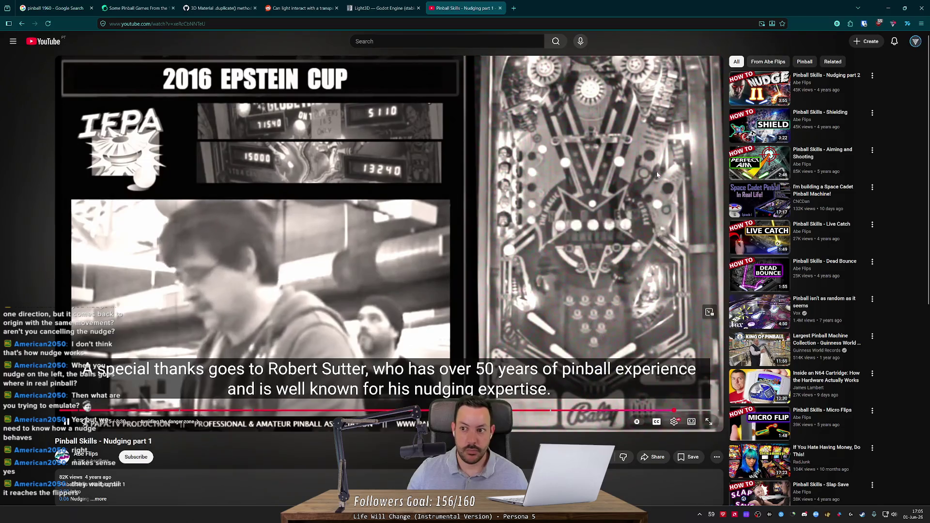
click(759, 87)
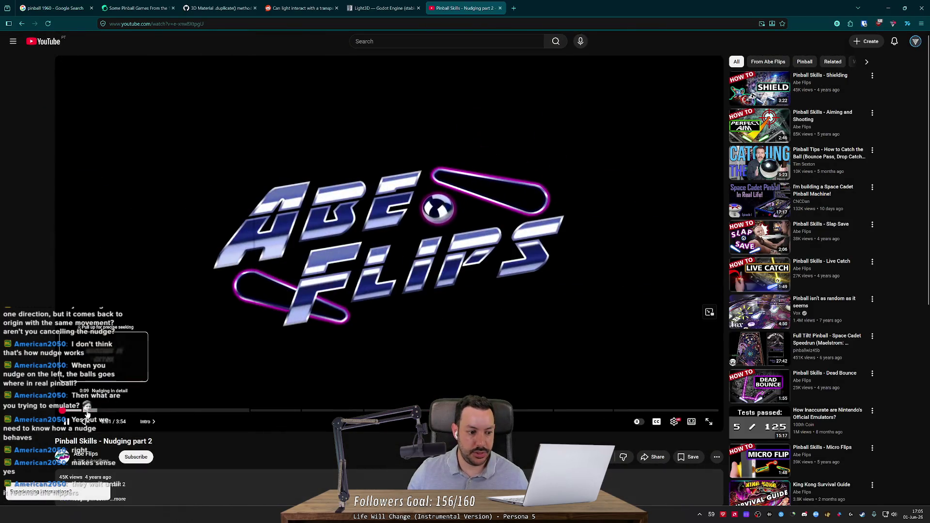
Step: Jump to part 2's 'Nudging in detail' chapter around 0:14–0:20, rewinding twice to rehear the tip
click(87, 411)
click(113, 410)
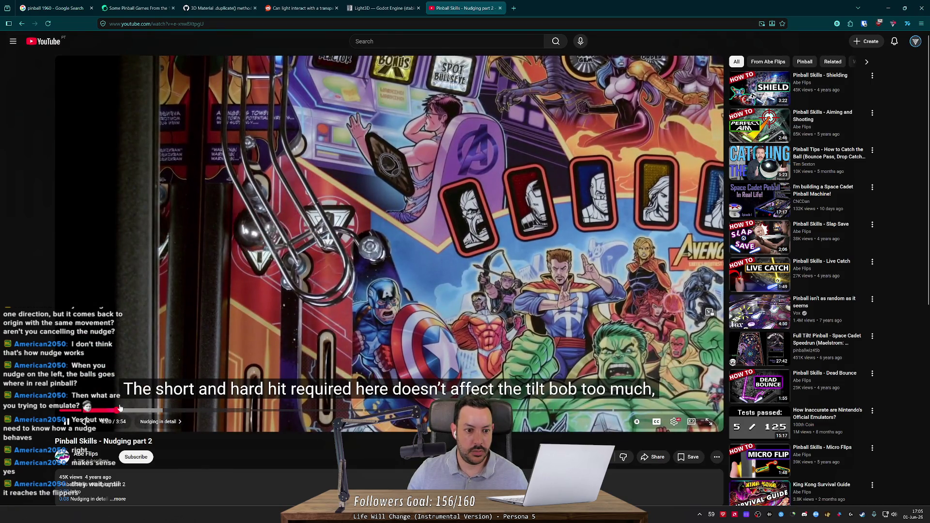
drag(120, 408, 96, 411)
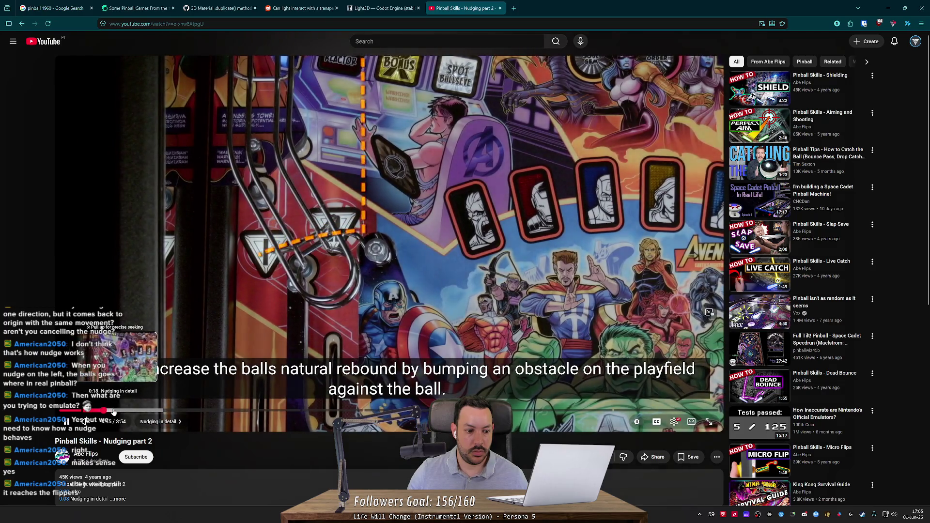
click(116, 411)
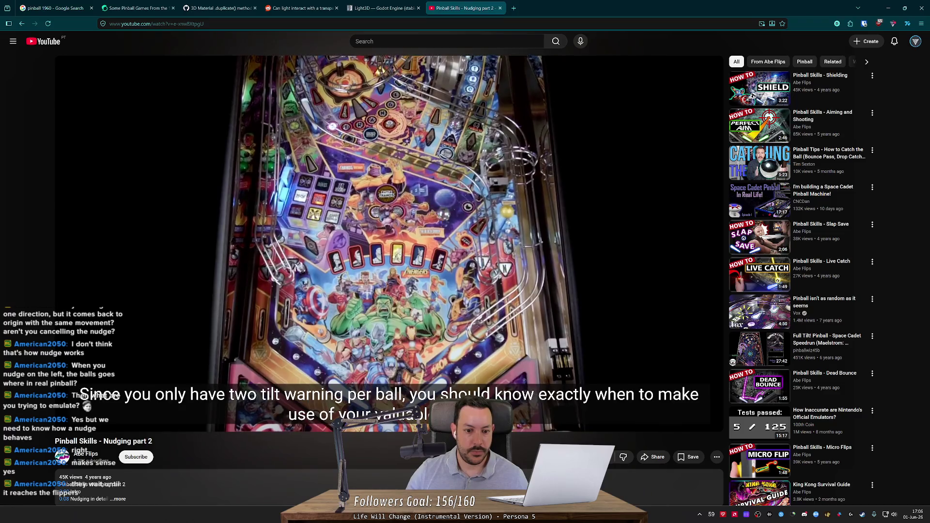
key(Left)
key(Left)
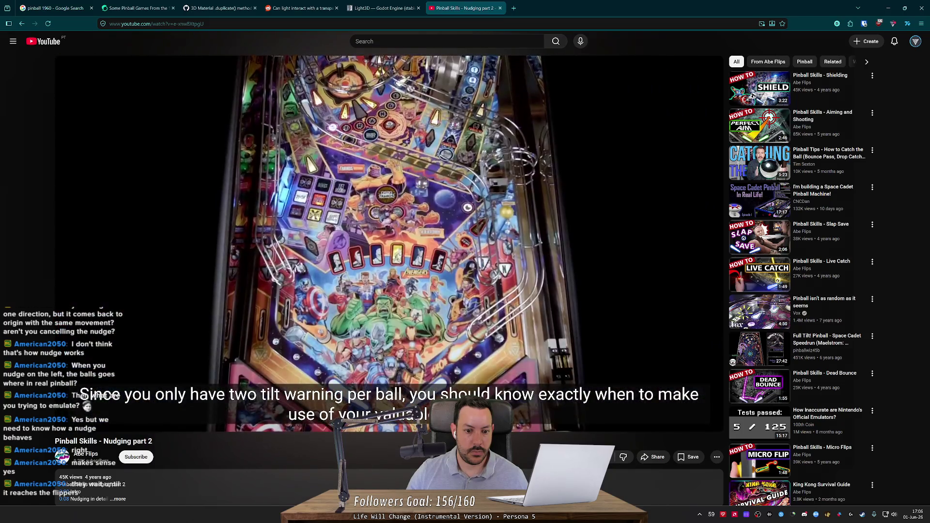
key(Left)
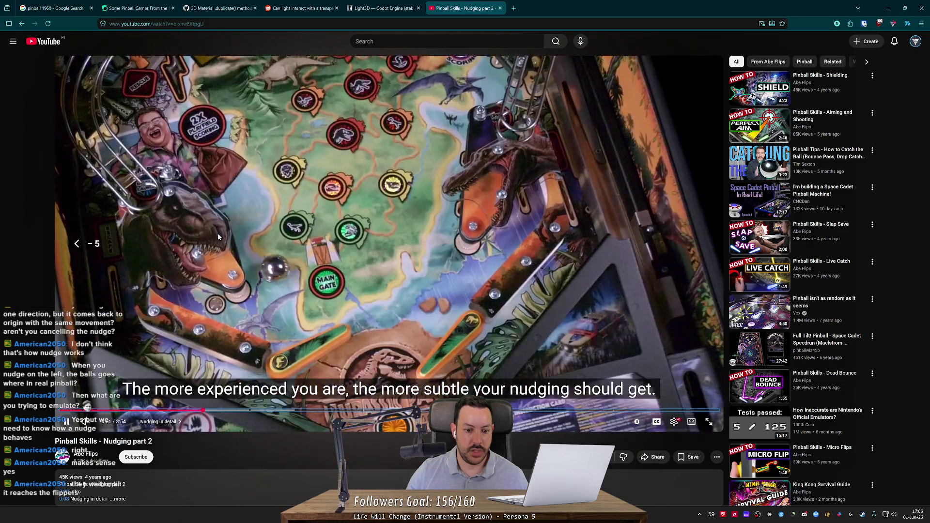
Step: Skim part 2 past Slow Orbit Feeds into Various Examples, then close the tab for Godot
key(space)
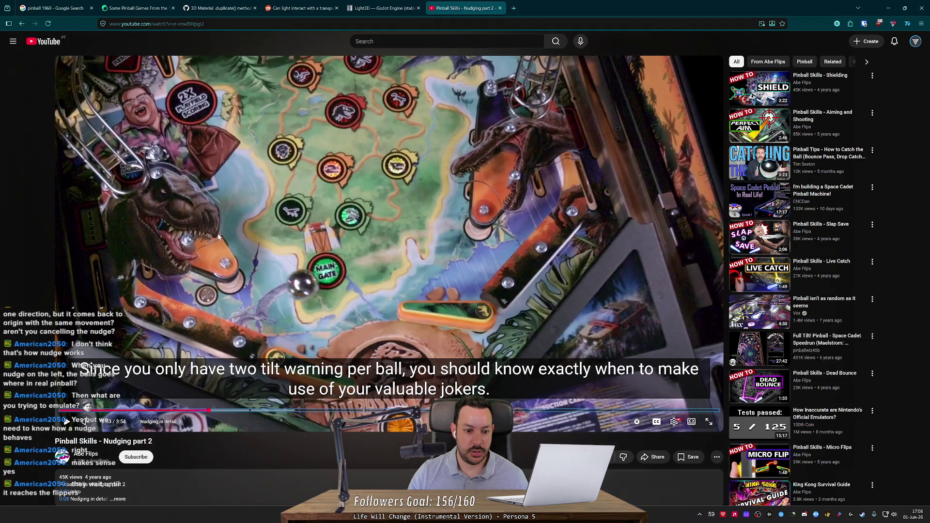
click(217, 236)
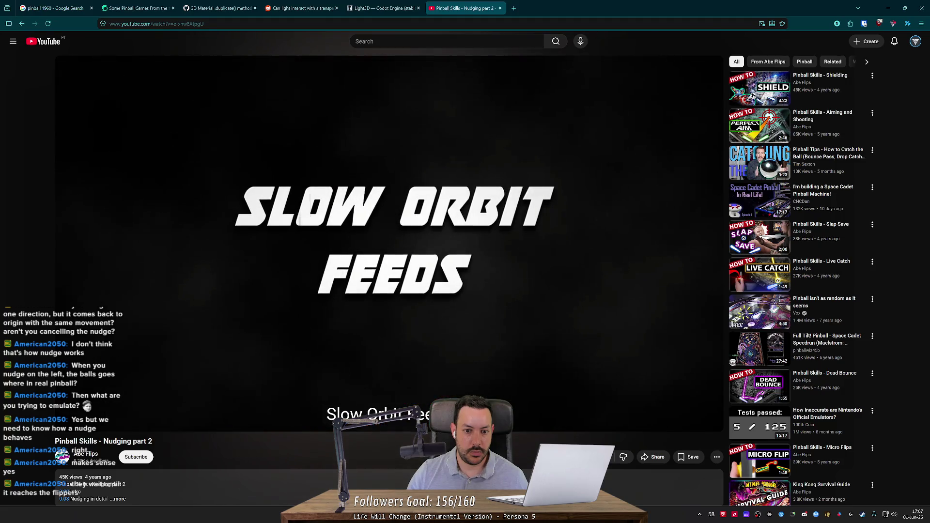
key(Right)
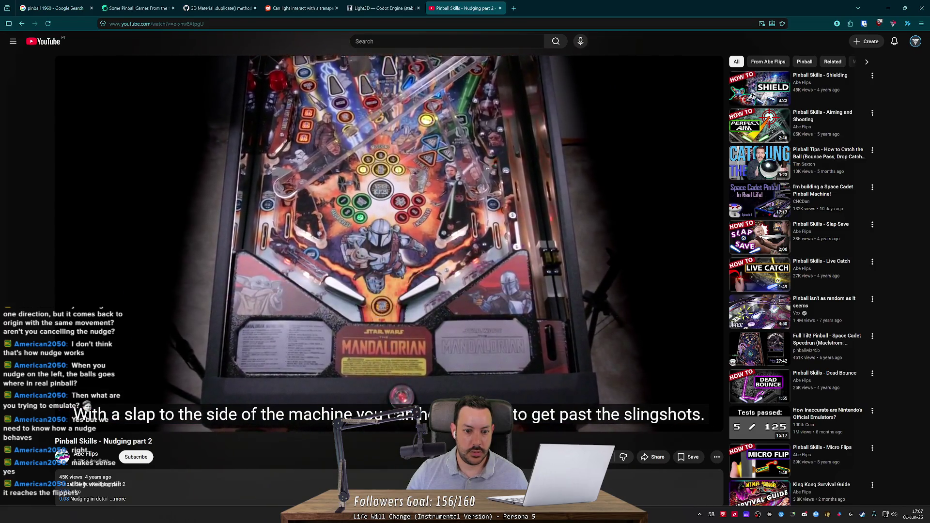
key(Right)
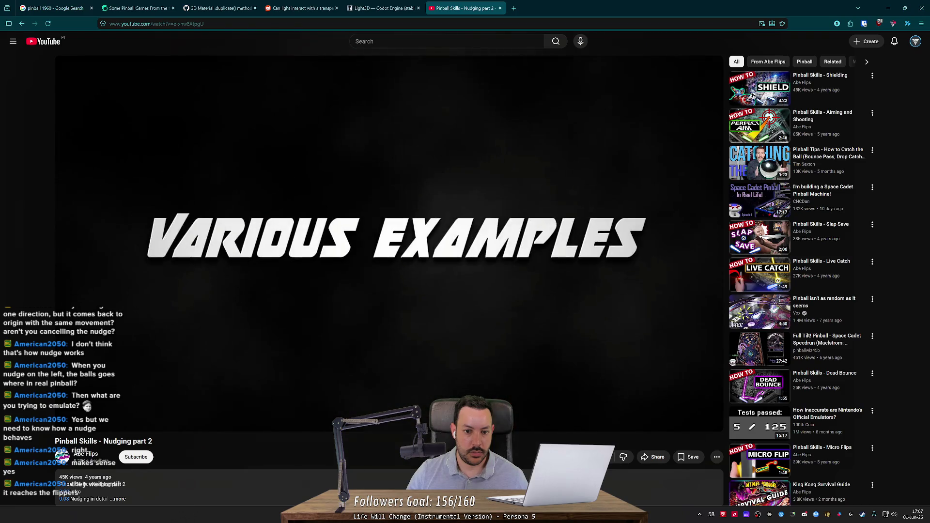
key(Right)
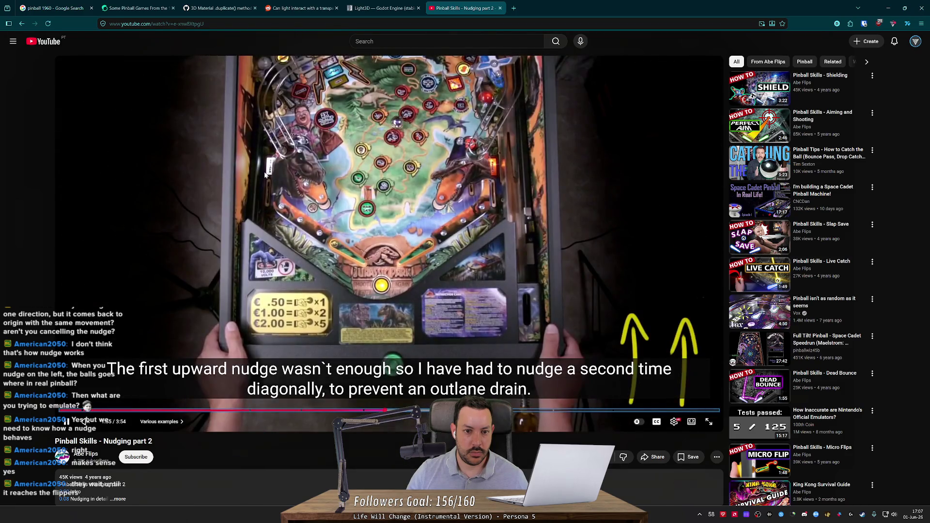
key(Right)
key(Right)
key(Right)
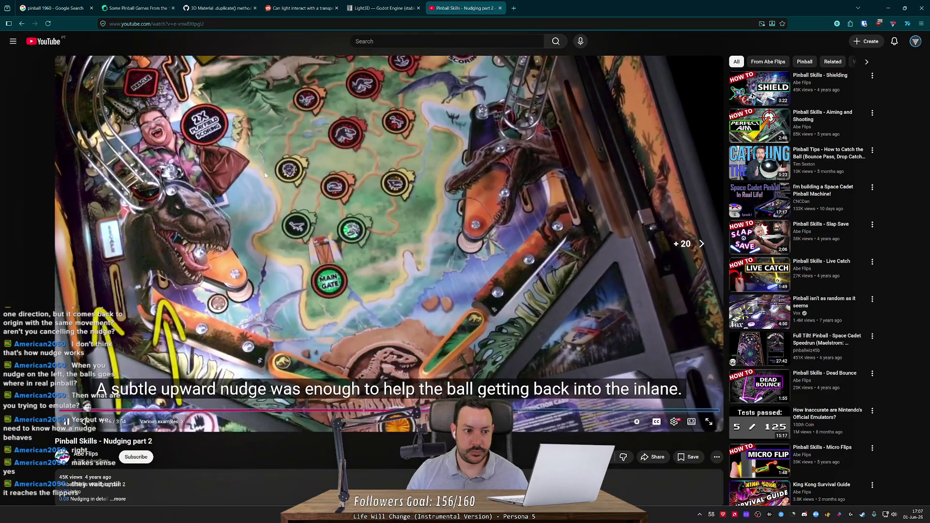
key(Right)
key(Right)
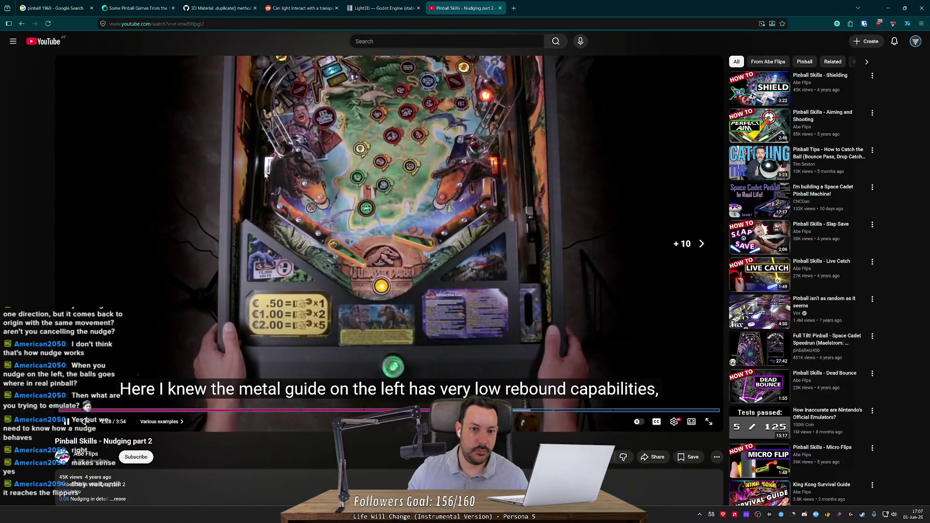
key(ctrl+w)
key(alt+Tab)
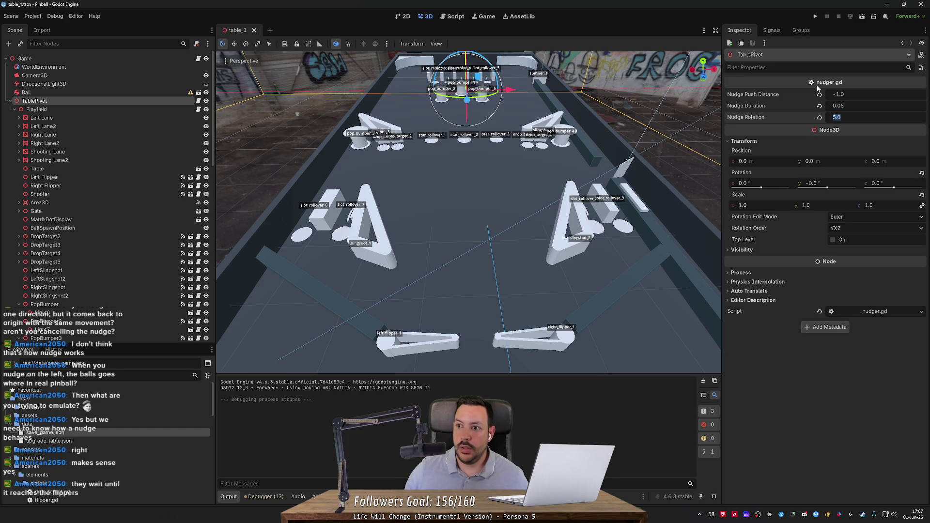
Step: Run the game at Nudge Rotation 3.0, stop it, and relaunch it at 1.0
click(814, 17)
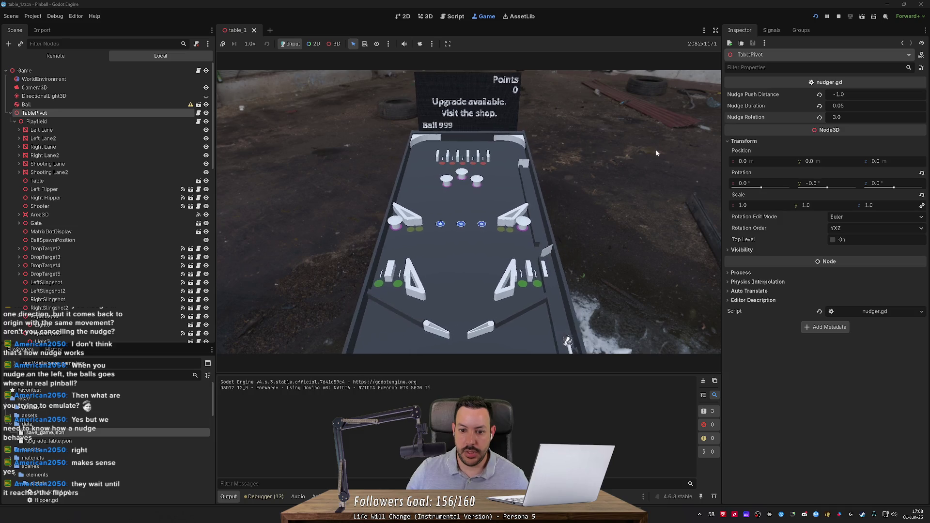
click(838, 17)
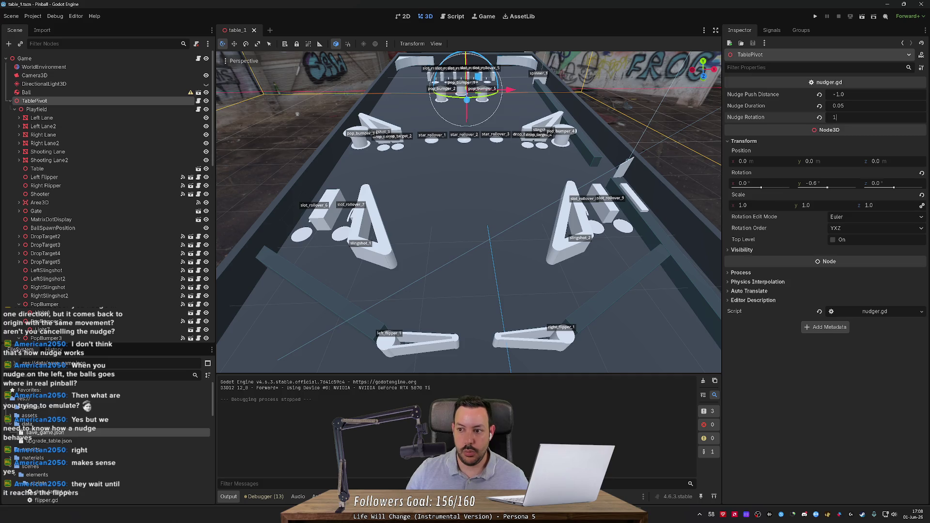
click(815, 17)
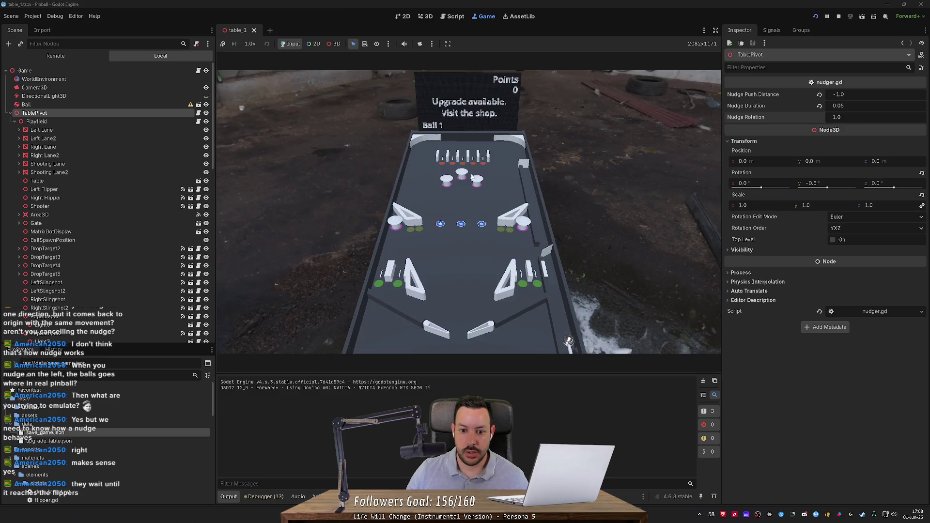
Step: Nudge the table four times and flip the left flipper, then open a new browser tab
key(space)
key(space)
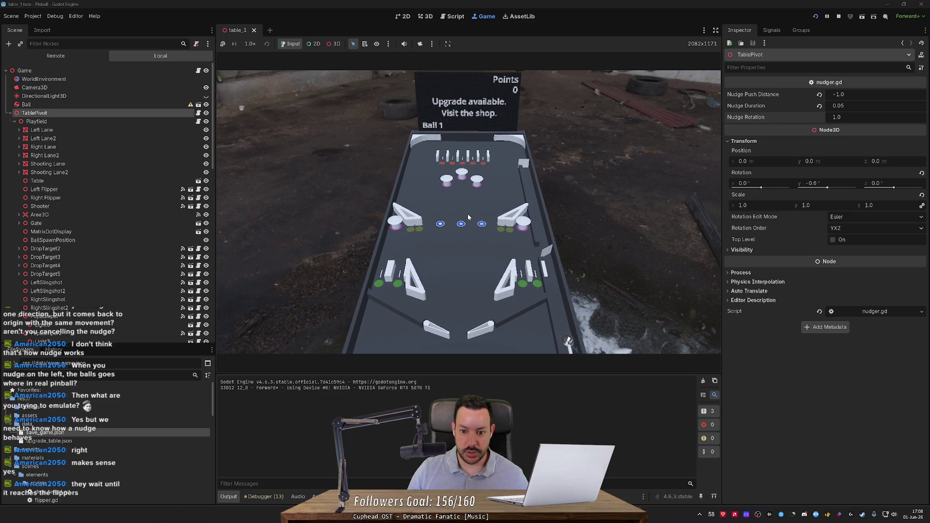
key(space)
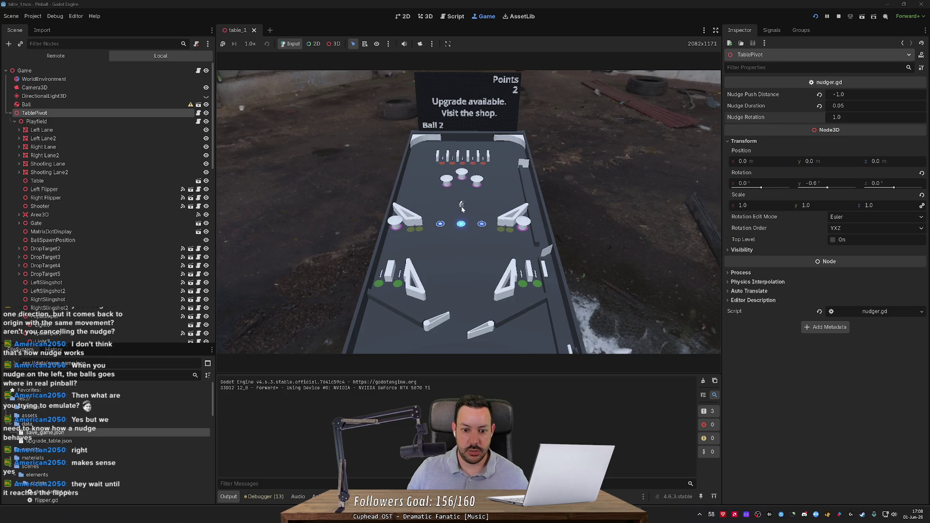
key(space)
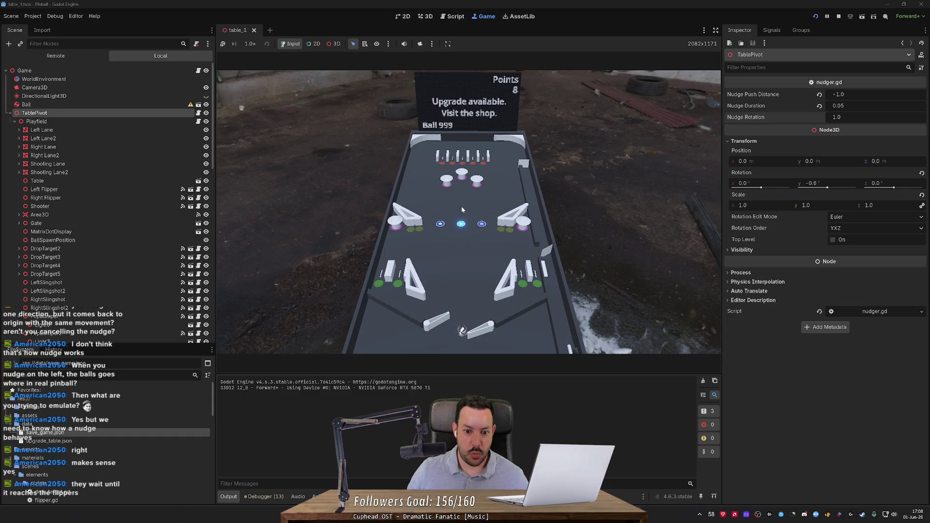
key(space)
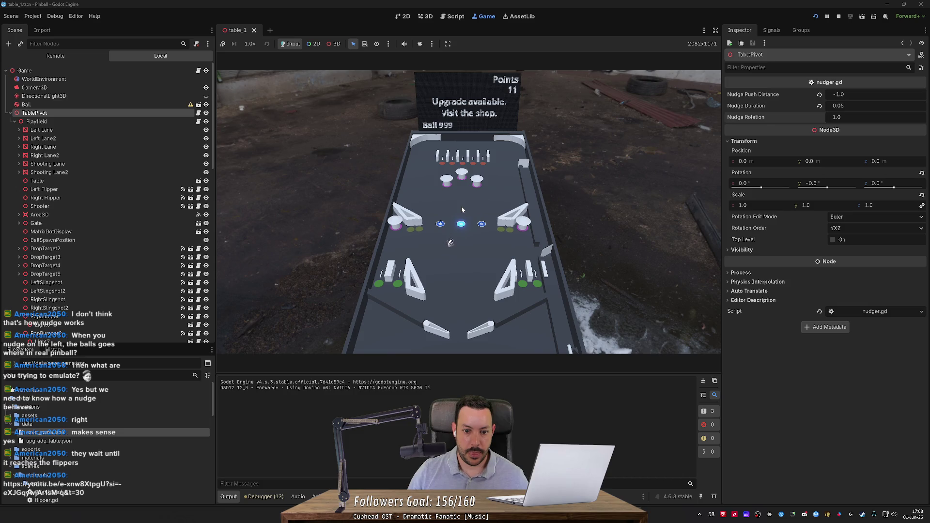
key(Left)
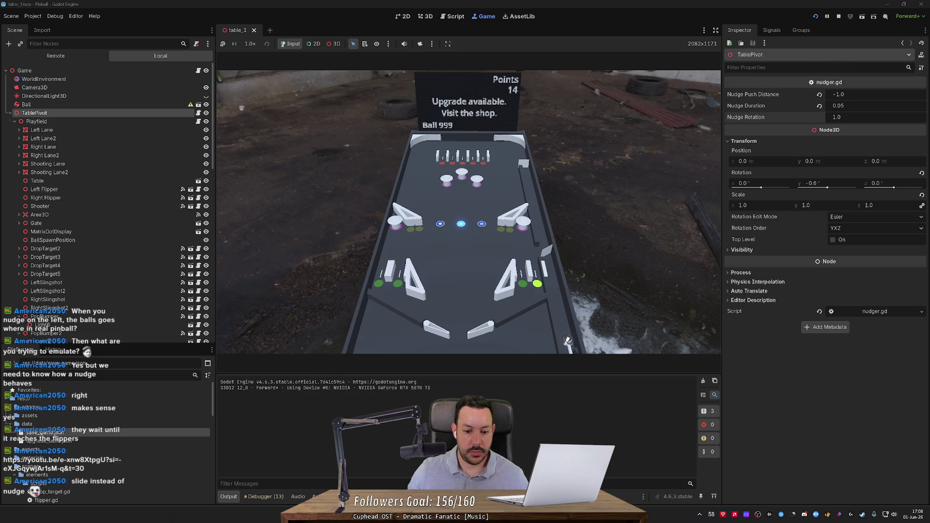
key(alt+Tab)
click(430, 8)
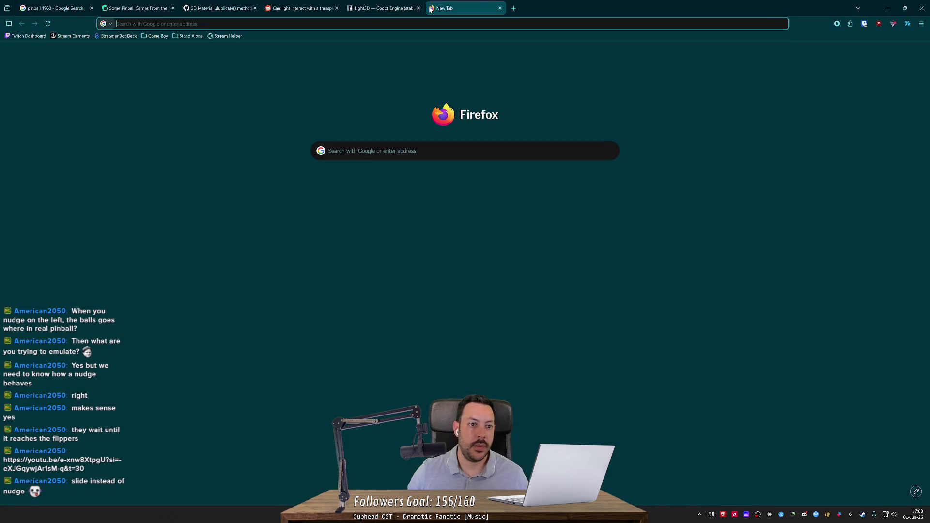
Step: Open the pasted Nudging part 2 link, replay 'Nudging in detail' to 0:34, pause, and return to Godot
text(www.youtube.com/watch?v=e-xnw8XtpgU&t=30s)
key(Return)
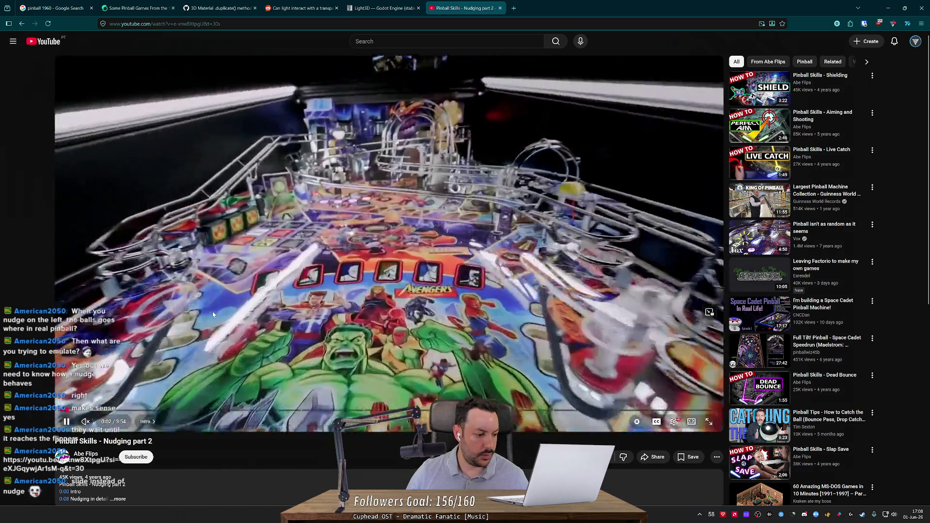
key(Right)
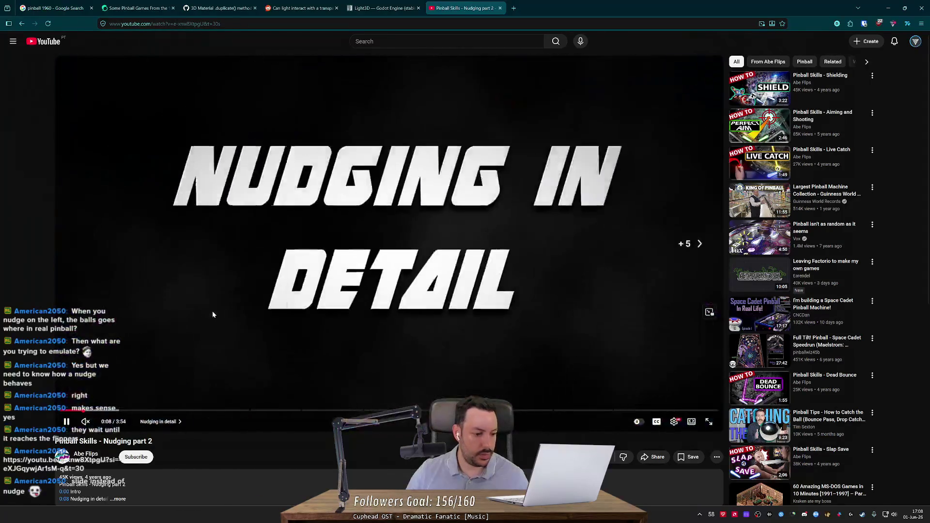
key(Right)
key(Right)
key(Right)
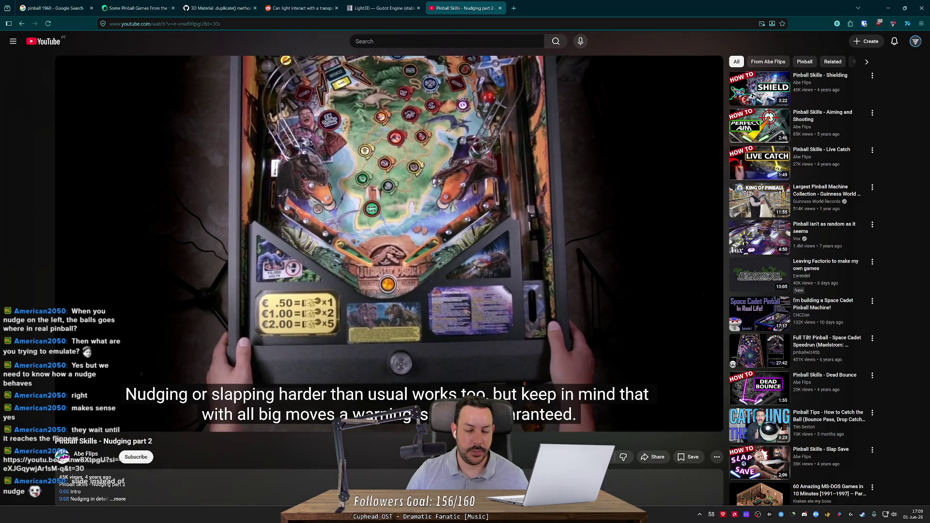
key(Left)
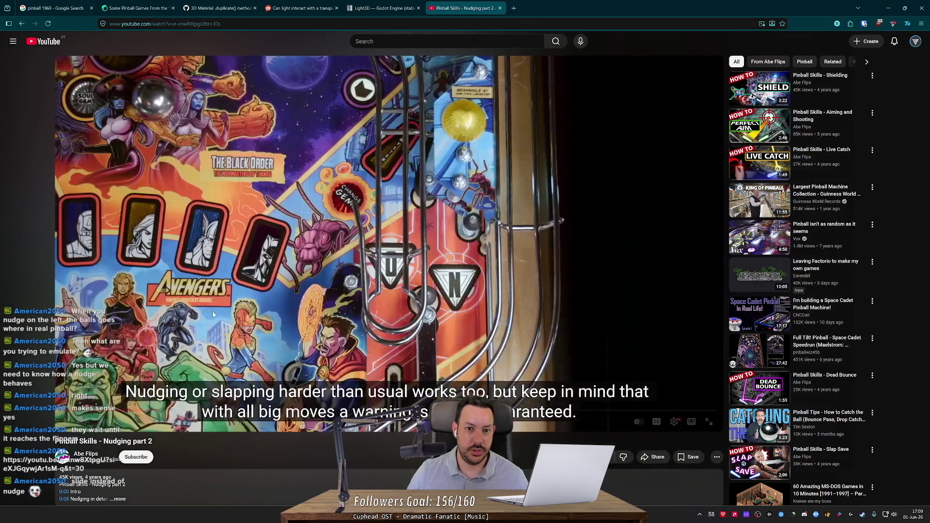
click(465, 260)
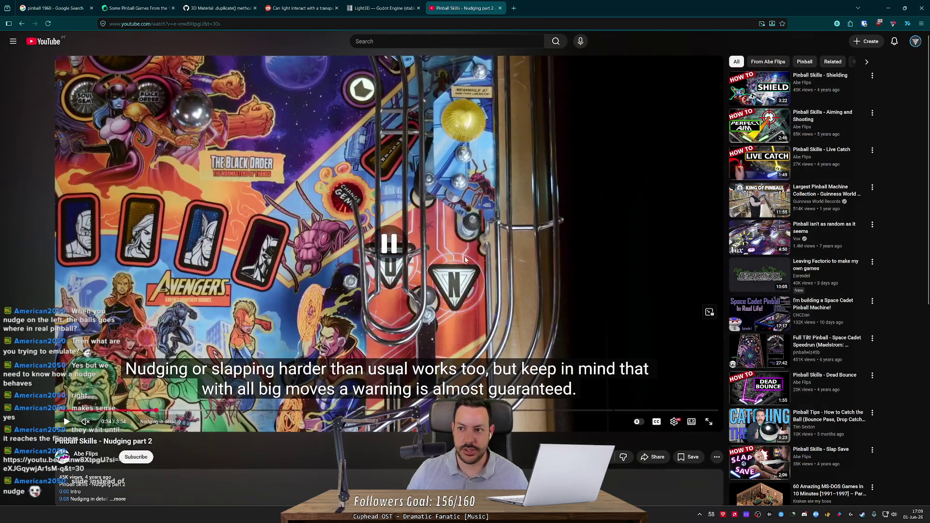
key(alt+Tab)
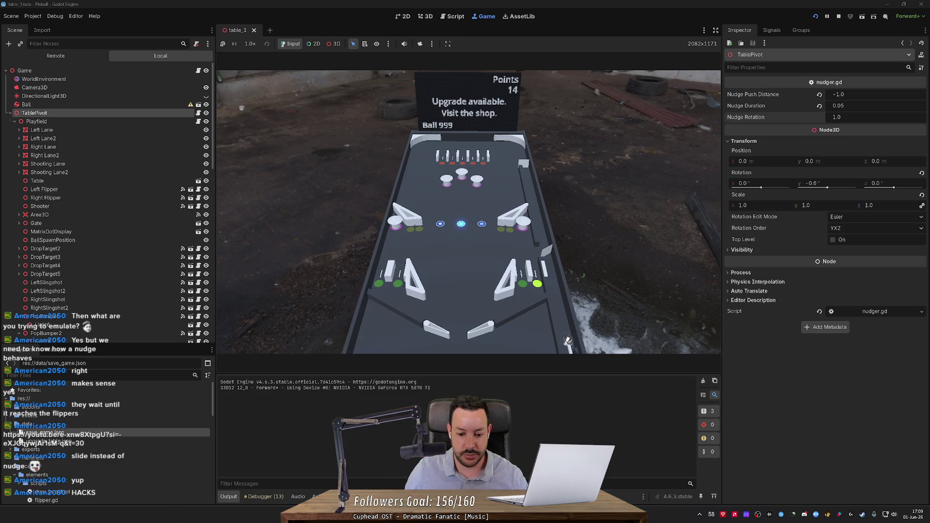
Step: In Fork, discard the changes to ball_physics_material.tres and wall_physics_material.tres
key(alt+Tab)
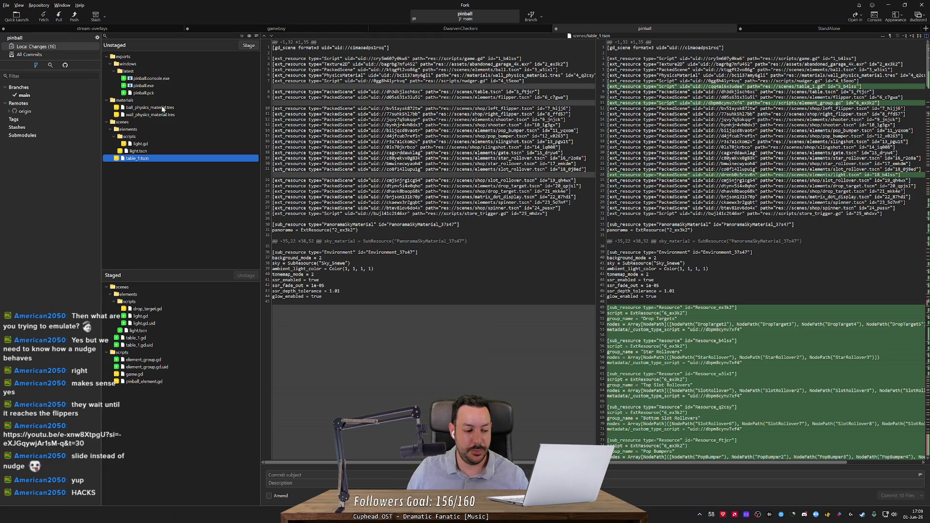
click(163, 108)
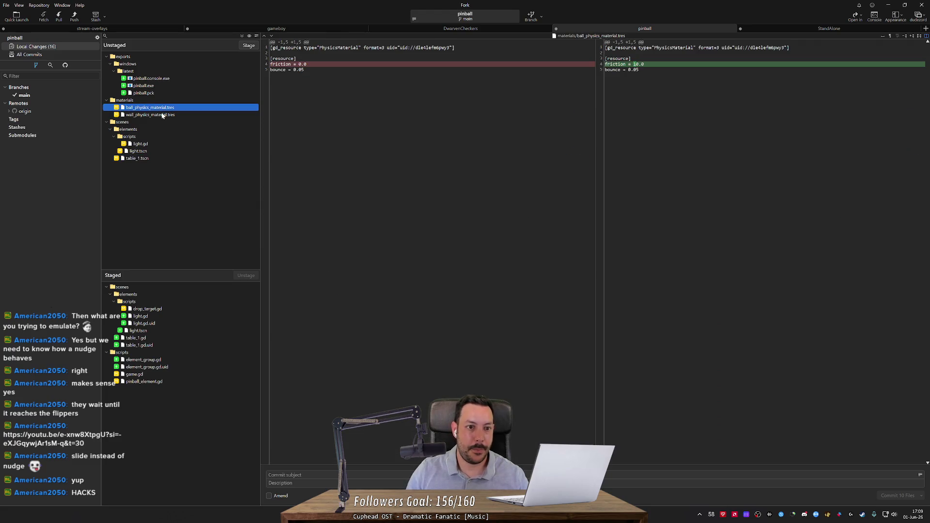
key(Delete)
key(Return)
key(Delete)
key(Return)
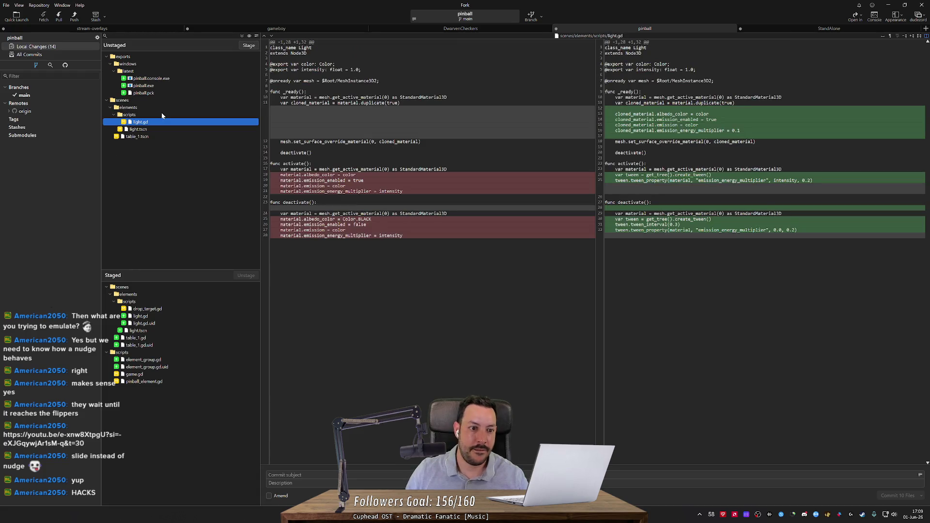
key(alt+Tab)
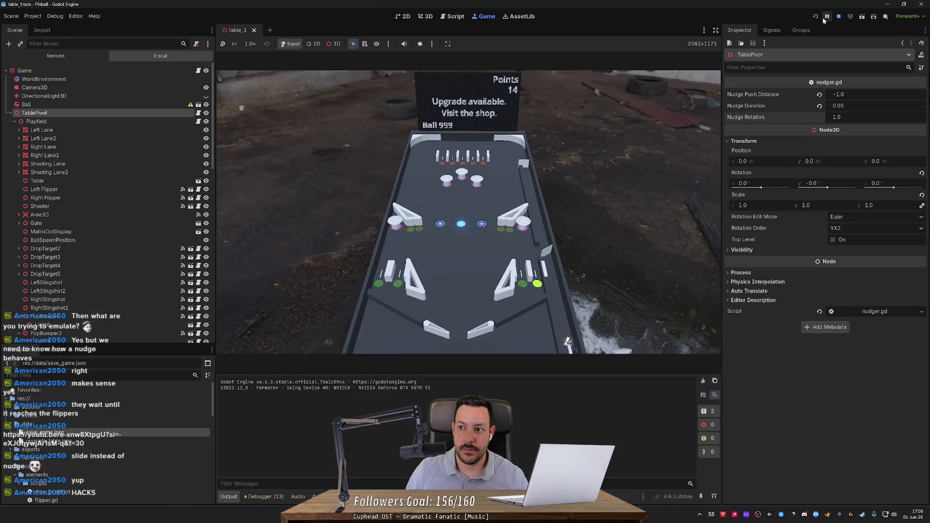
Step: Stop the running game, relaunch the pinball project, and play with the left flipper
click(838, 16)
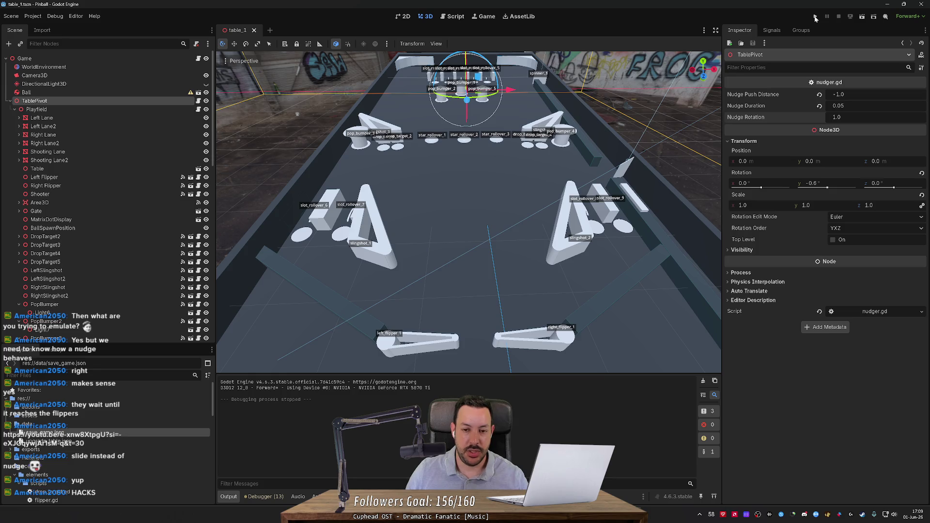
click(815, 17)
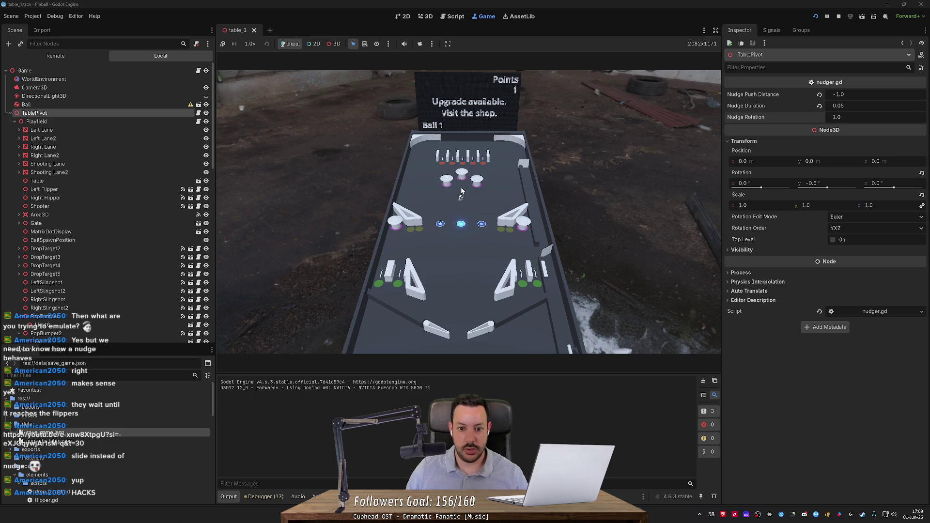
key(Left)
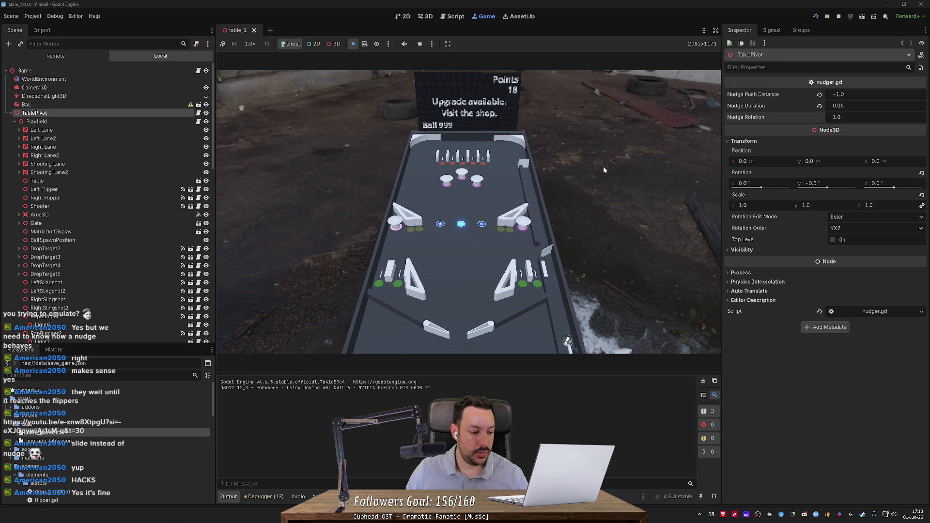
Step: Stop the game, set TablePivot's Y rotation to 0, and save the table_1 scene
click(843, 17)
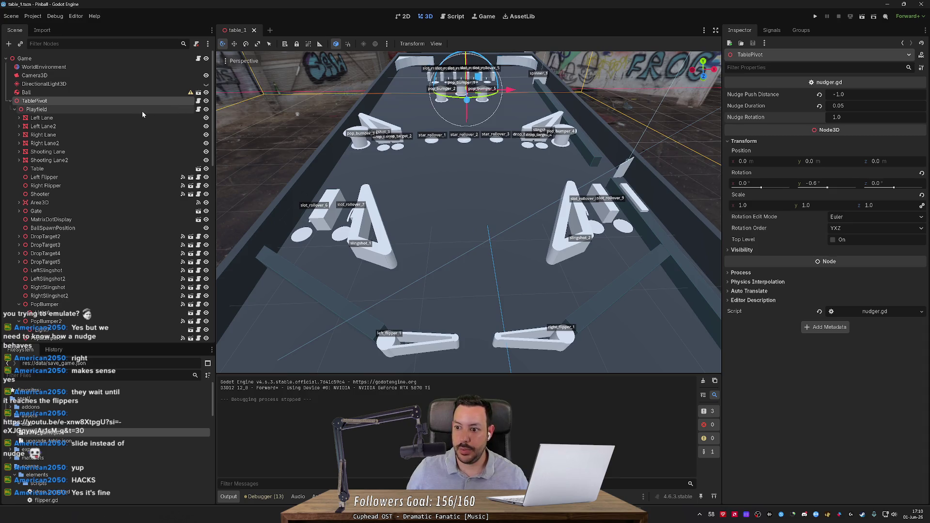
click(815, 186)
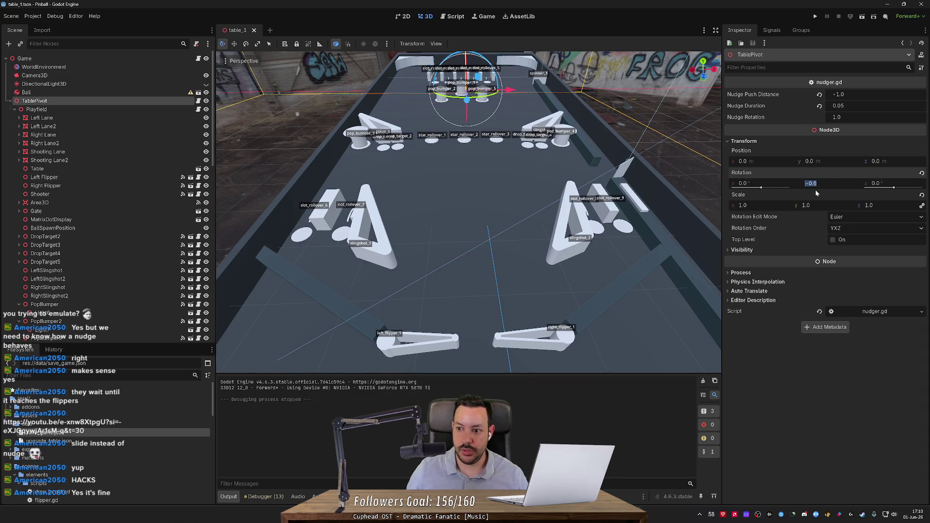
text(0)
key(Return)
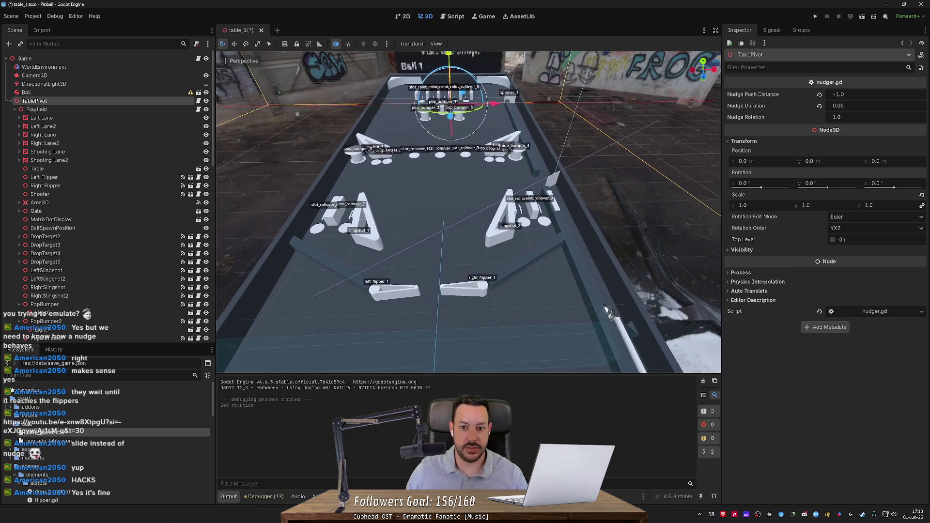
key(ctrl+s)
Step: Reselect the TablePivot node and relaunch the game to test the change
click(117, 111)
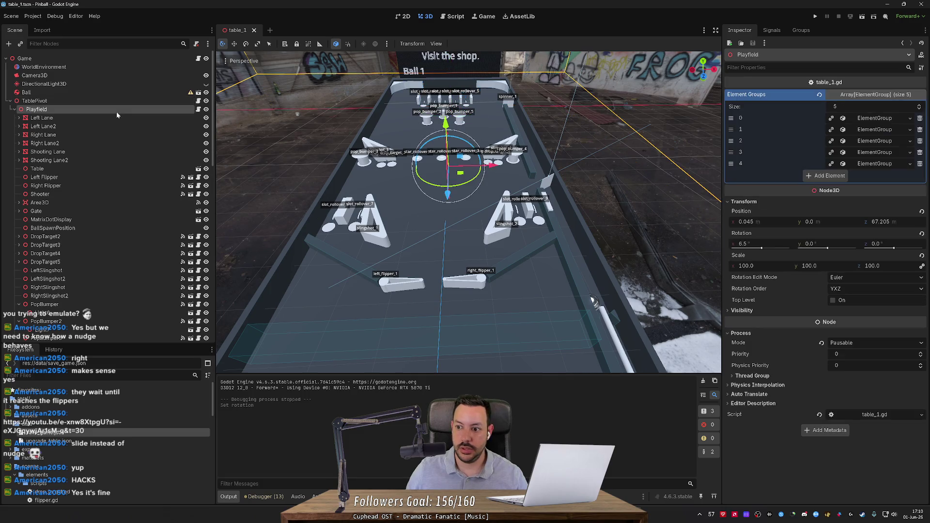
click(116, 101)
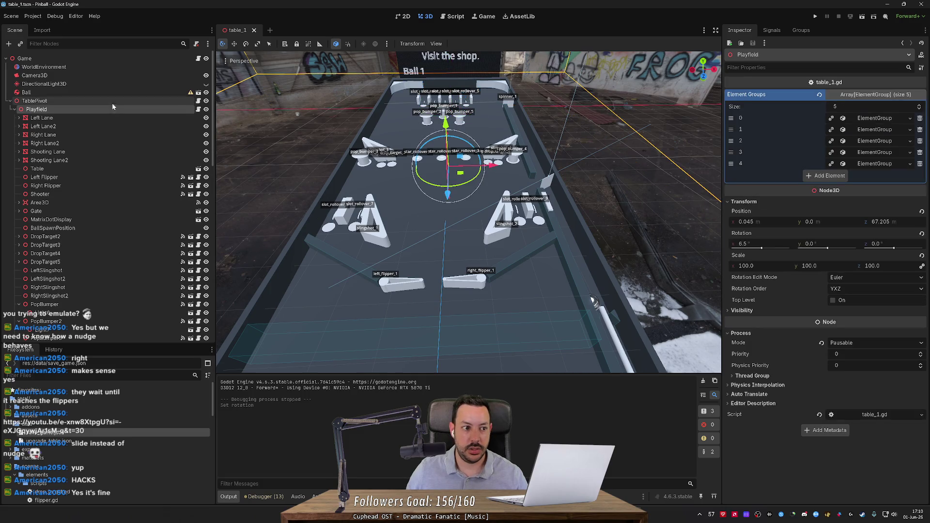
click(813, 17)
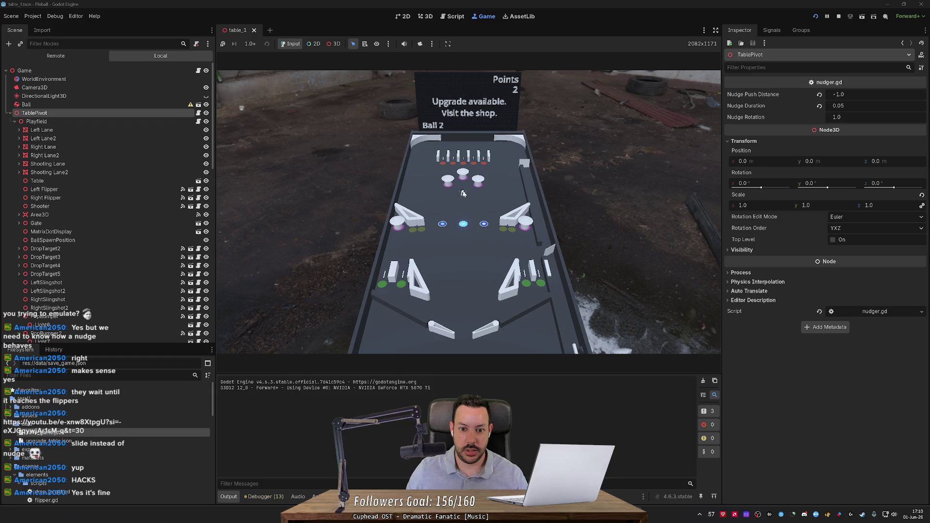
Step: Playtest with the Left/Right flipper keys and space nudges up to 3020 points, then restart with F5
click(464, 194)
key(Left)
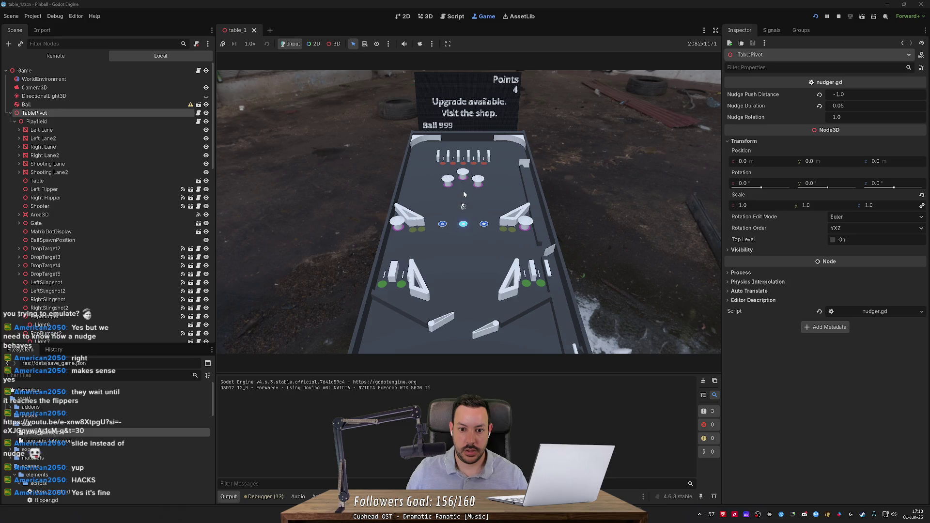
key(space)
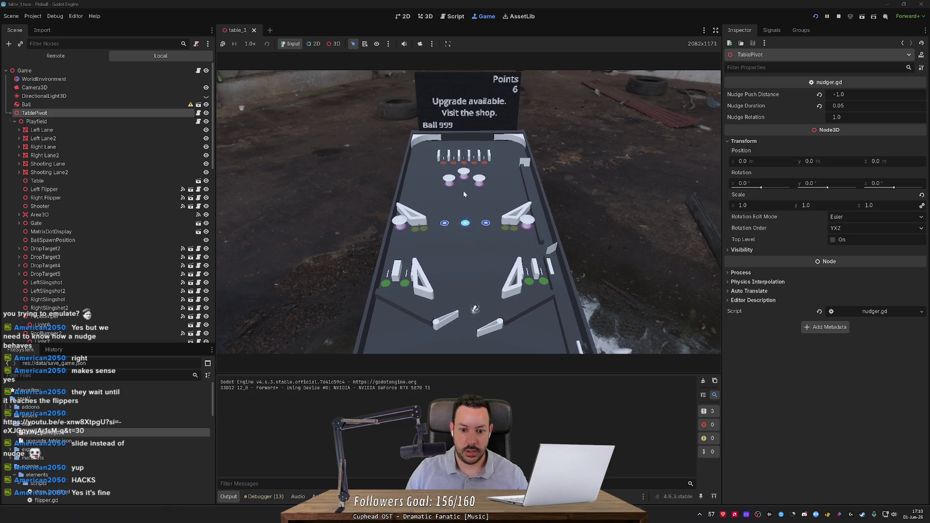
key(Right)
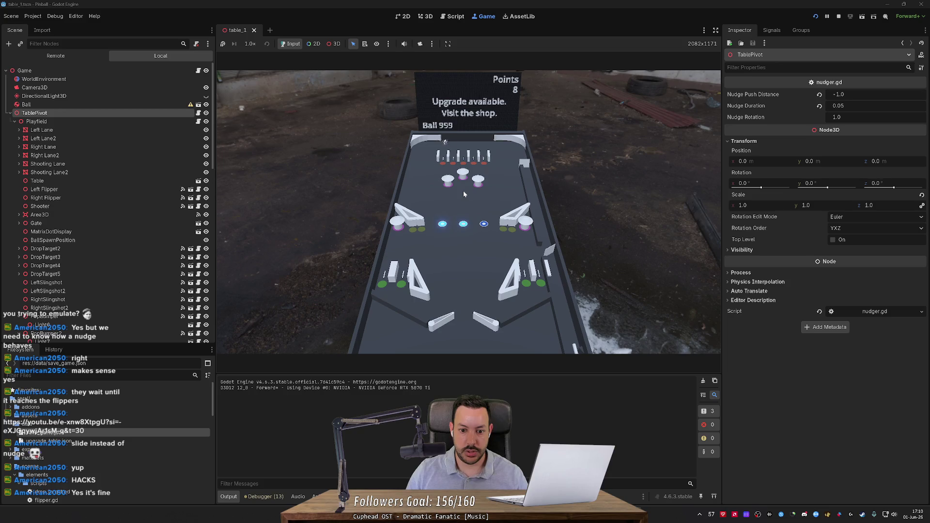
key(Right)
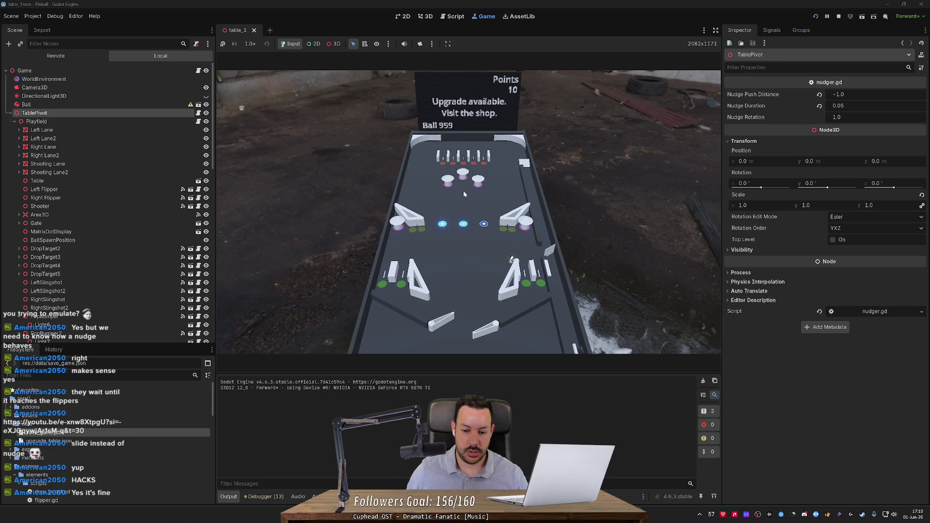
key(Right)
key(Right)
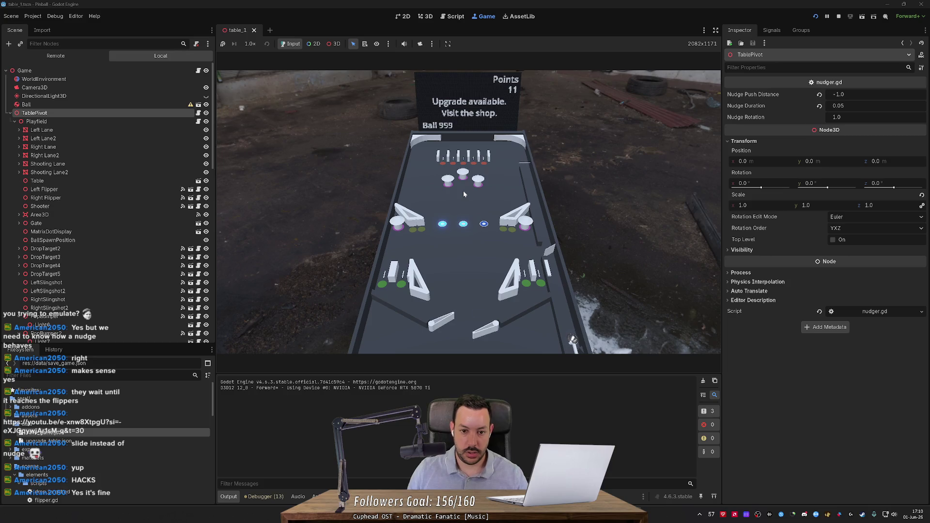
key(Right)
key(Right)
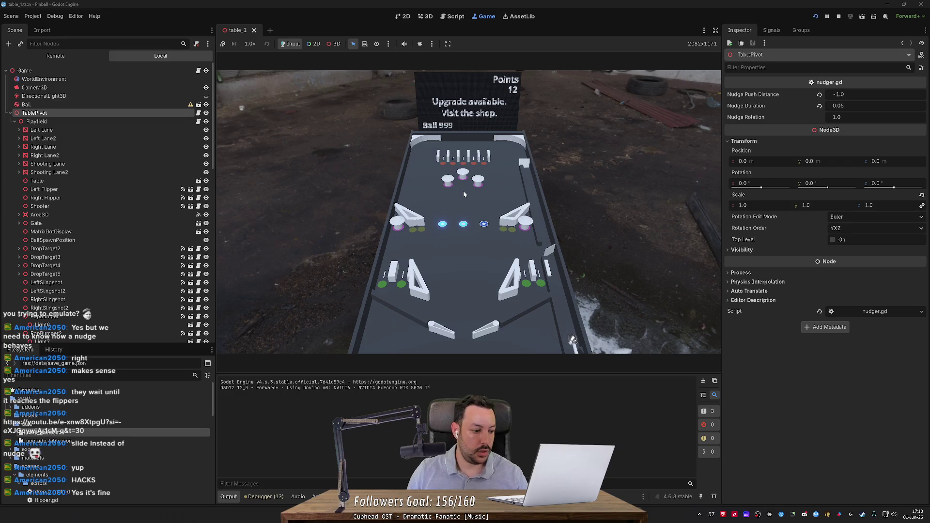
key(space)
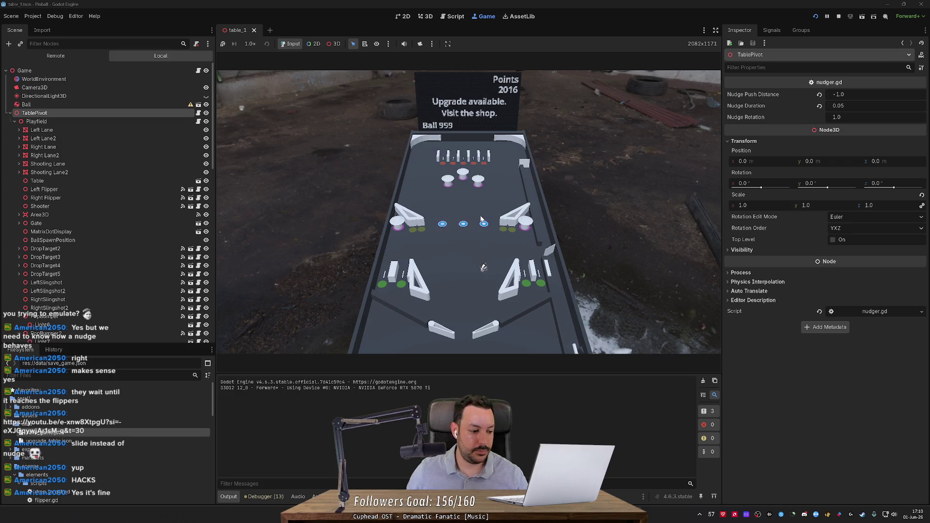
key(Left)
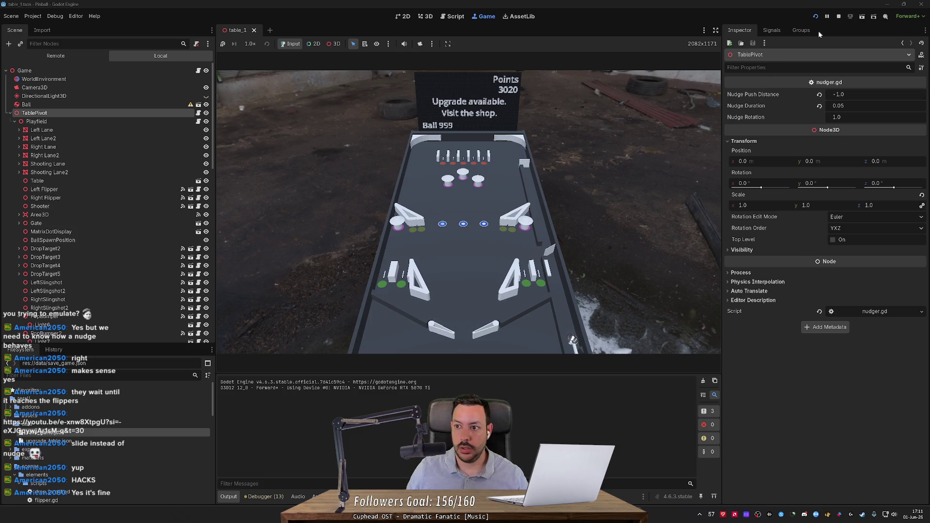
key(F5)
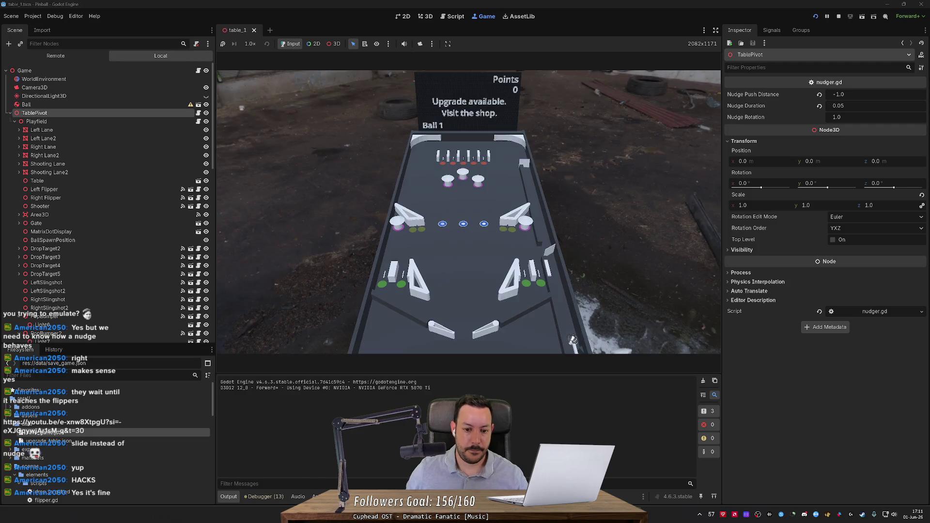
Step: Close the nudging video tab and stage the light.gd and light.tscn changes in Fork
key(alt+Tab)
key(ctrl+w)
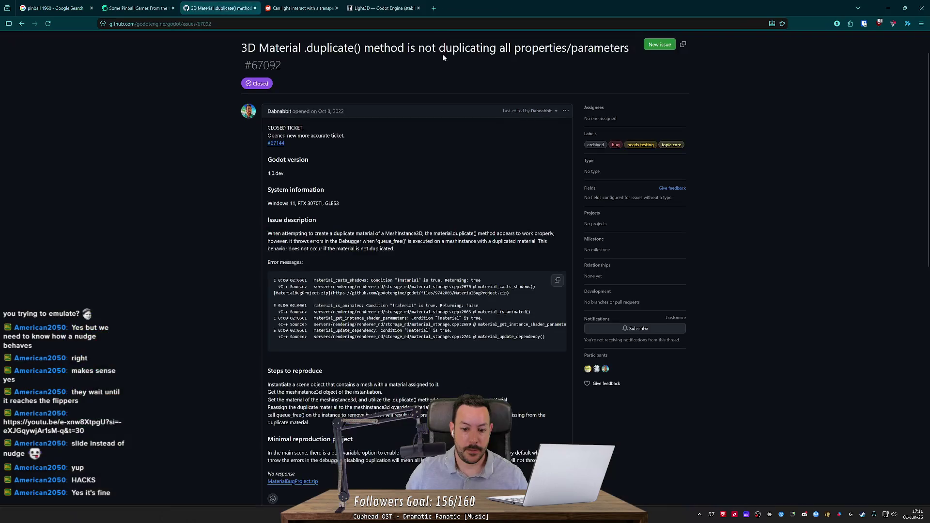
key(alt+Tab)
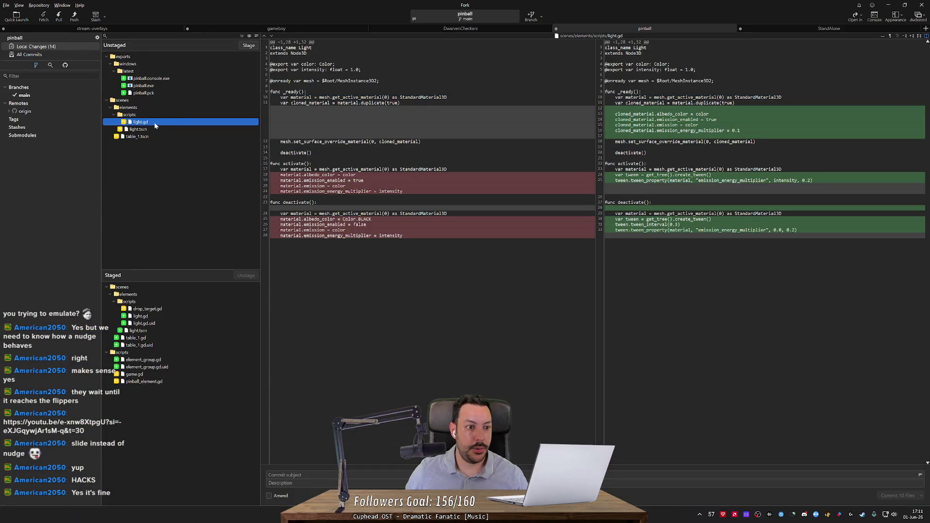
double_click(154, 122)
double_click(158, 117)
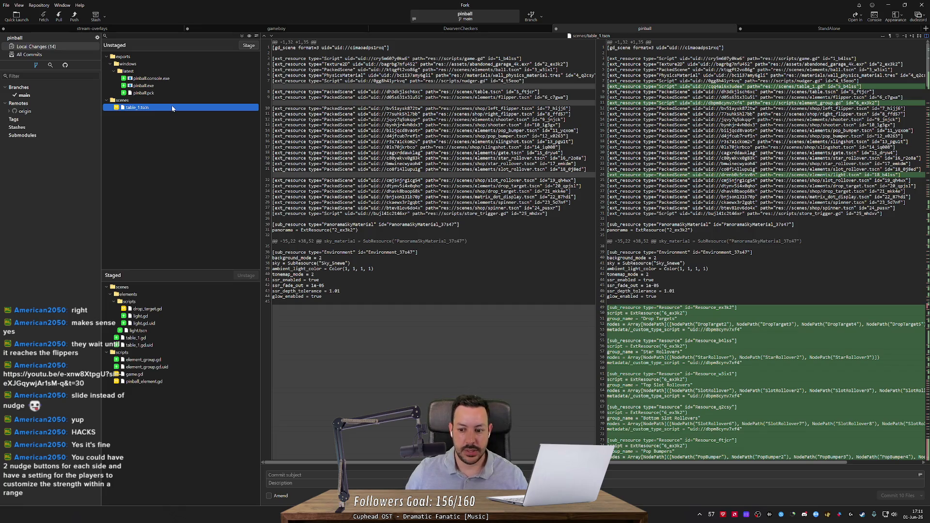
Step: Select the table_1.tscn changes, then minimize Fork and the browser
scroll(917, 334, down, 15)
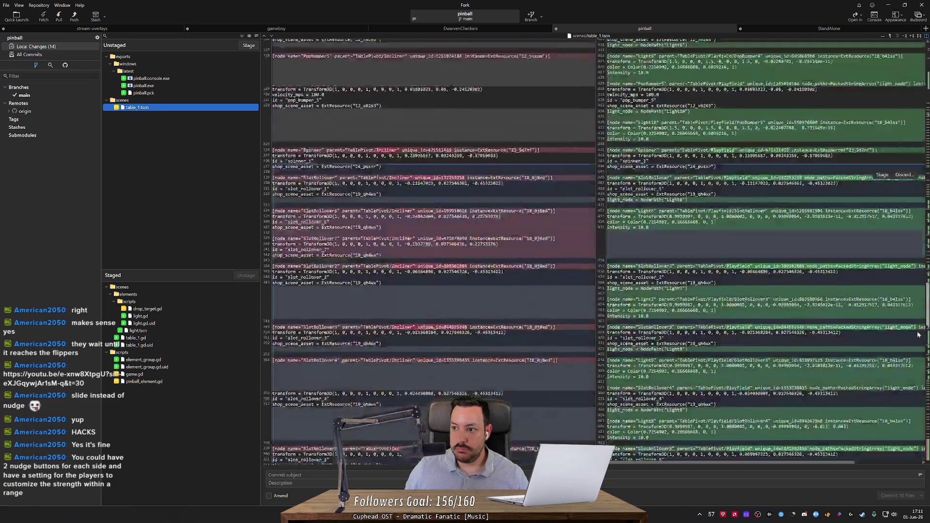
scroll(918, 334, up, 15)
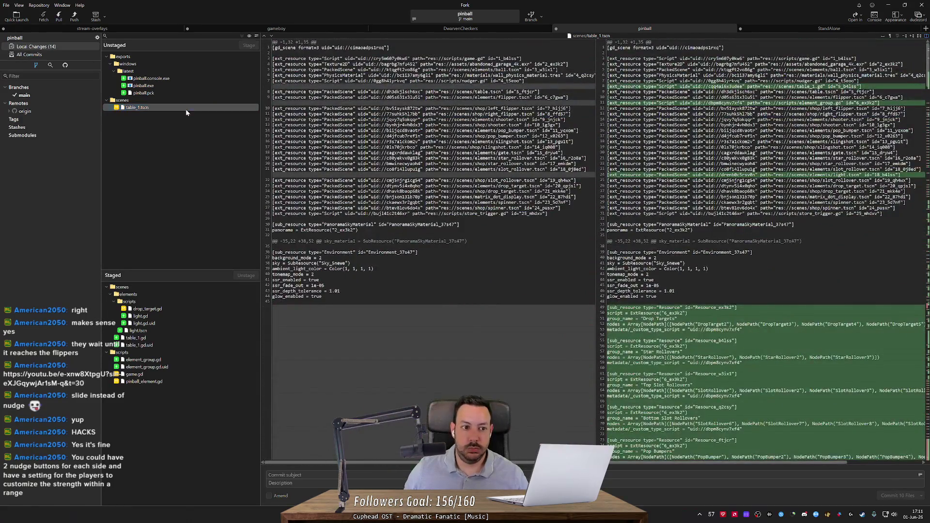
click(187, 112)
click(888, 5)
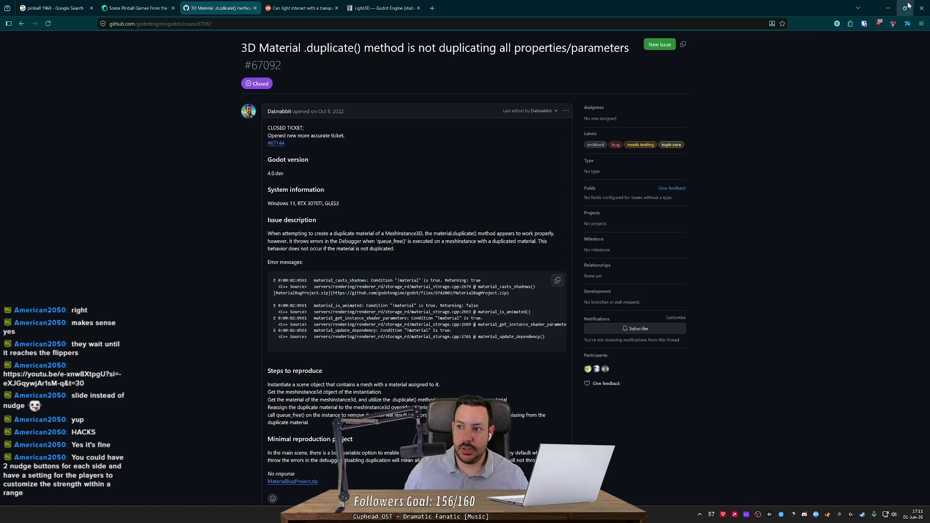
click(887, 8)
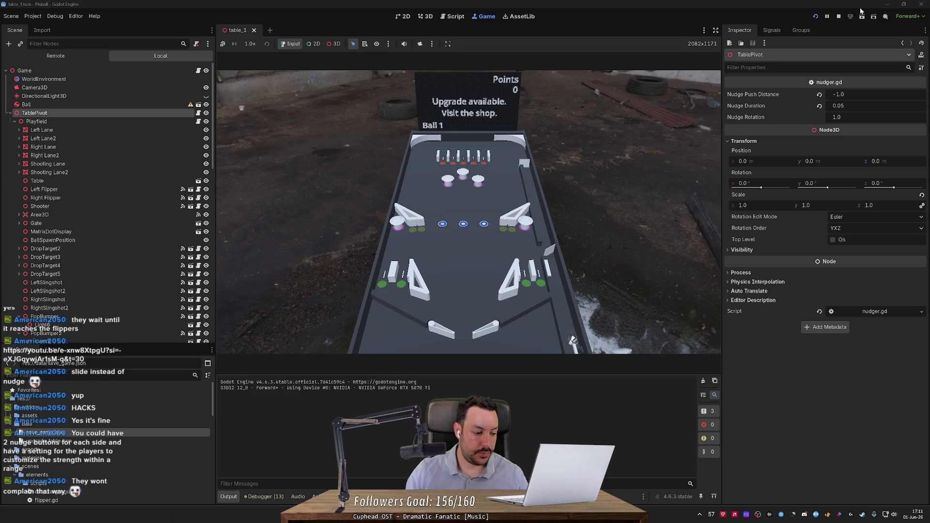
Step: Reload the game, launch the ball, and keep it alive with flipper flicks and a nudge
click(815, 16)
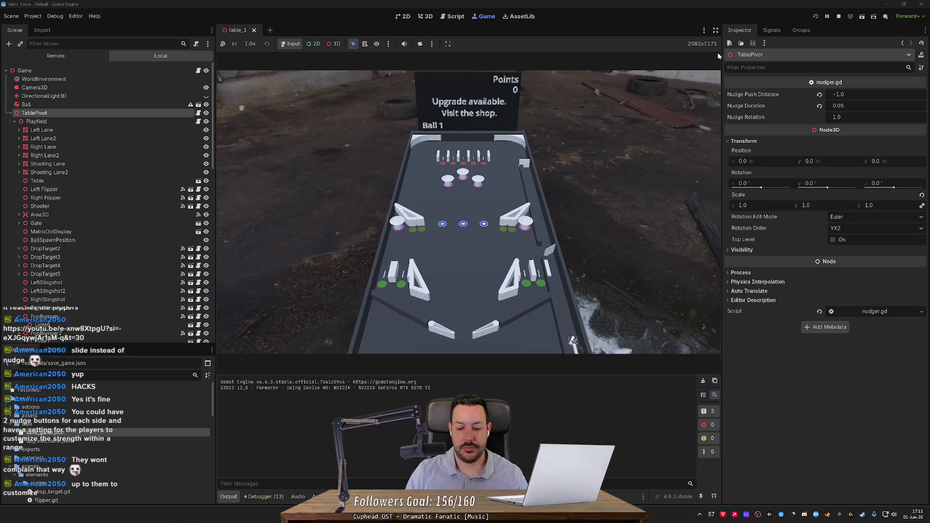
key(space)
key(Left)
key(Right)
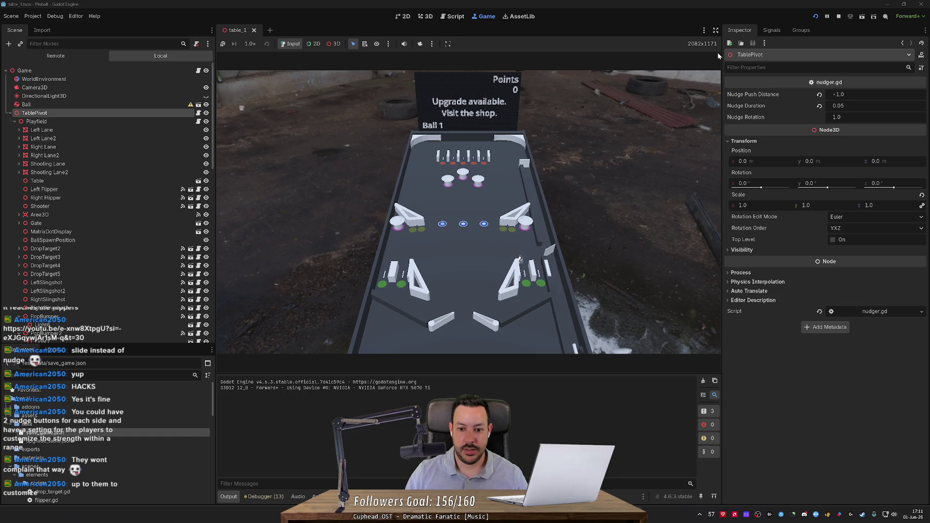
key(Right)
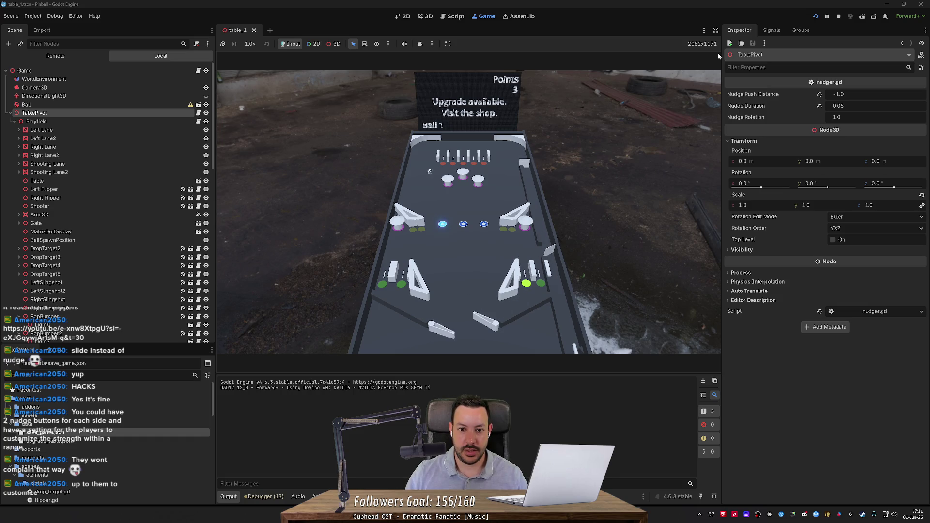
key(Left)
key(Right)
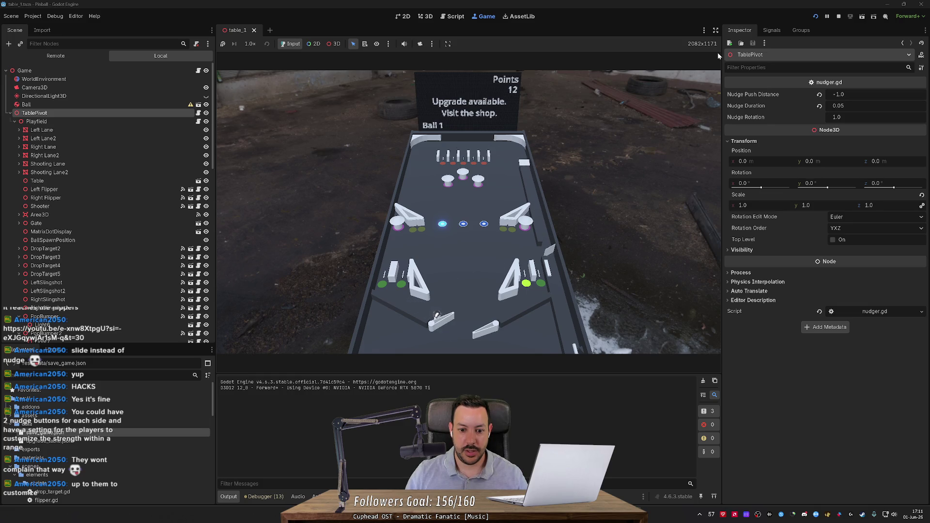
key(Left)
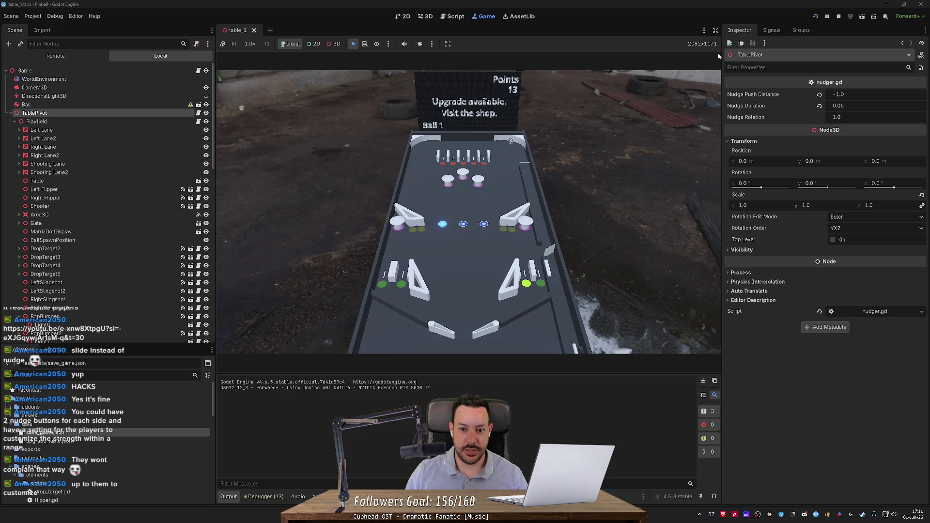
key(Right)
key(Left)
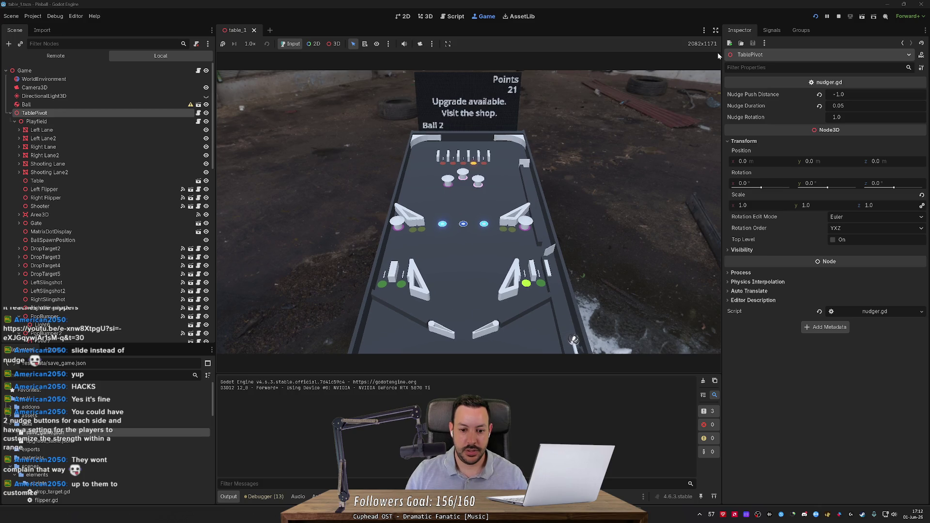
key(Left)
key(Right)
key(space)
Step: Keep flipping through Ball 3 to reach 2050 points, then reload the game
key(Left)
key(Right)
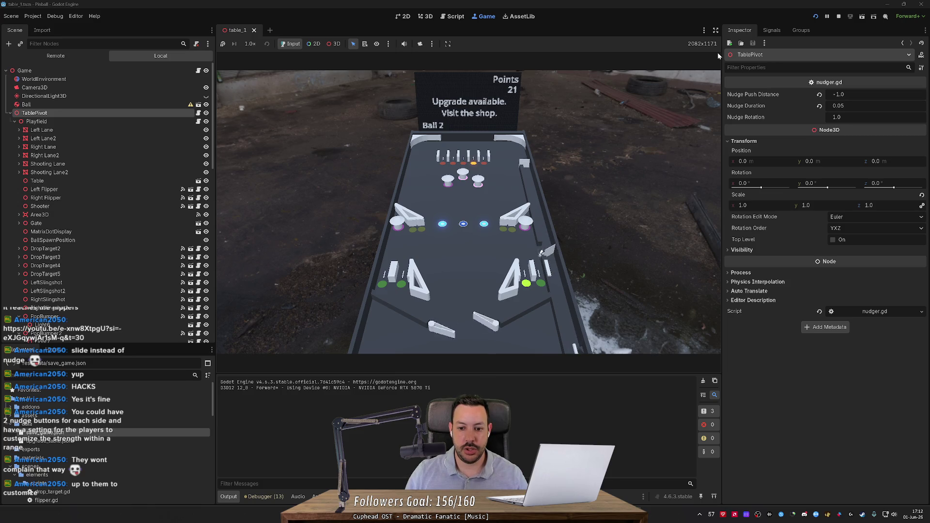
key(Left)
key(Right)
key(Right)
key(Right)
key(Right)
key(Left)
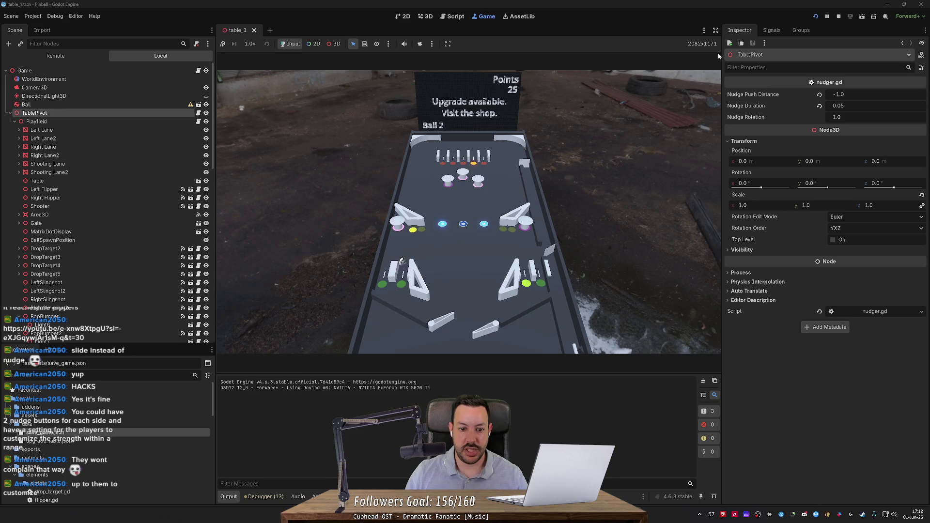
key(Left)
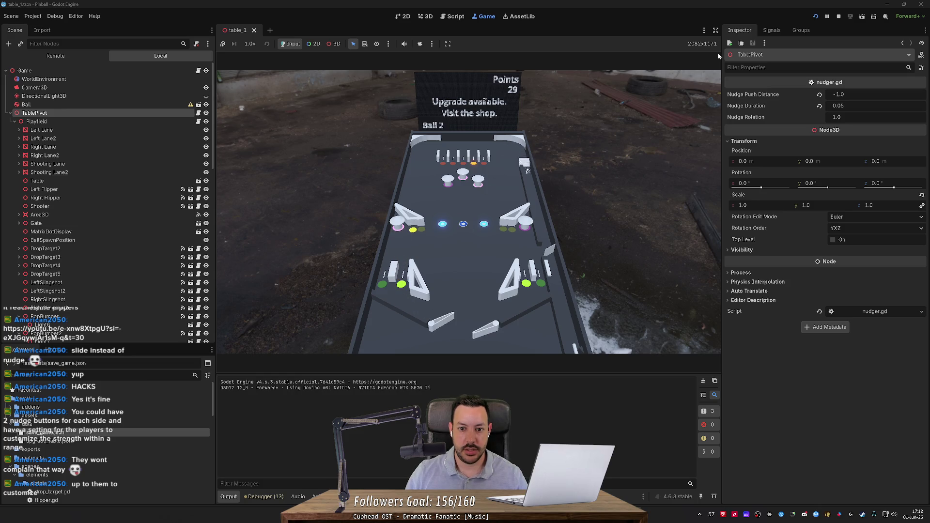
key(Right)
key(Left)
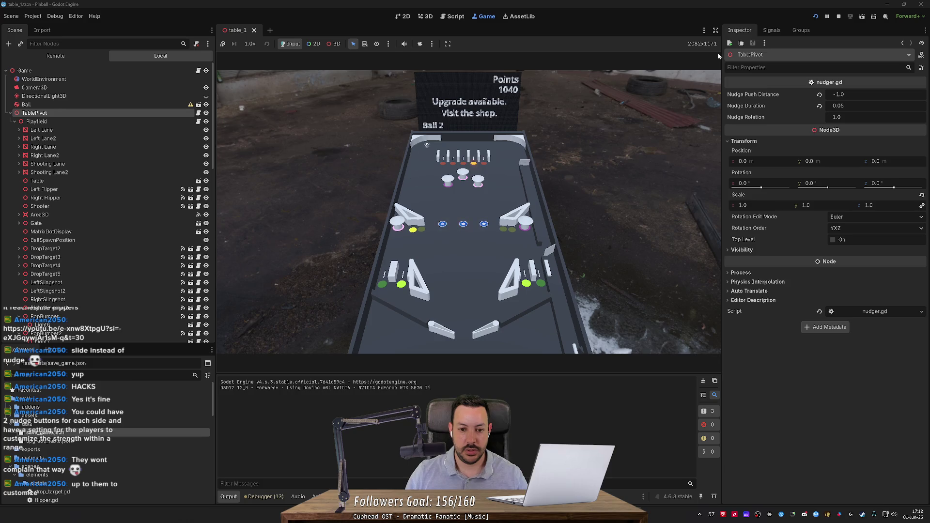
key(Left)
key(Left)
key(Left)
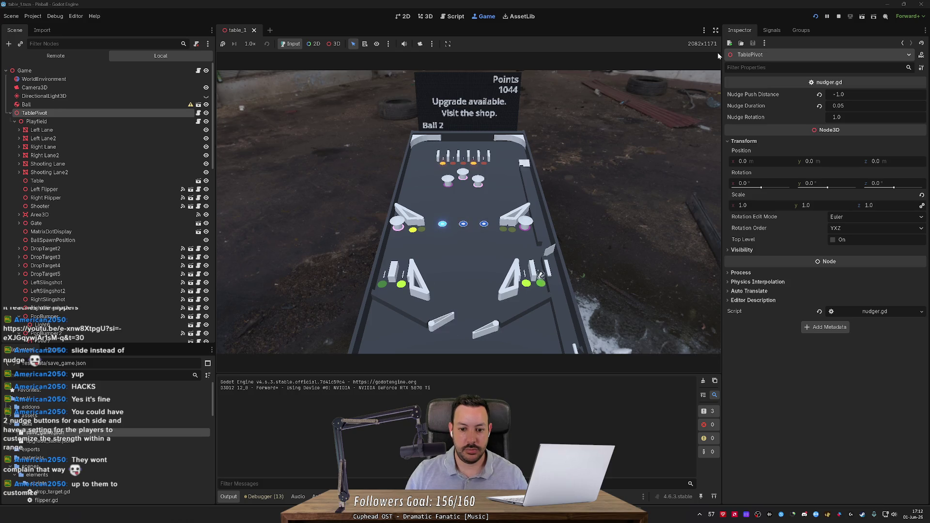
key(Right)
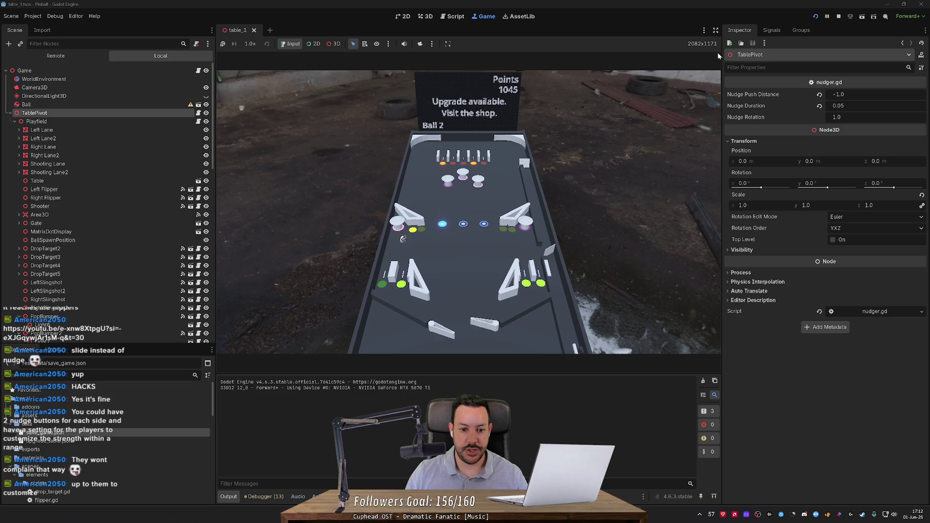
key(Left)
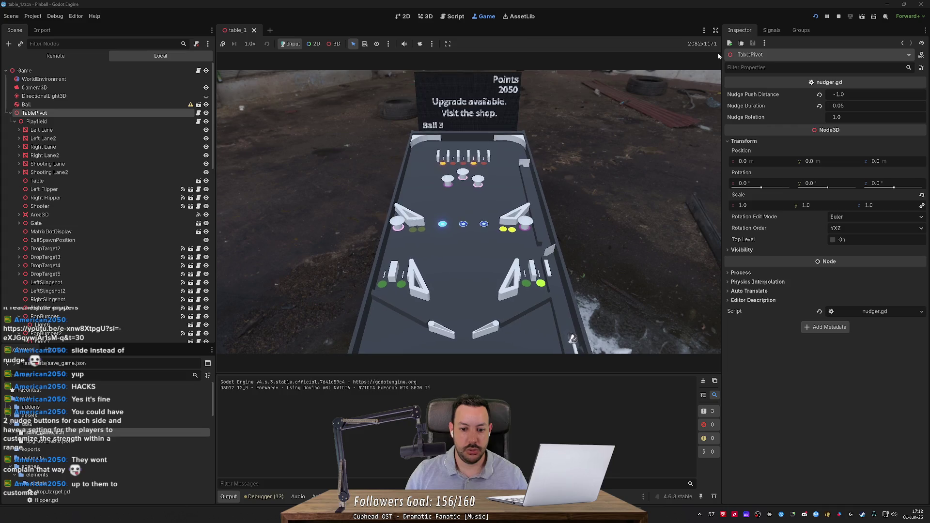
key(Left)
key(Right)
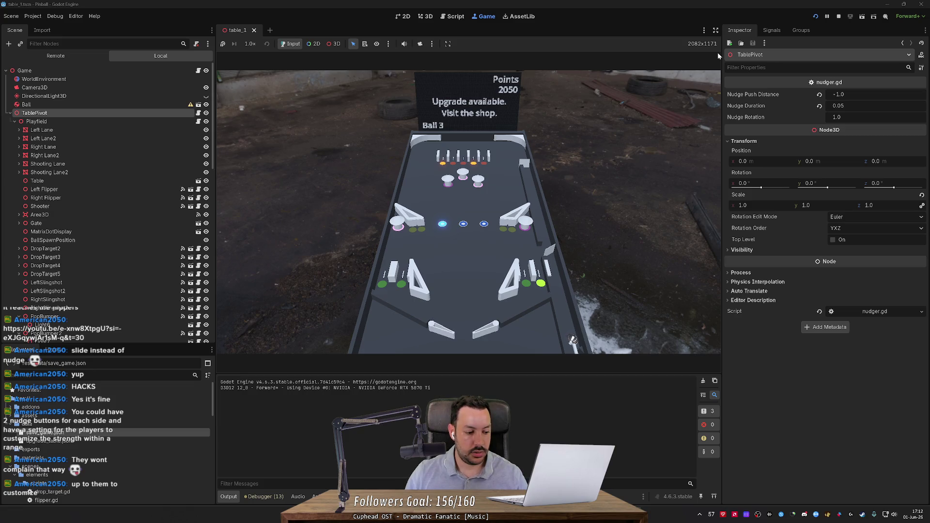
click(816, 16)
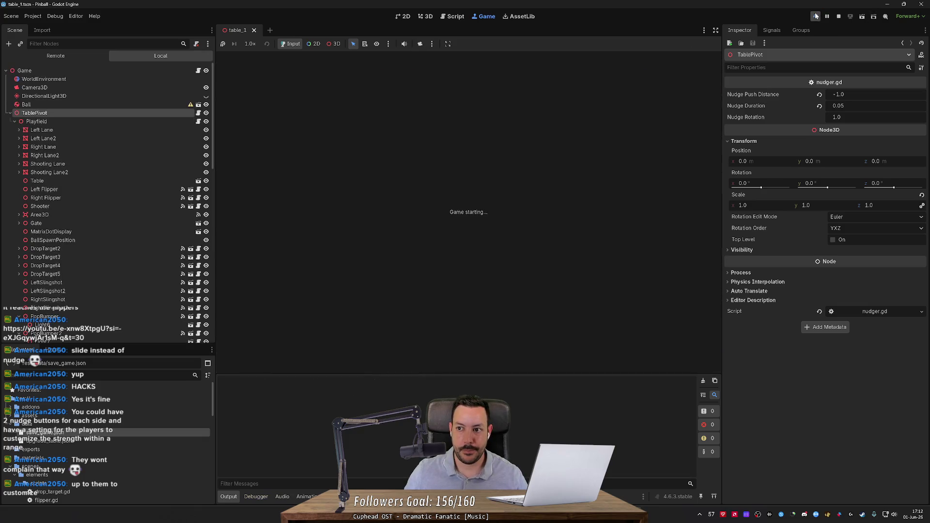
Step: Launch the first ball with space and knock it upfield with both flippers
key(space)
key(space)
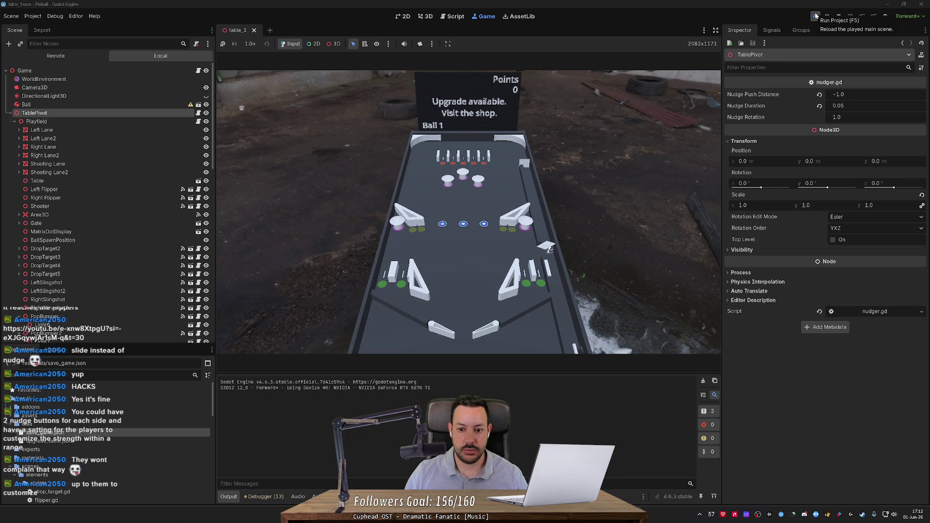
key(space)
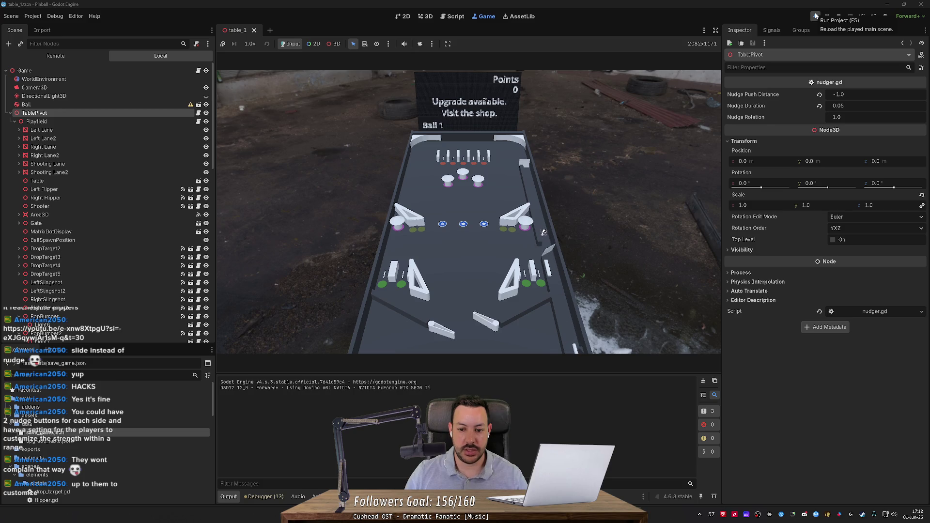
key(Left)
key(Right)
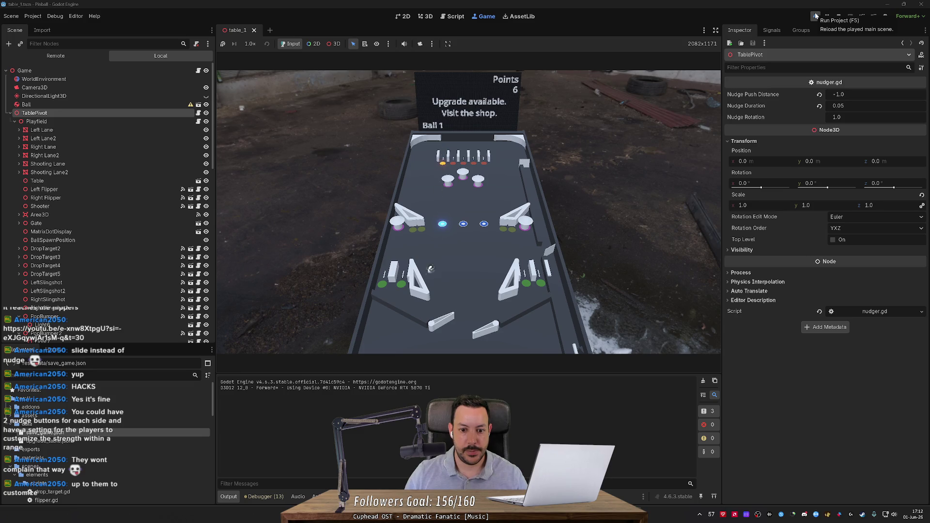
key(Right)
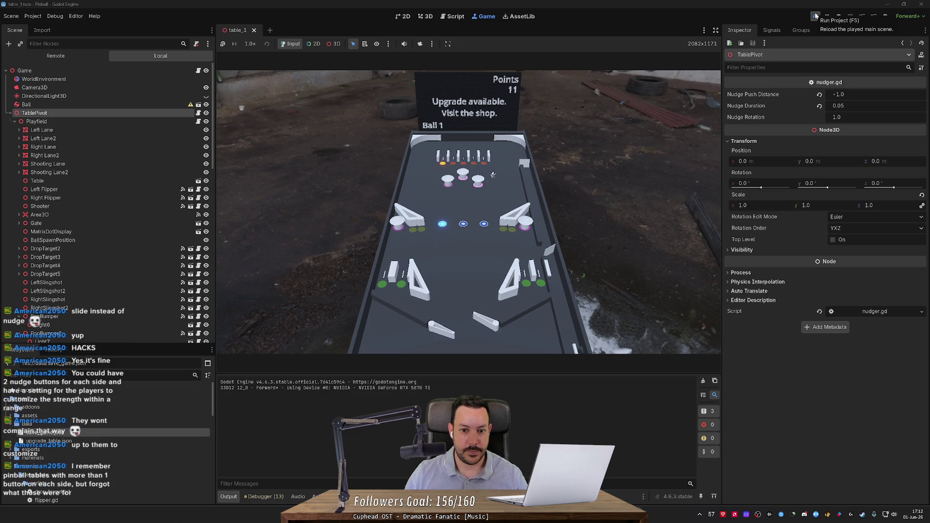
key(Right)
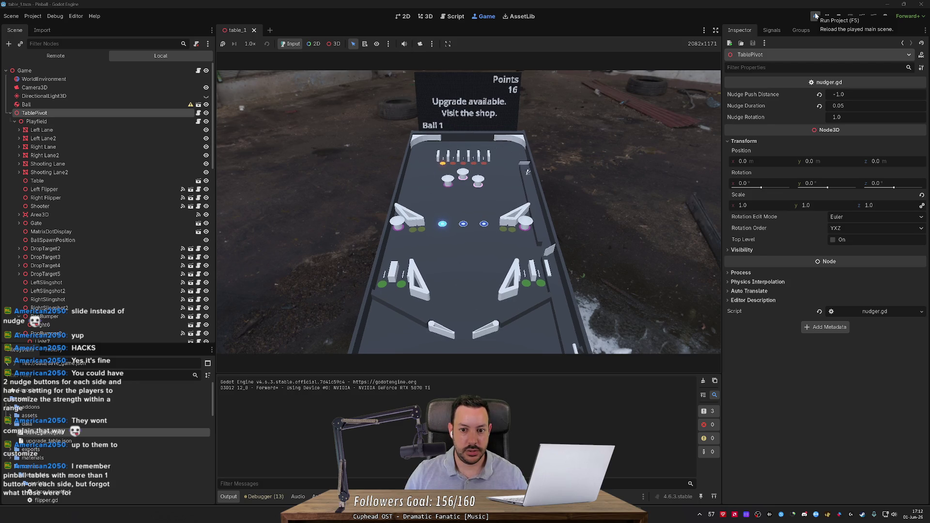
key(Left)
key(Right)
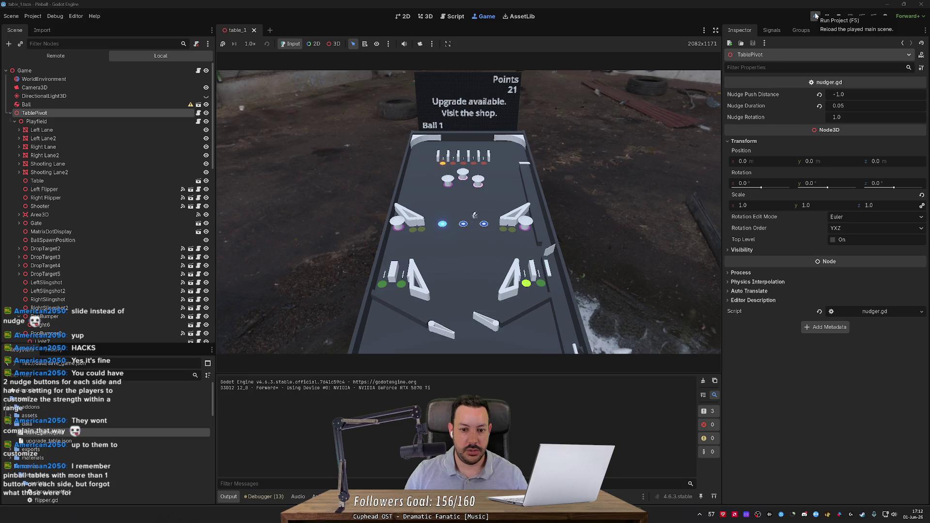
key(Left)
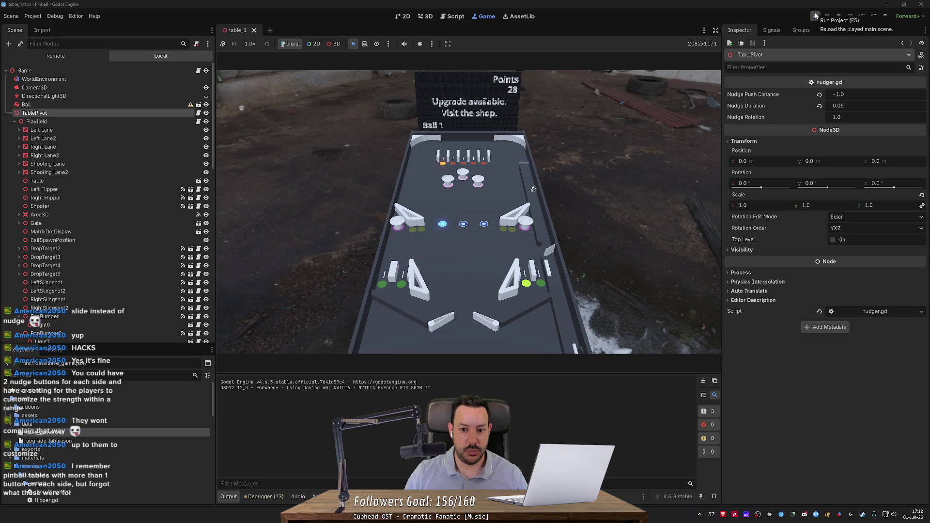
key(Right)
key(Left)
key(Left)
key(Left)
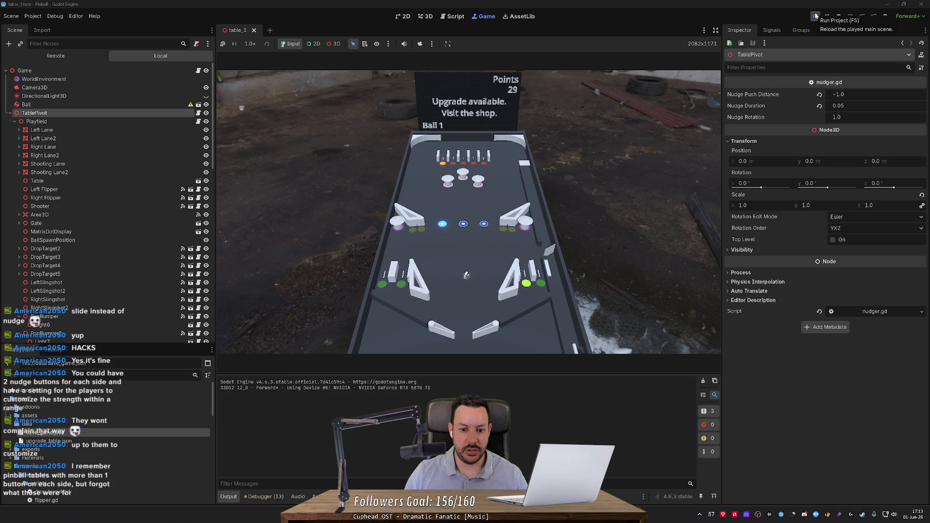
Step: Keep Ball 1 alive with flipper flicks and space nudges until it drains at 45 points
key(Left)
key(Right)
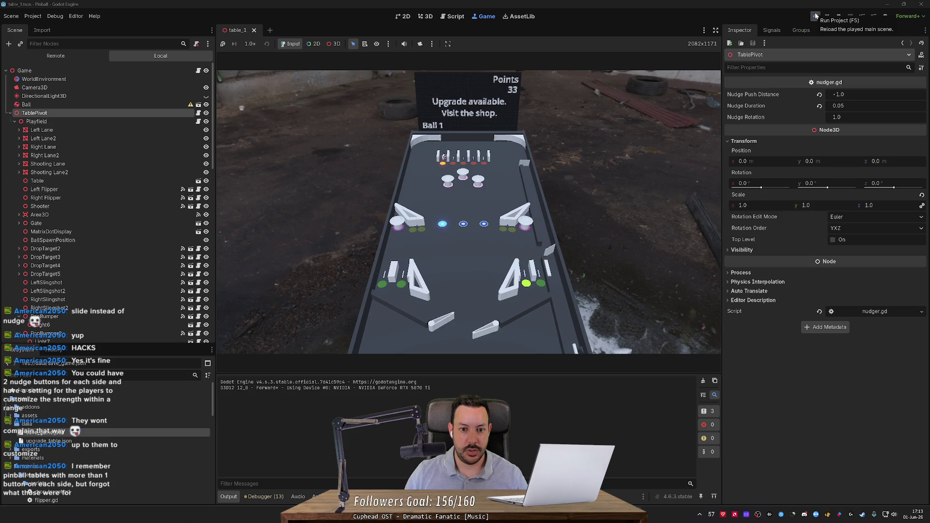
key(Right)
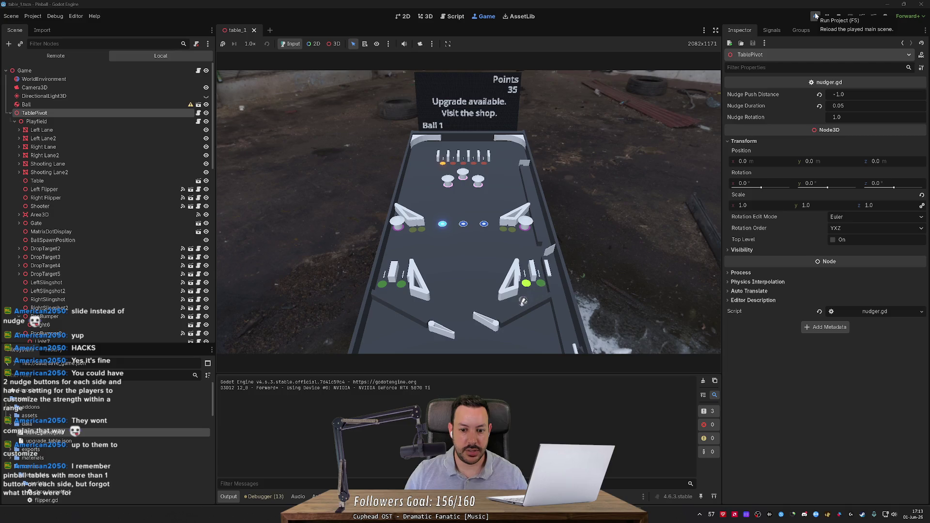
key(Right)
key(Left)
key(Right)
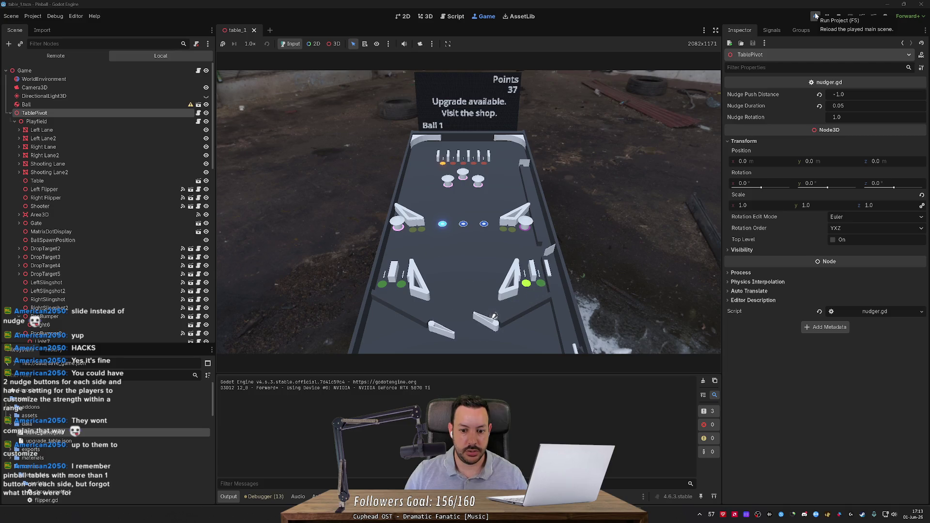
key(space)
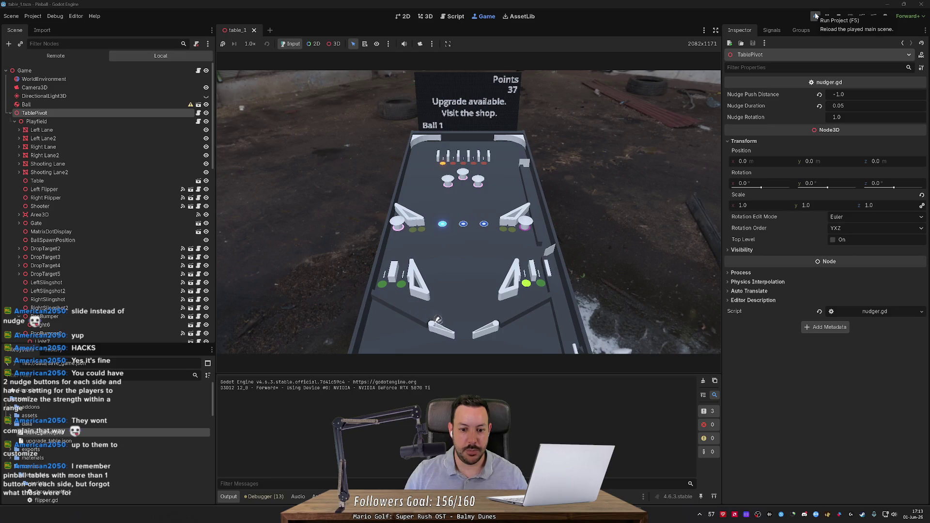
key(space)
key(Right)
key(space)
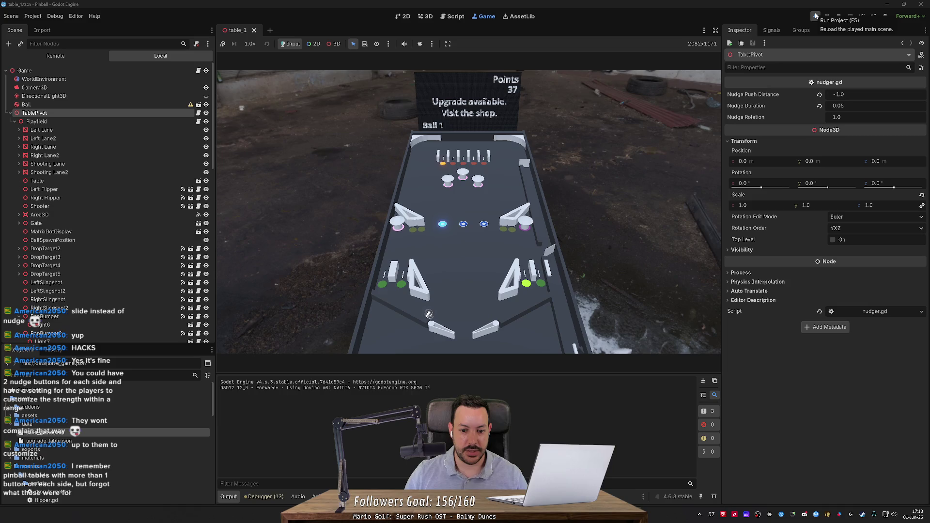
key(space)
key(space)
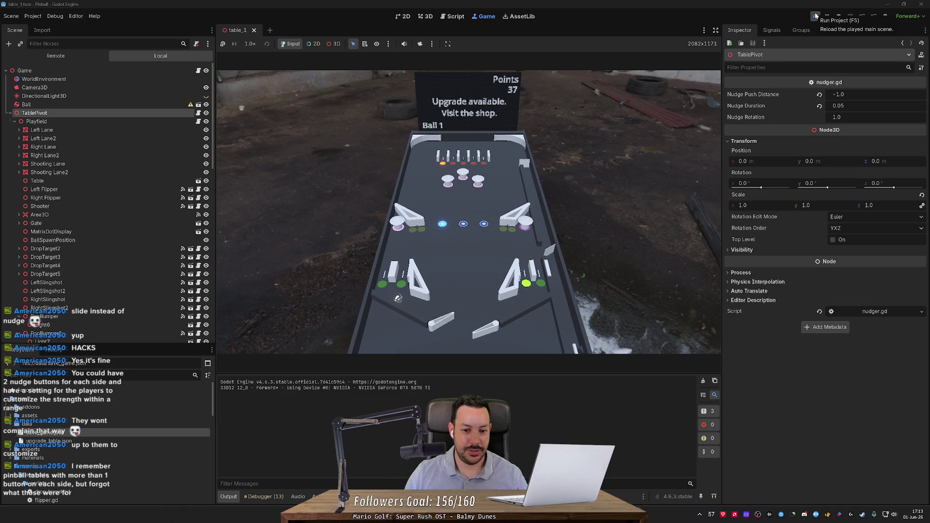
key(Left)
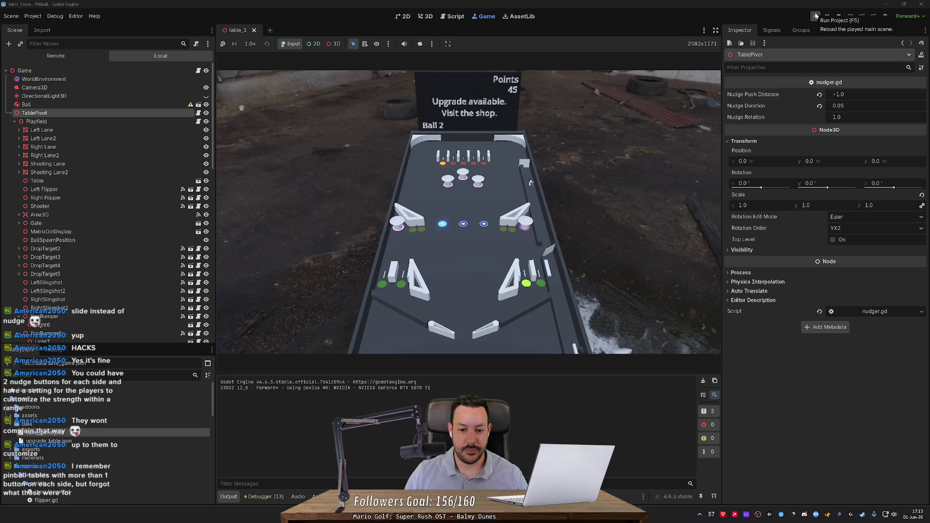
Step: Nudge Ball 2 and flip it back up the table with both flippers
key(space)
key(Left)
key(Right)
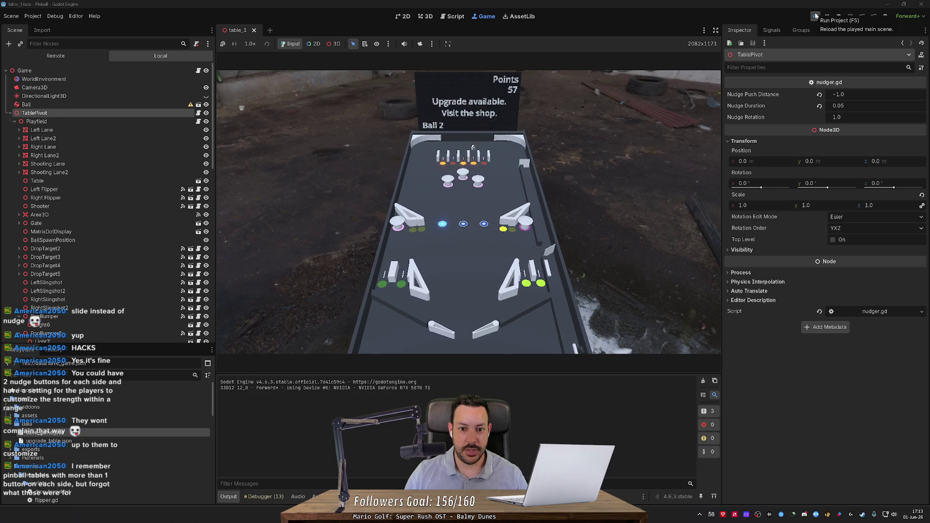
key(Left)
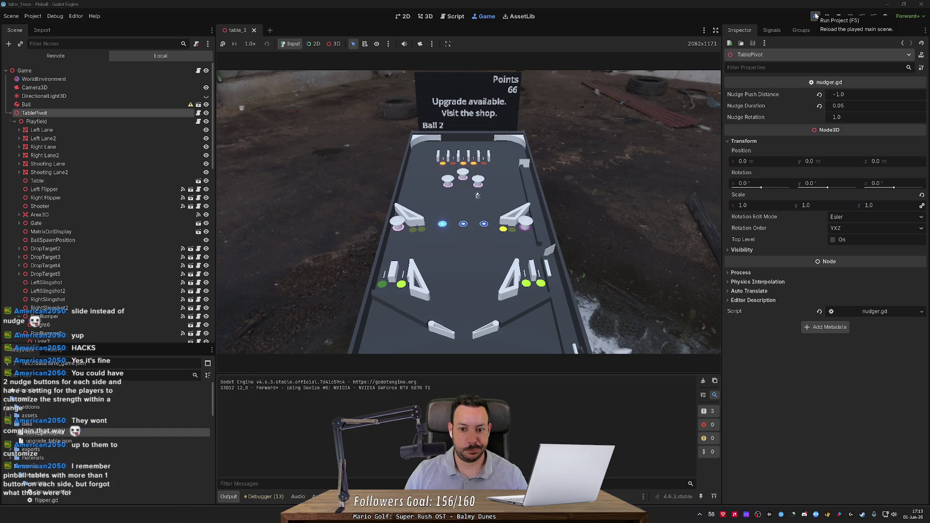
key(Left)
key(Right)
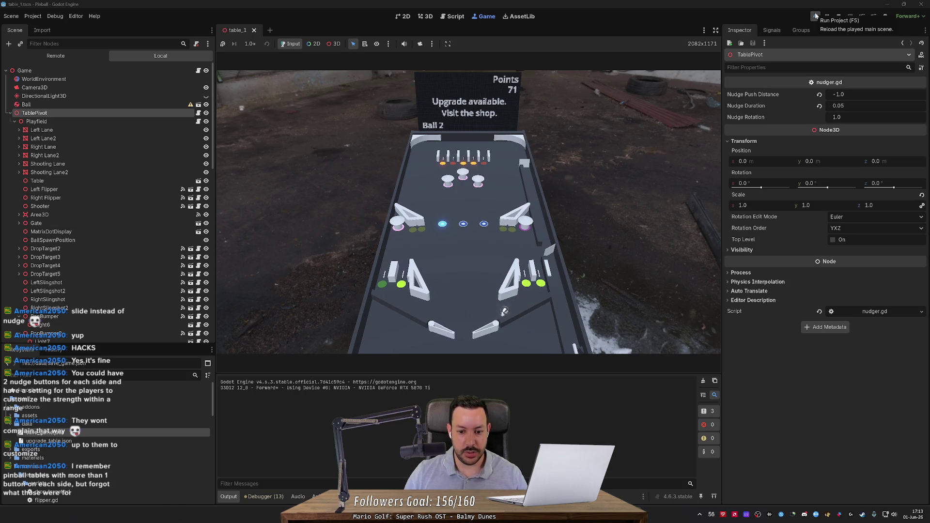
key(Left)
key(Right)
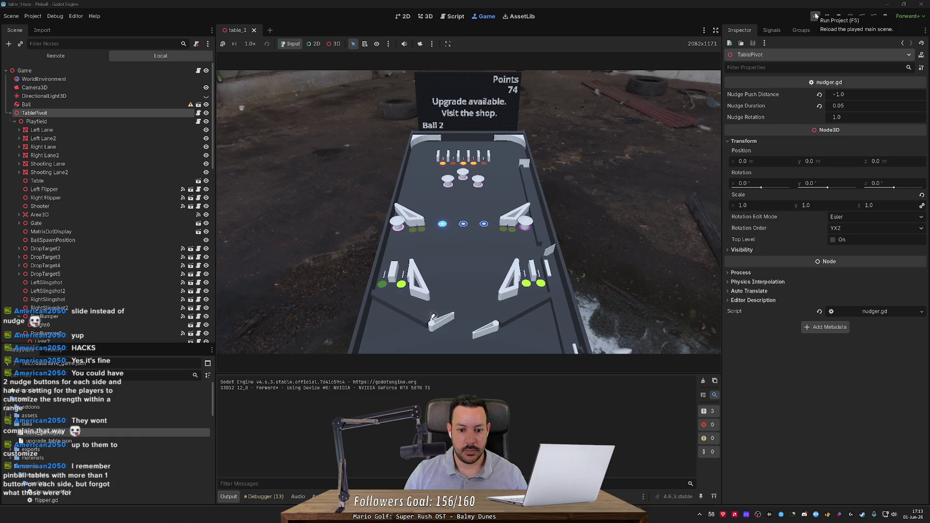
key(Left)
key(space)
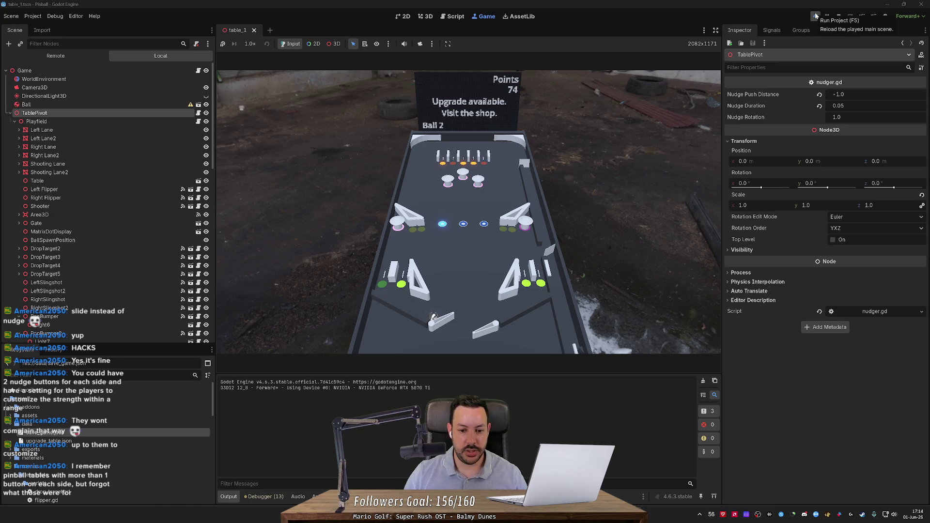
Step: Shoot the cradled ball upfield and keep flipping until Ball 3 appears at 101 points
key(Left)
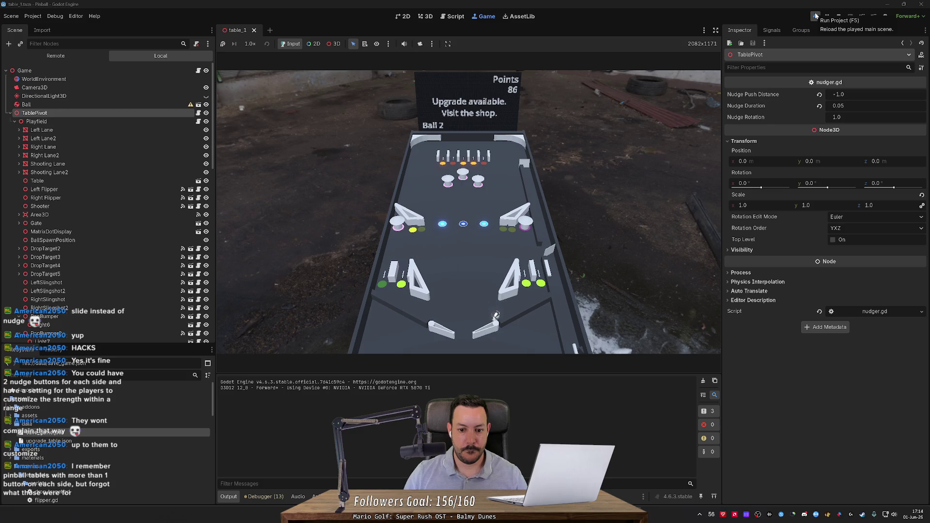
key(Right)
key(Left)
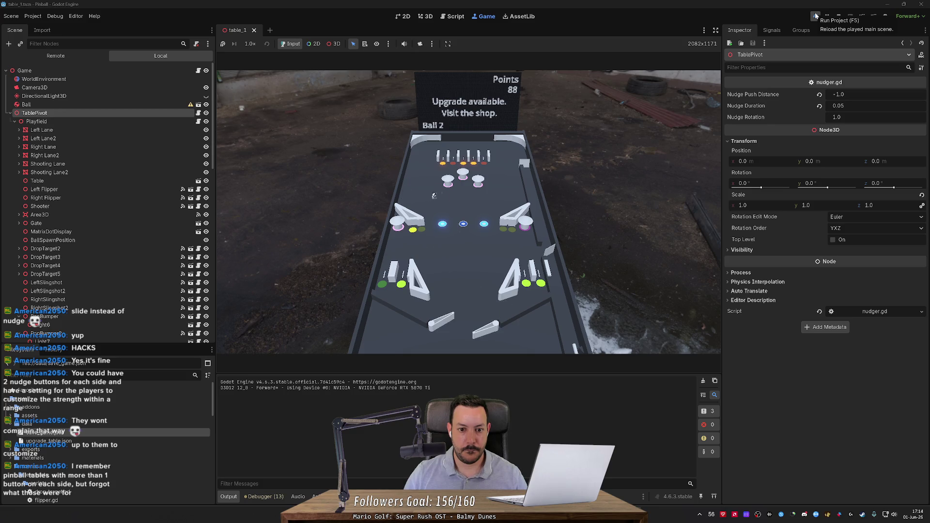
key(Left)
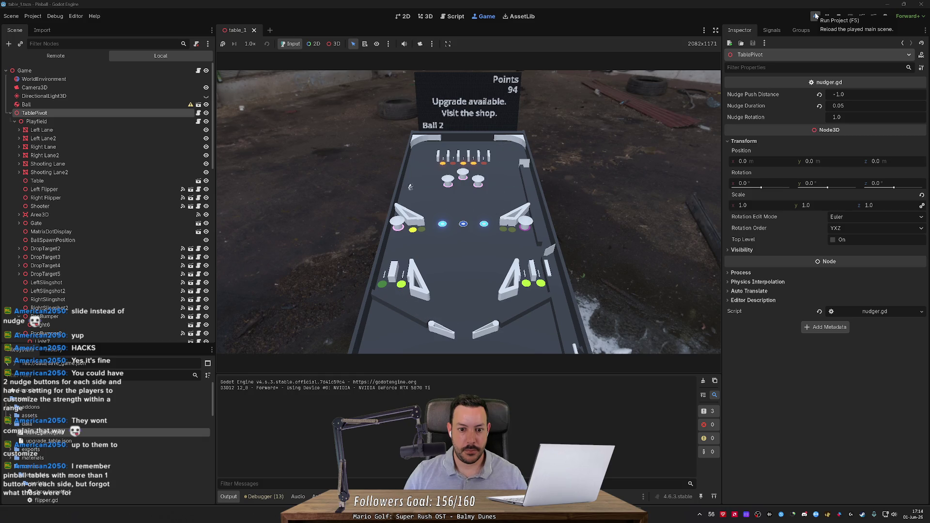
key(Right)
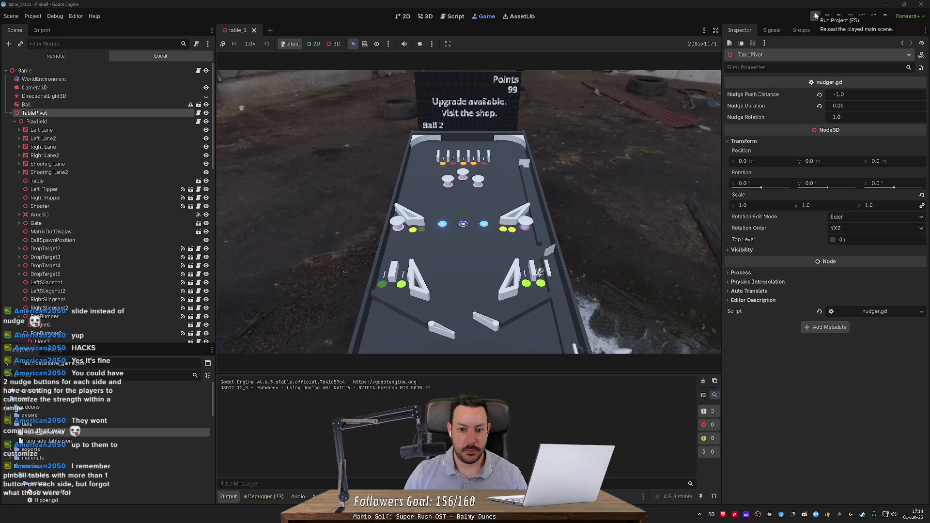
key(Right)
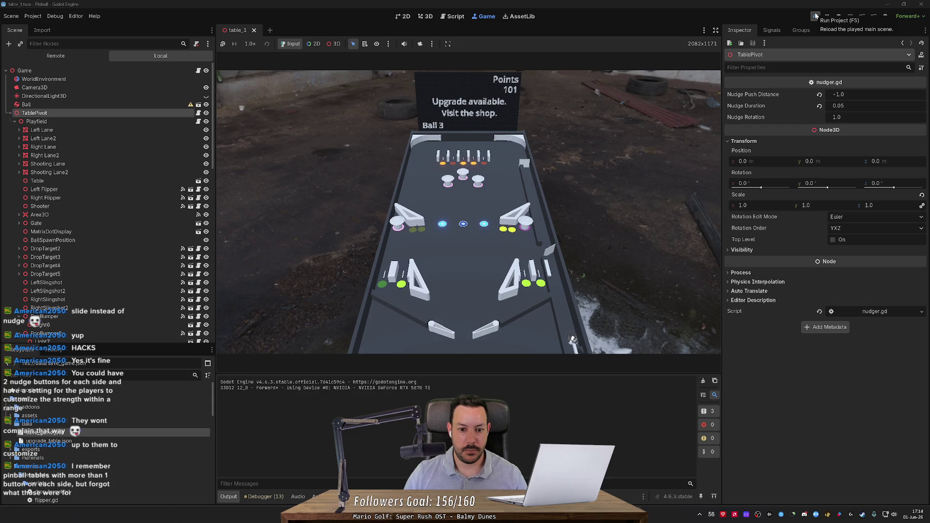
Step: Launch Ball 3 and keep it in play with flipper hits and space nudges
key(space)
key(Left)
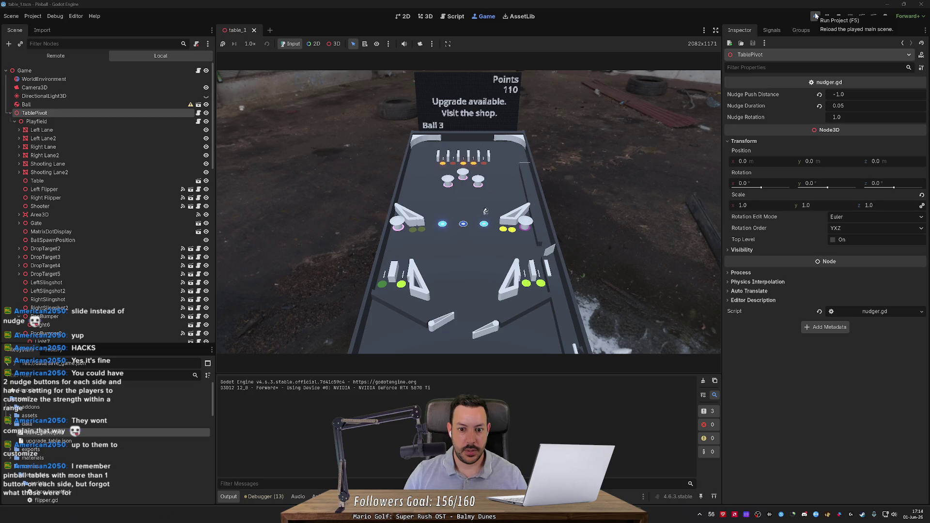
key(space)
key(Left)
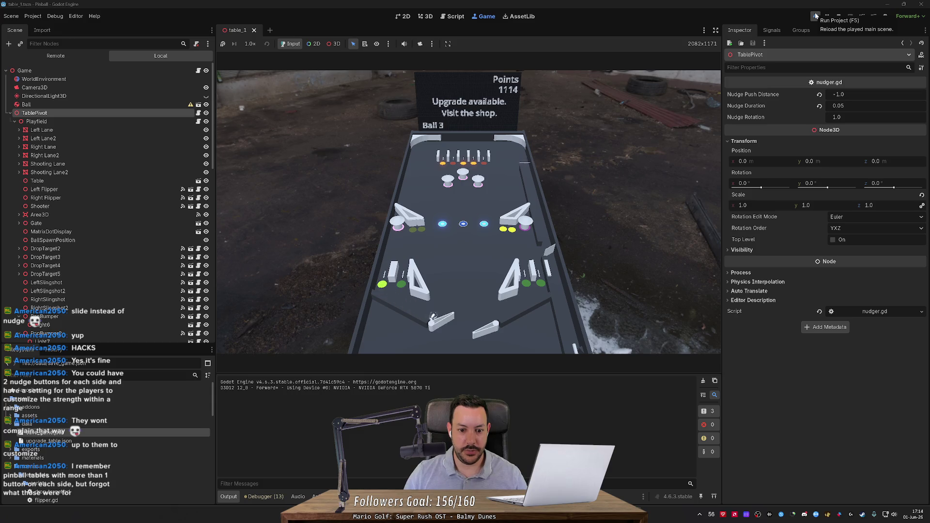
key(Left)
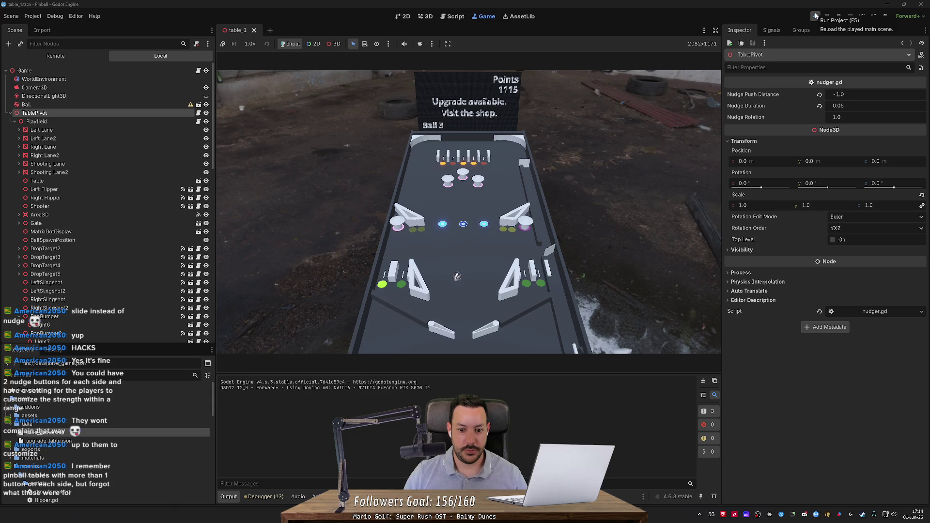
key(space)
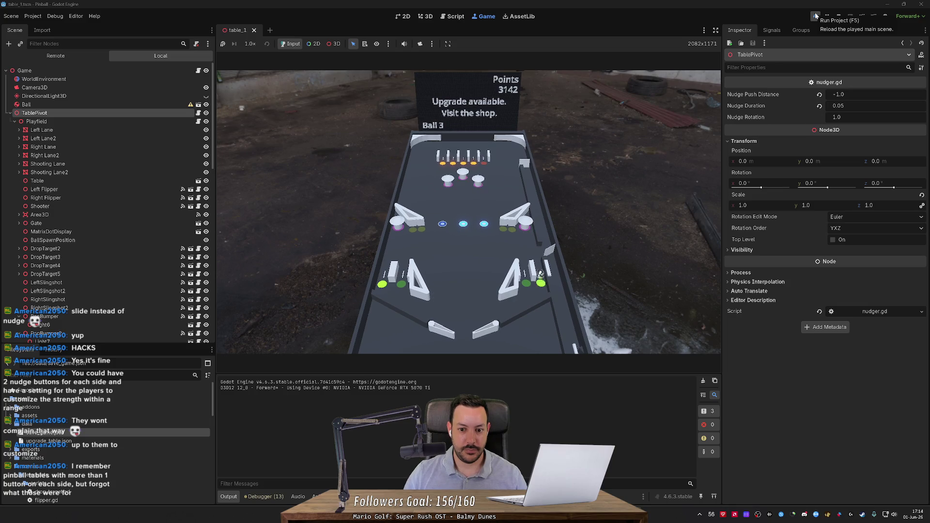
key(Right)
key(Left)
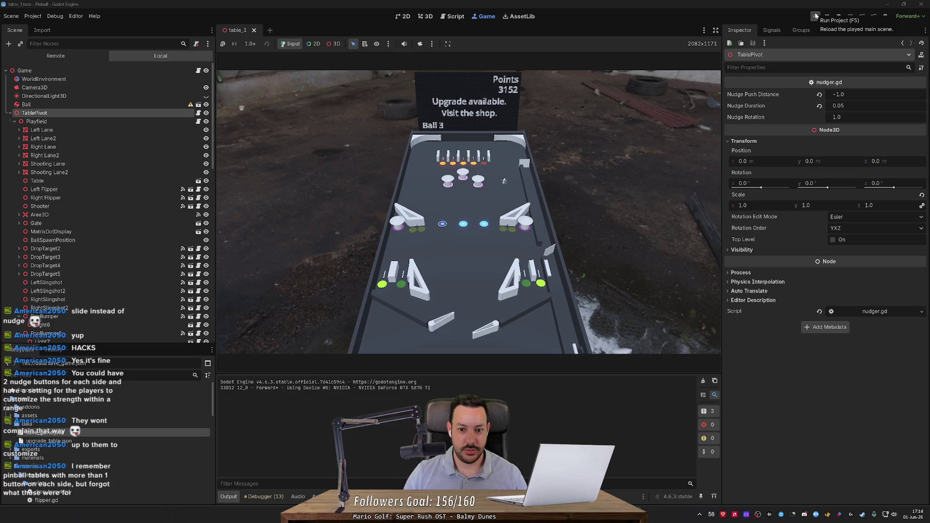
key(space)
Step: Flip repeatedly and nudge to push Ball 3's score up to 5195 points
key(Left)
key(Left)
key(Right)
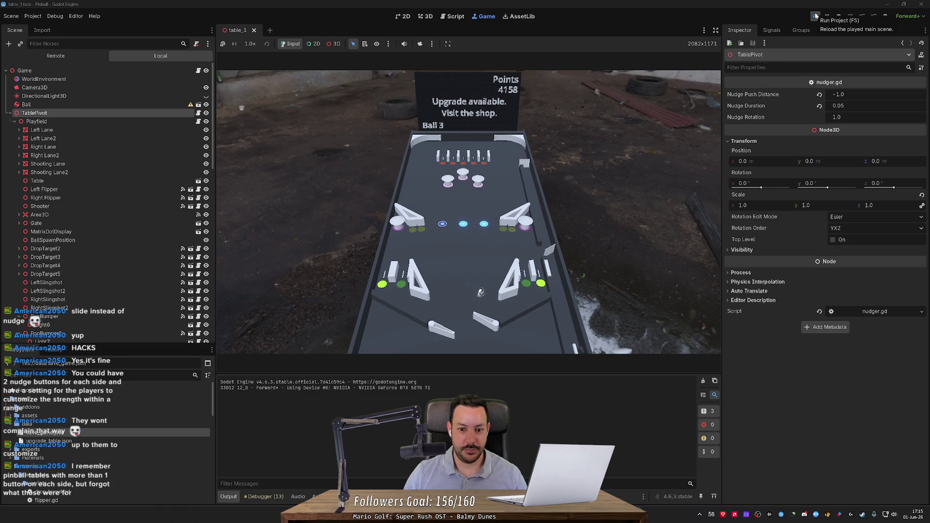
key(Left)
key(Right)
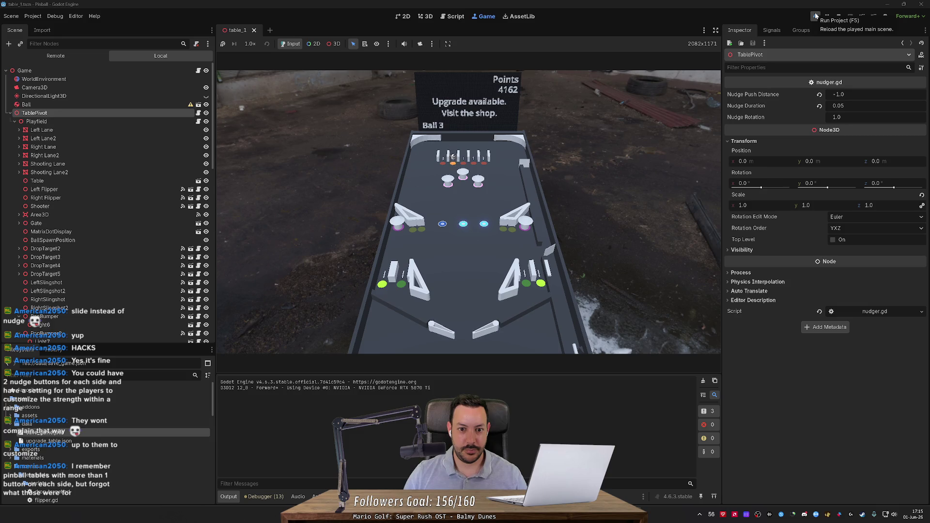
key(Left)
key(Left)
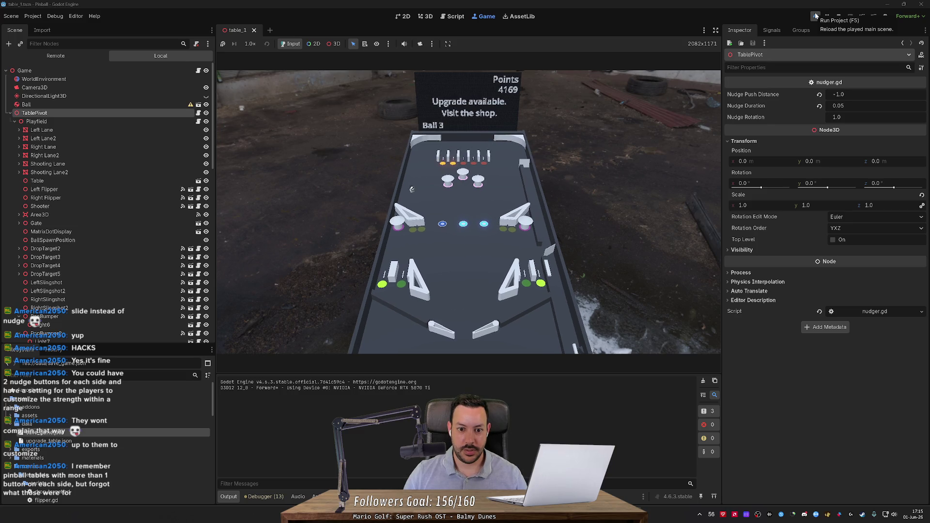
key(space)
key(space)
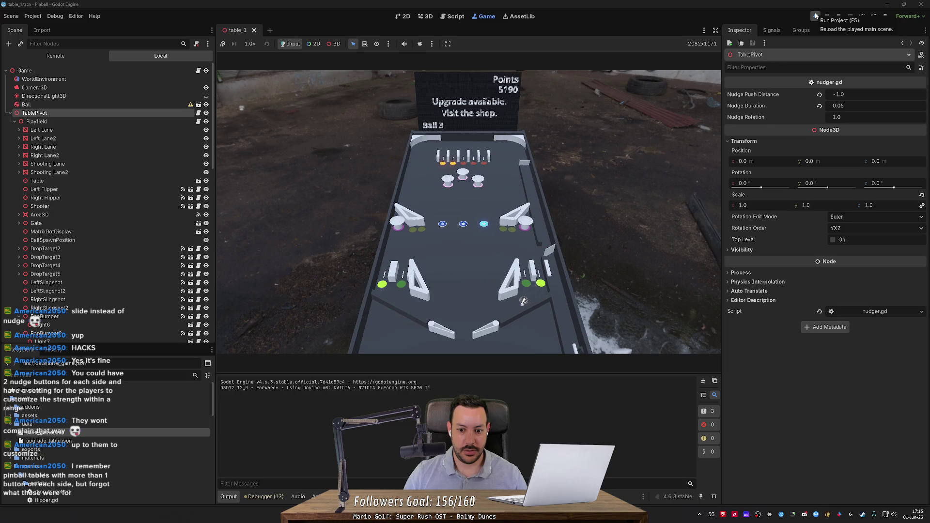
key(Right)
key(Right)
key(Right)
key(Right)
key(space)
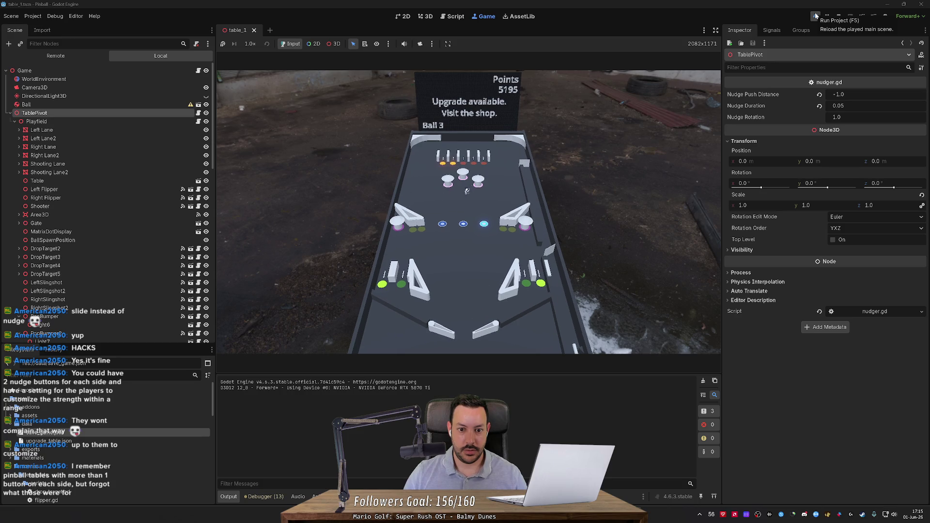
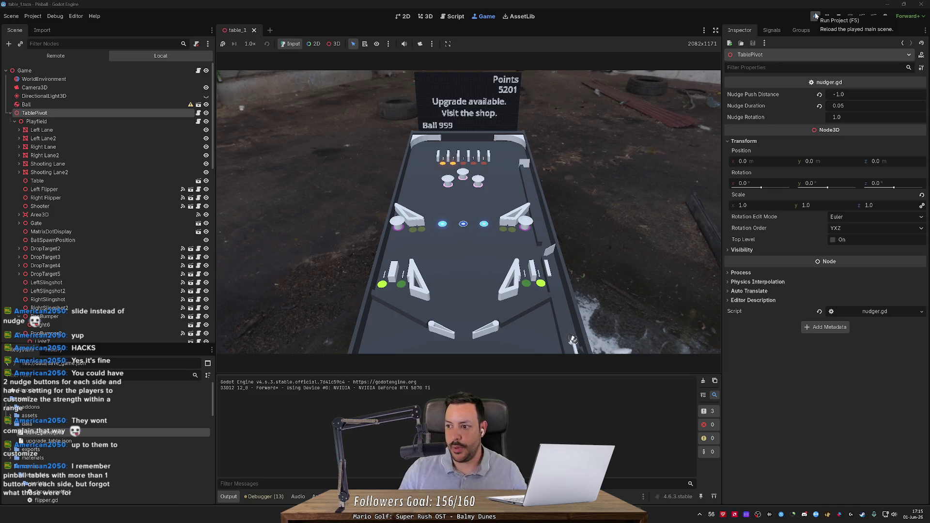
Step: Test both pinball flippers with the Left and Right keys
key(Left)
key(Right)
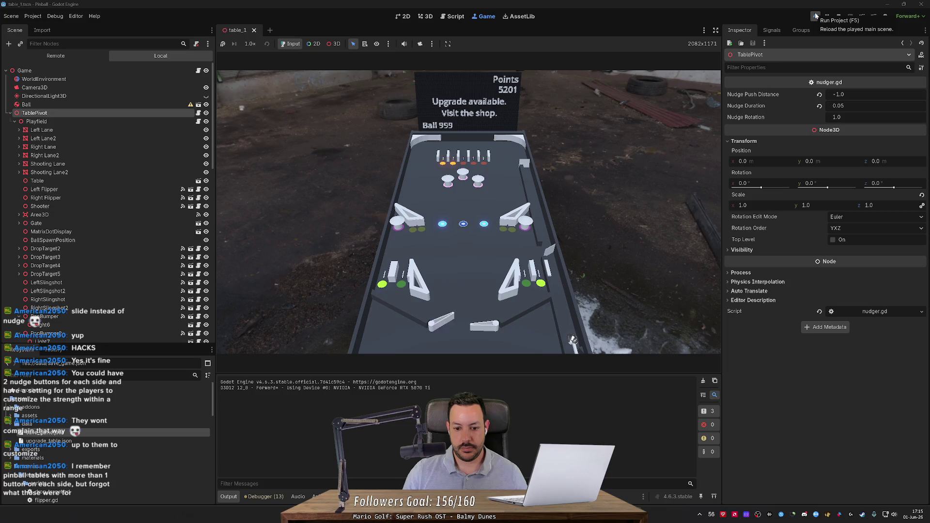
key(Left)
key(Right)
key(Left)
key(Right)
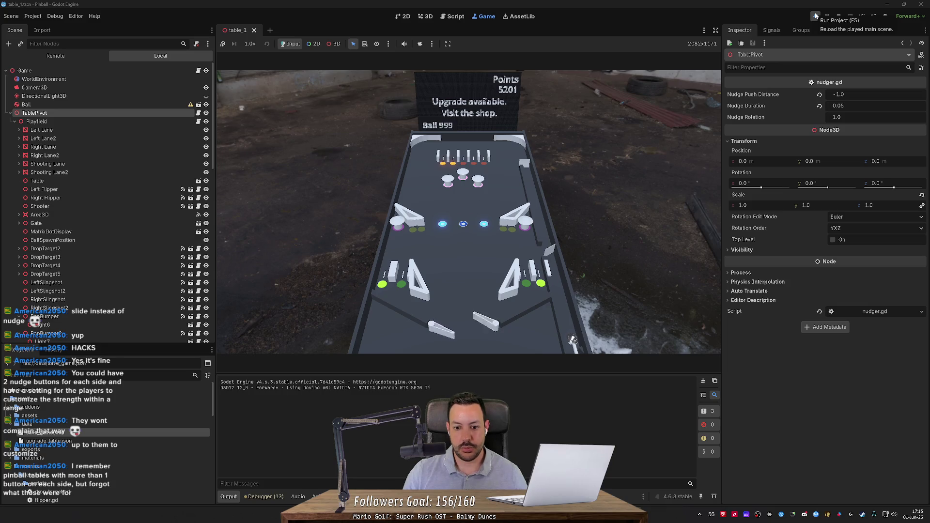
key(Right)
key(Left)
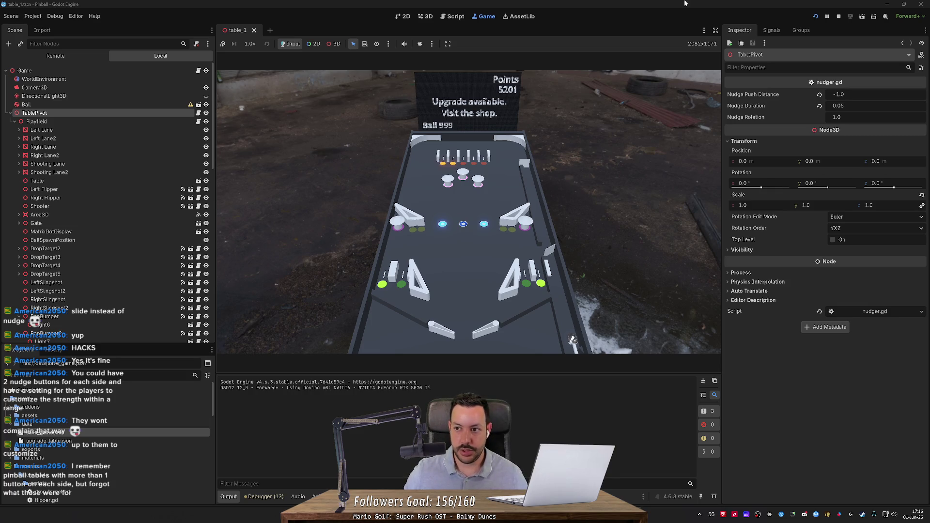
Step: Restart the running game, flap the flippers, and launch the ball with Space
click(815, 17)
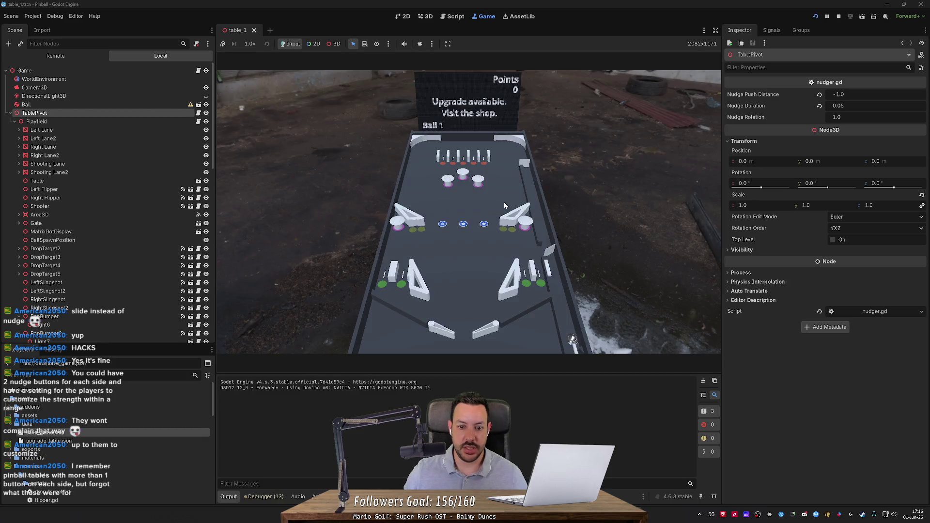
key(Left)
key(Left)
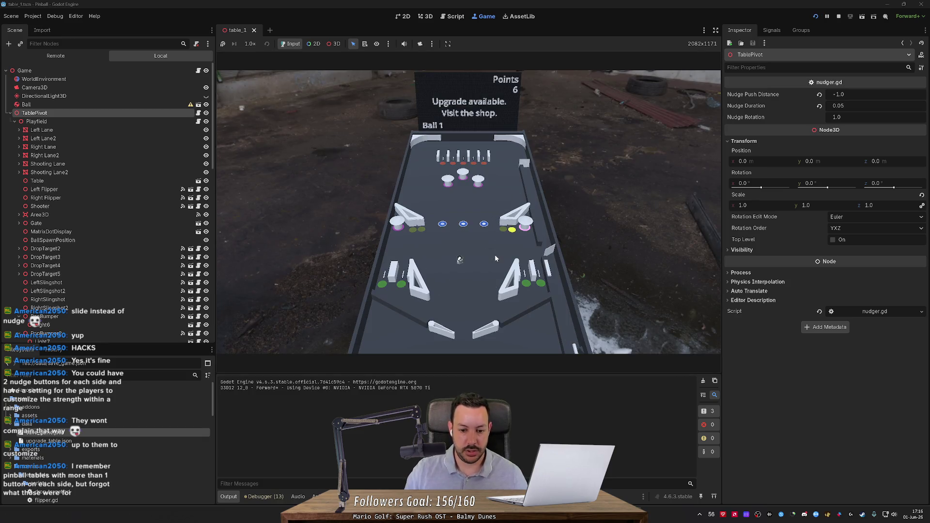
key(Left)
key(Right)
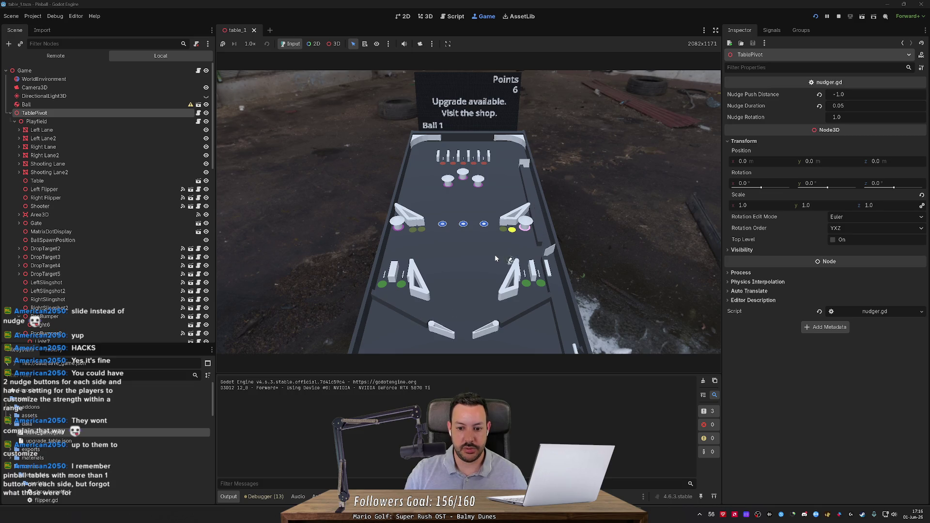
key(Left)
key(Right)
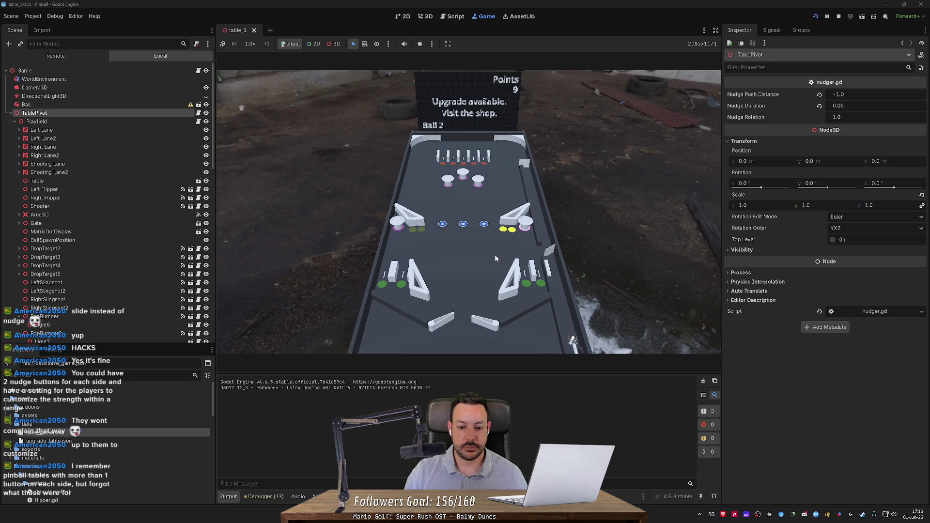
key(space)
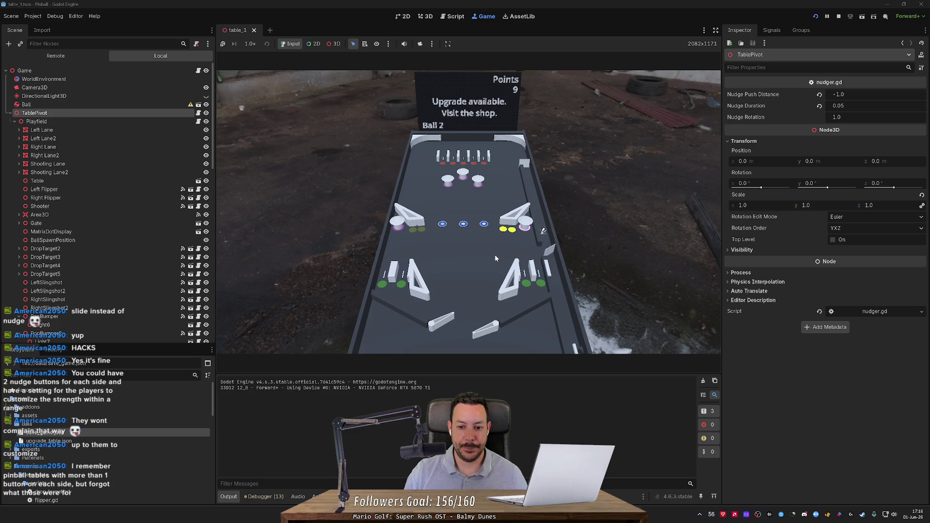
Step: Keep the ball in play with the flippers until it returns to the shooter lane
key(Right)
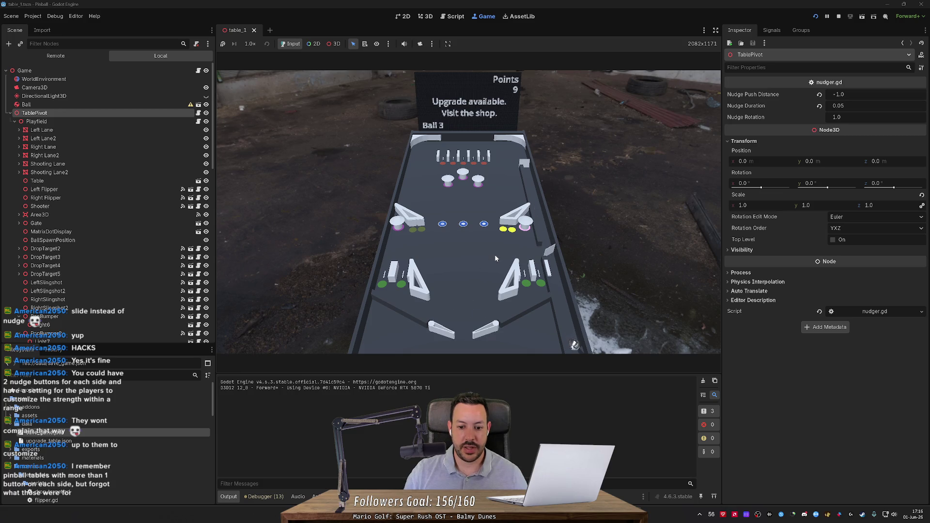
key(Left)
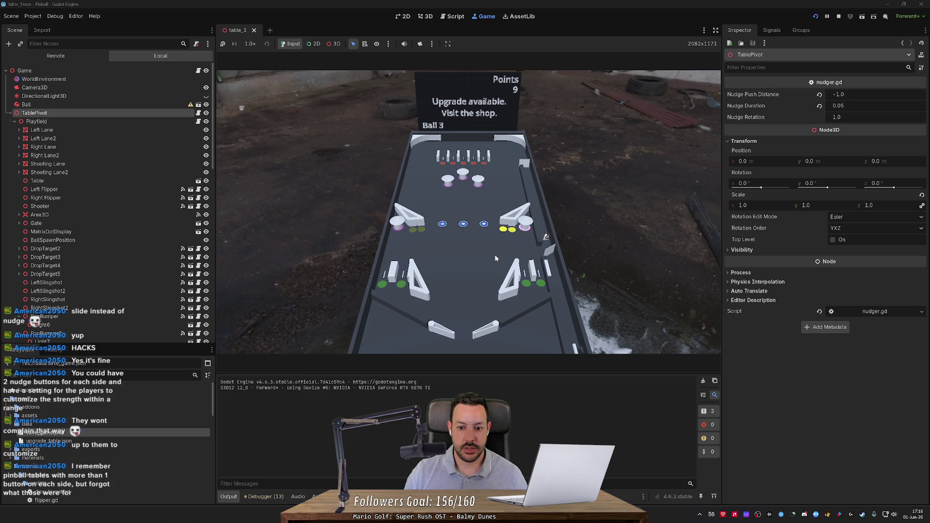
key(Left)
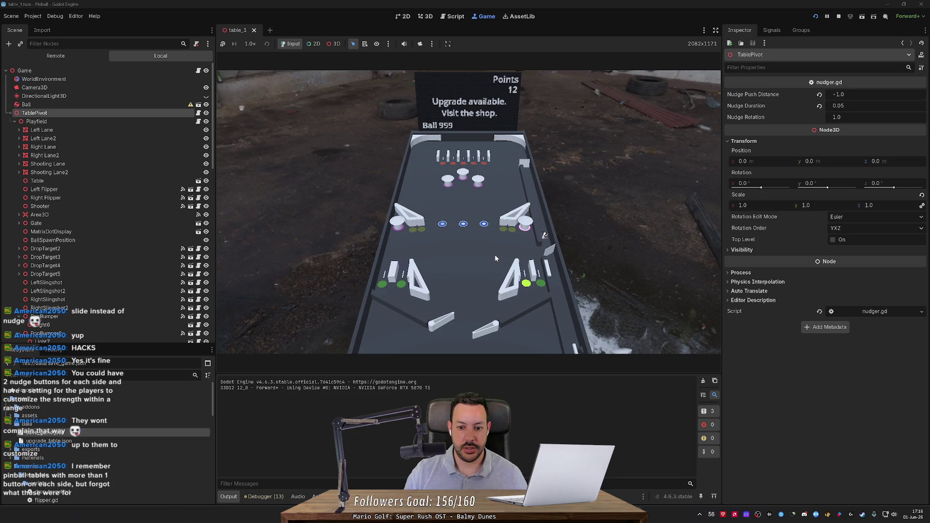
key(Left)
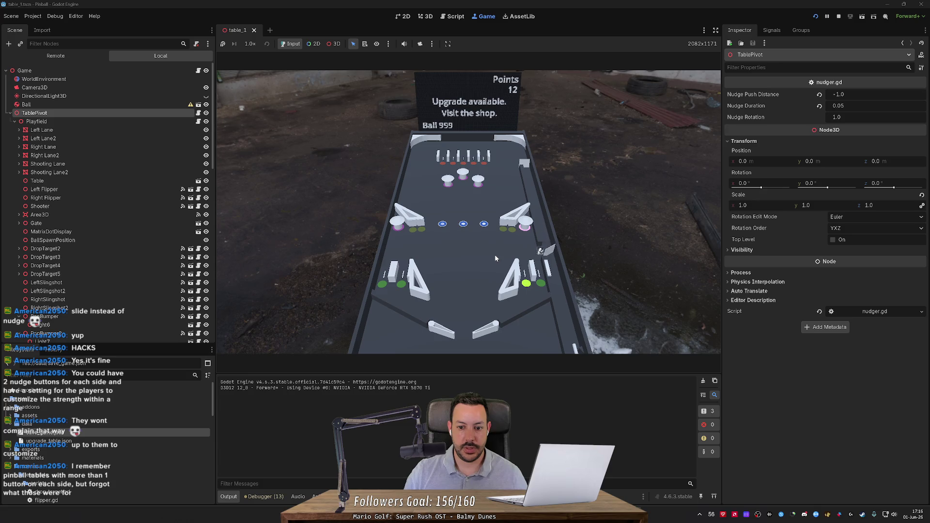
key(Left)
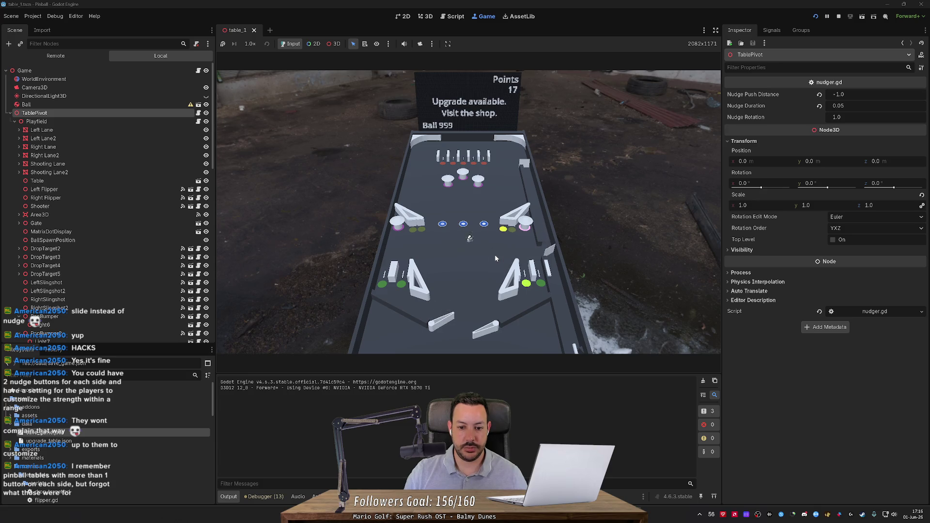
key(Left)
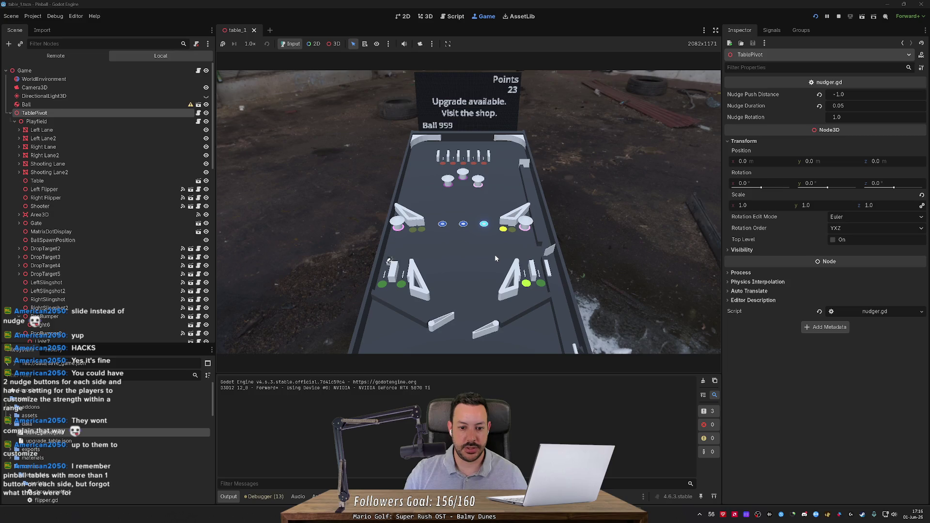
key(Left)
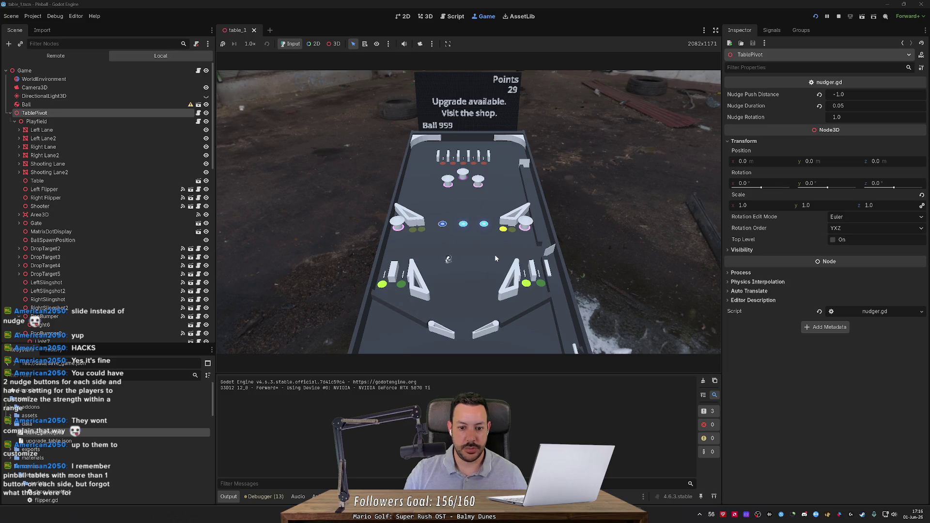
key(Left)
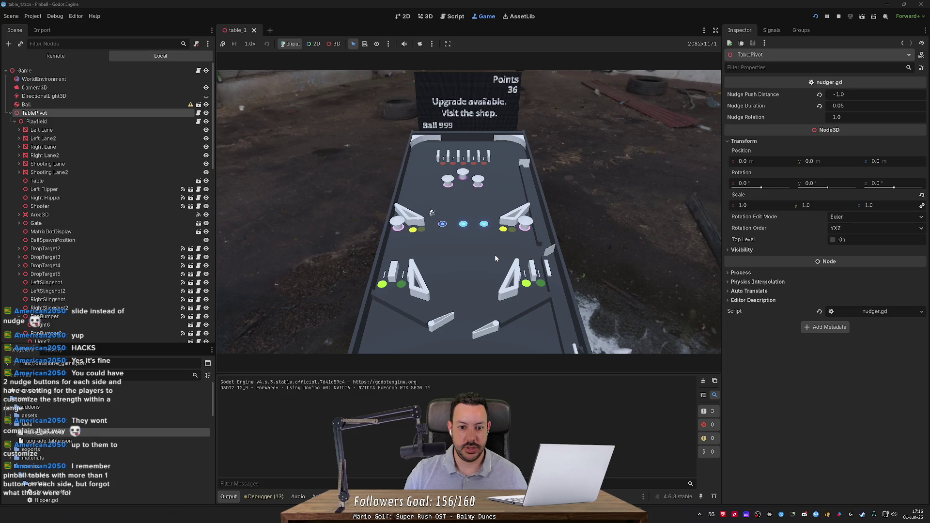
key(Right)
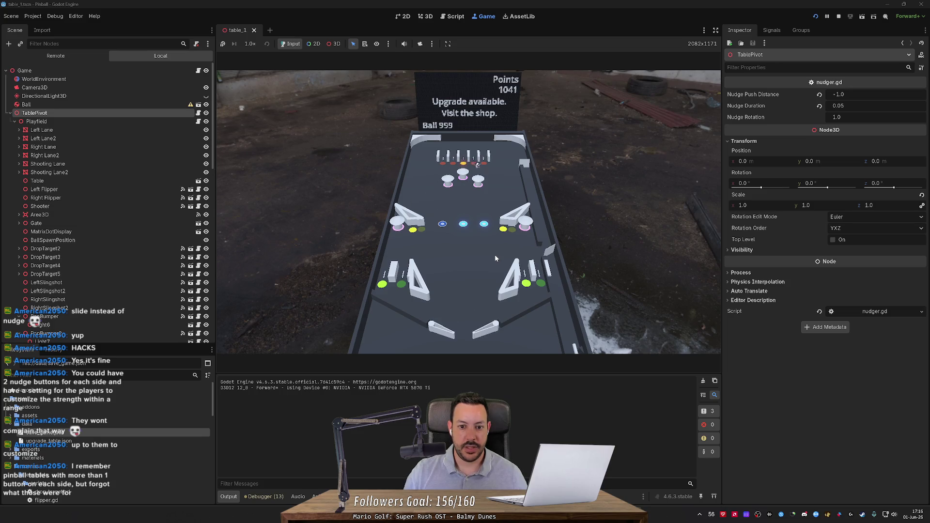
key(Left)
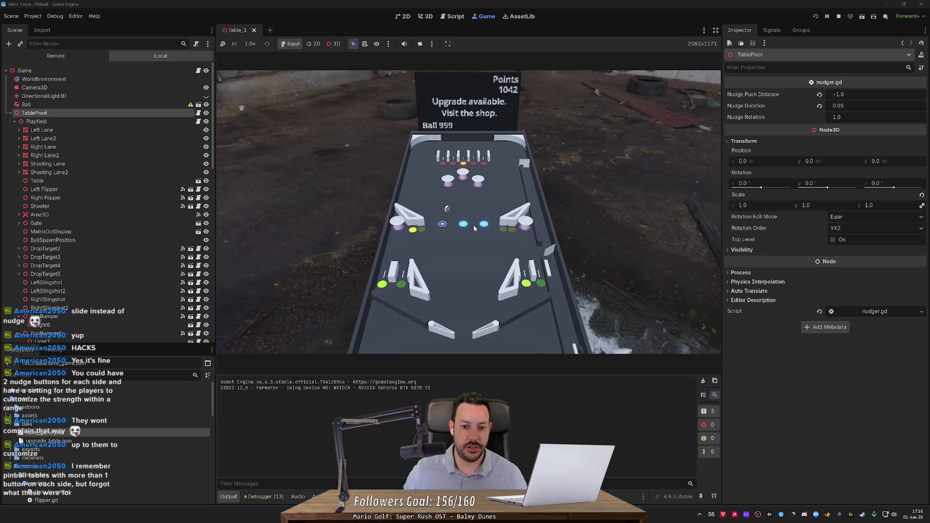
key(Left)
key(Right)
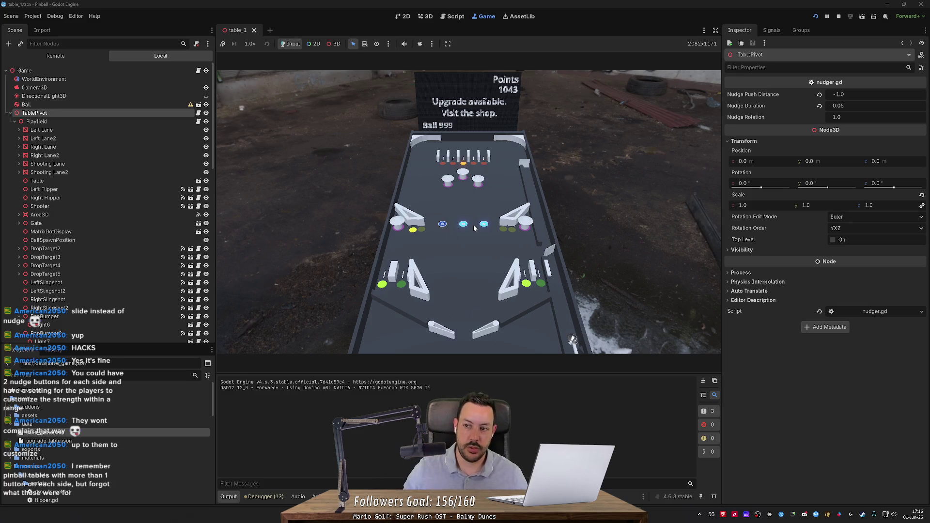
Step: Restart the game, launch the ball, and bat it up with the flippers and a nudge
click(817, 17)
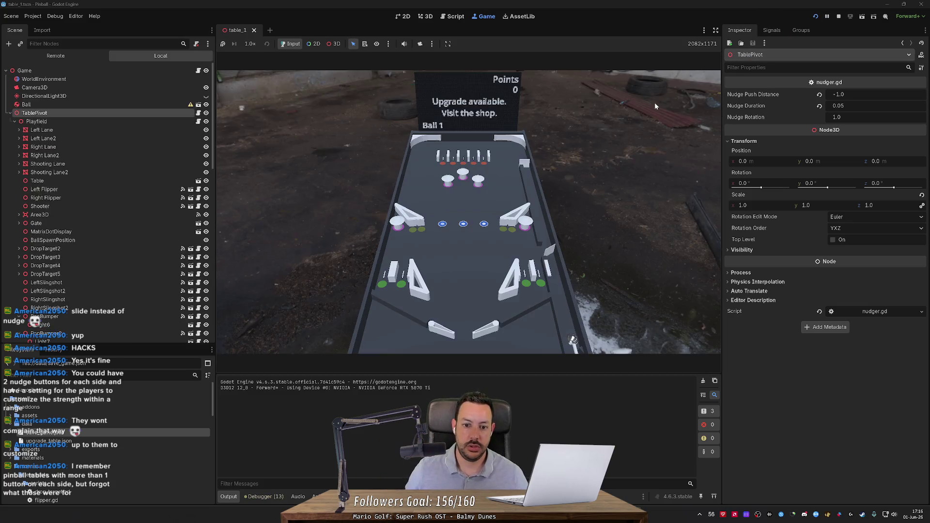
key(space)
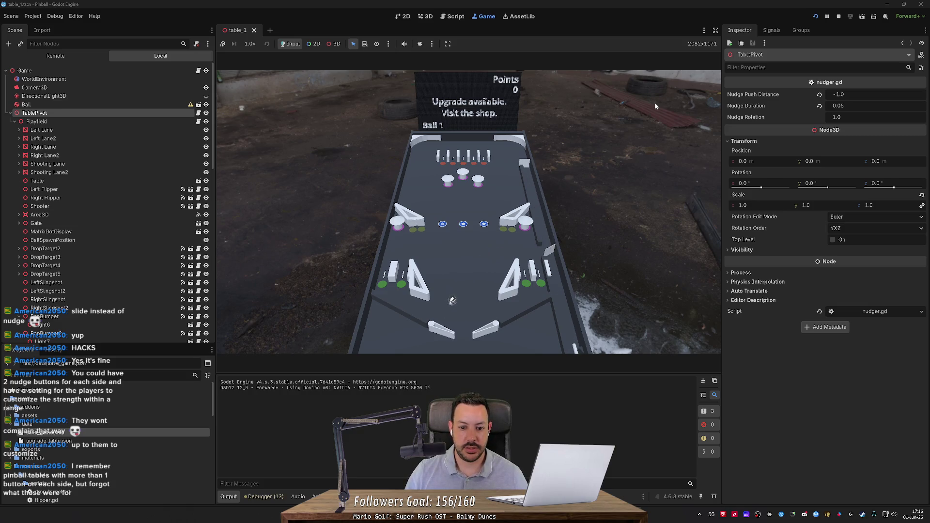
key(Left)
key(Right)
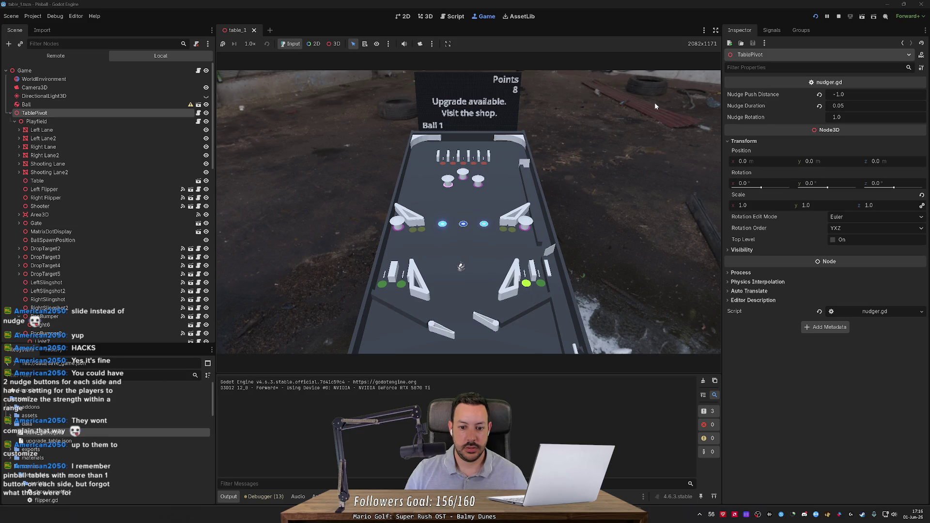
key(Left)
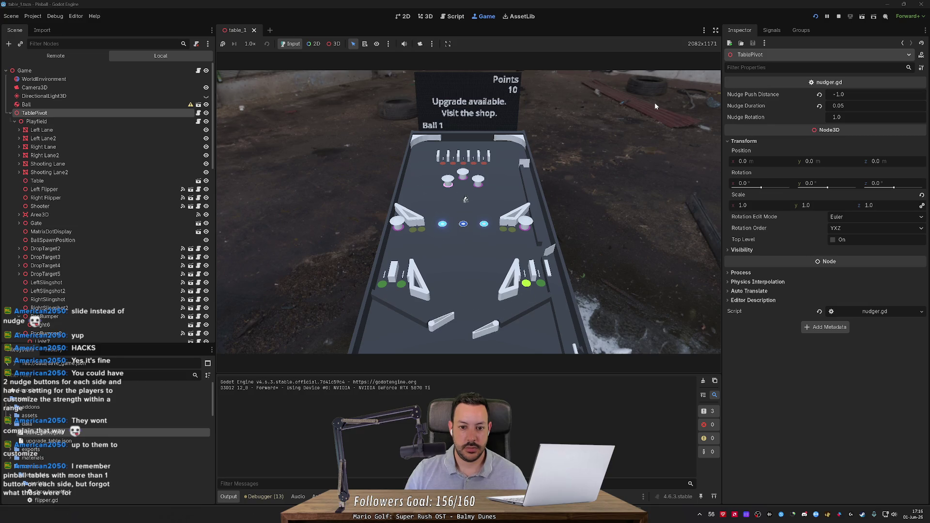
key(space)
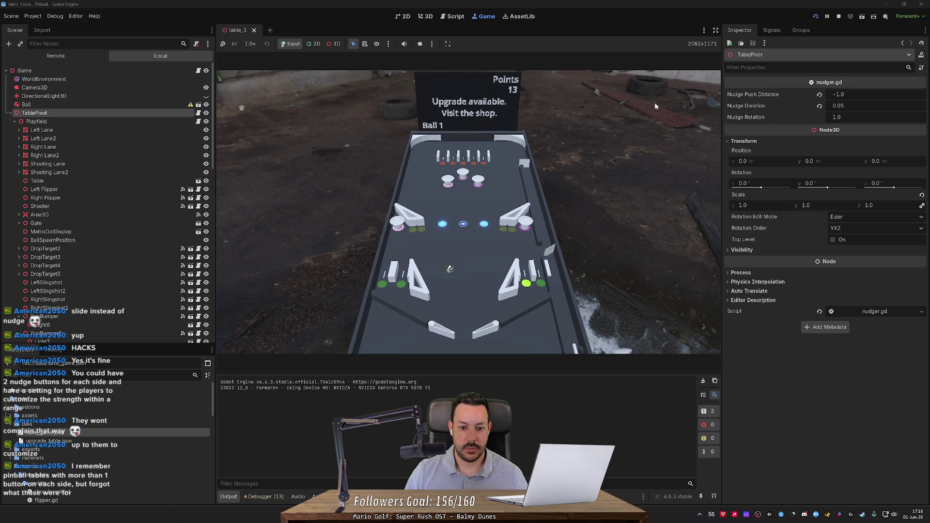
key(Left)
key(Left)
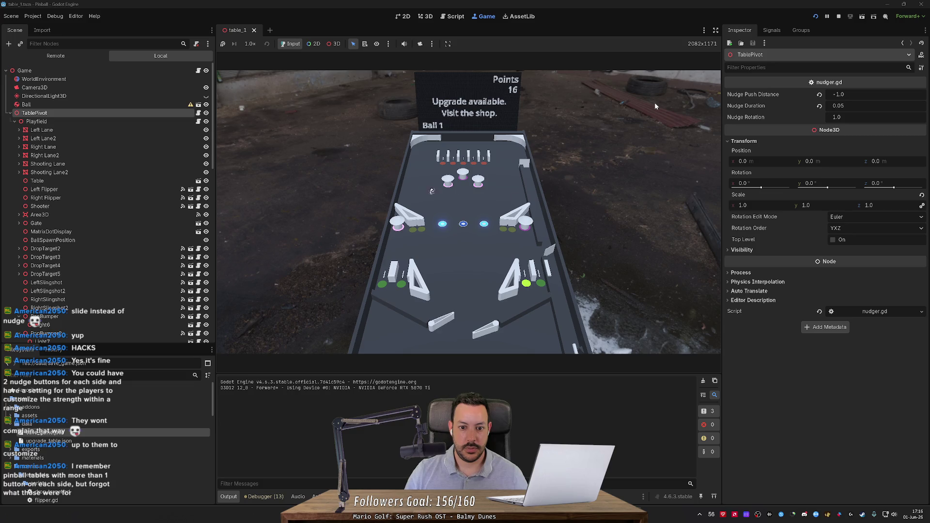
key(Left)
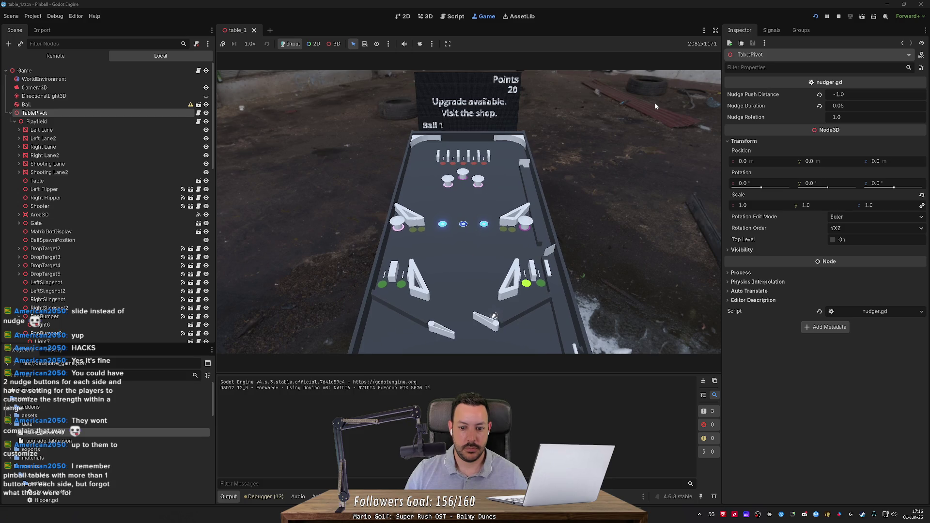
key(Right)
key(Right)
key(Left)
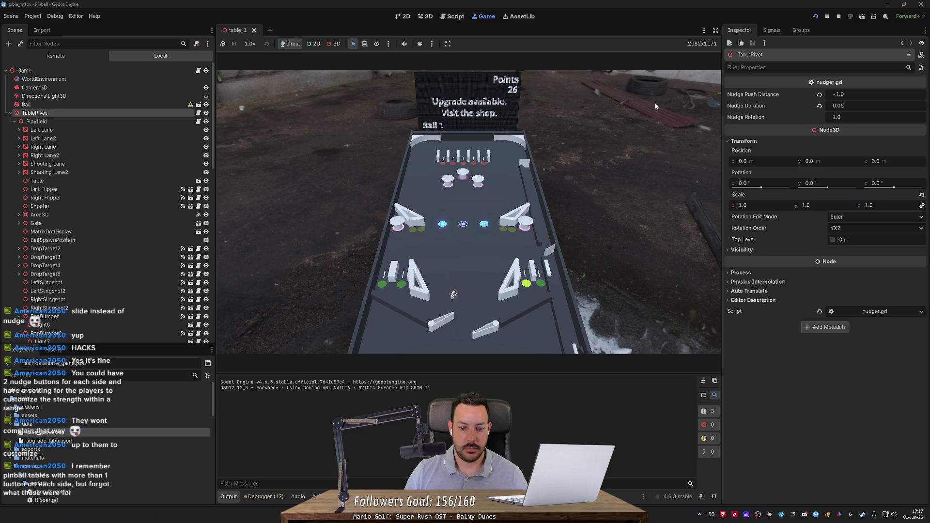
key(Left)
key(Left)
Step: Keep the ball in play with the flippers, then nudge the table with Space
key(Left)
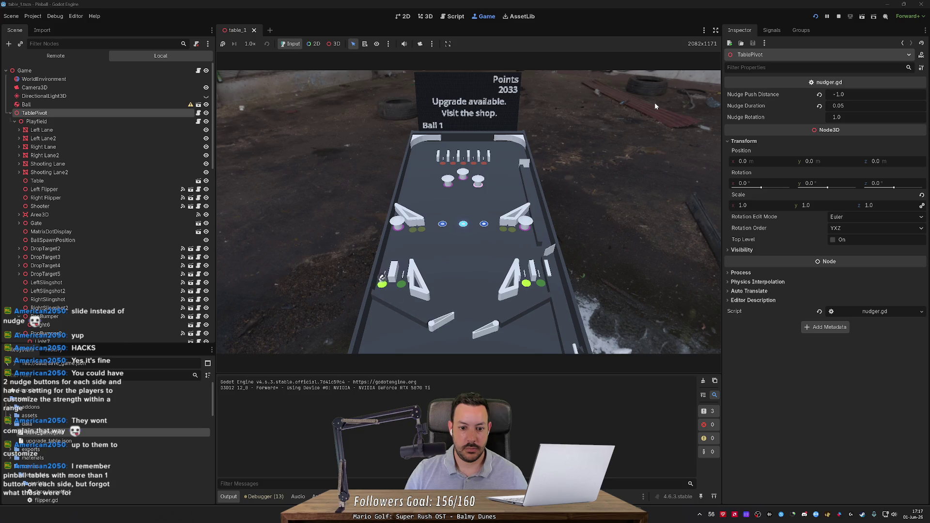
key(Left)
key(Left)
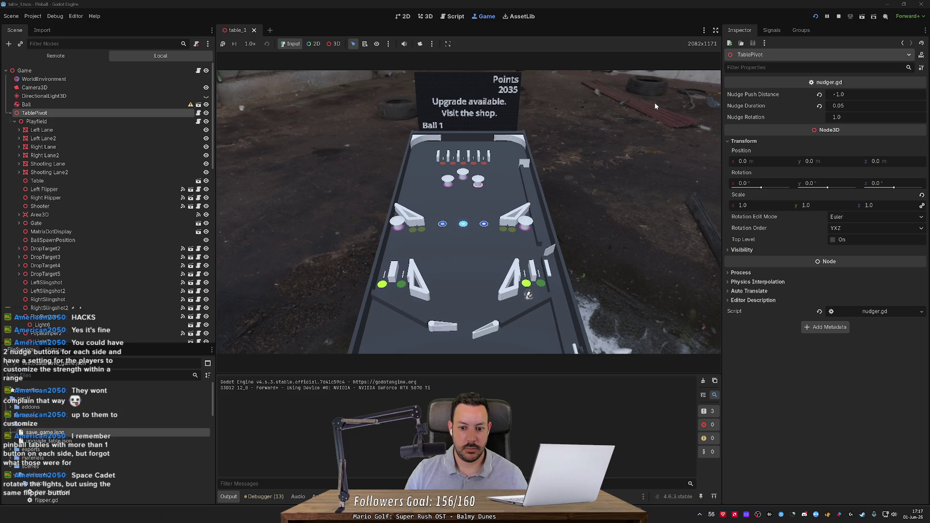
key(Right)
key(Right)
key(Left)
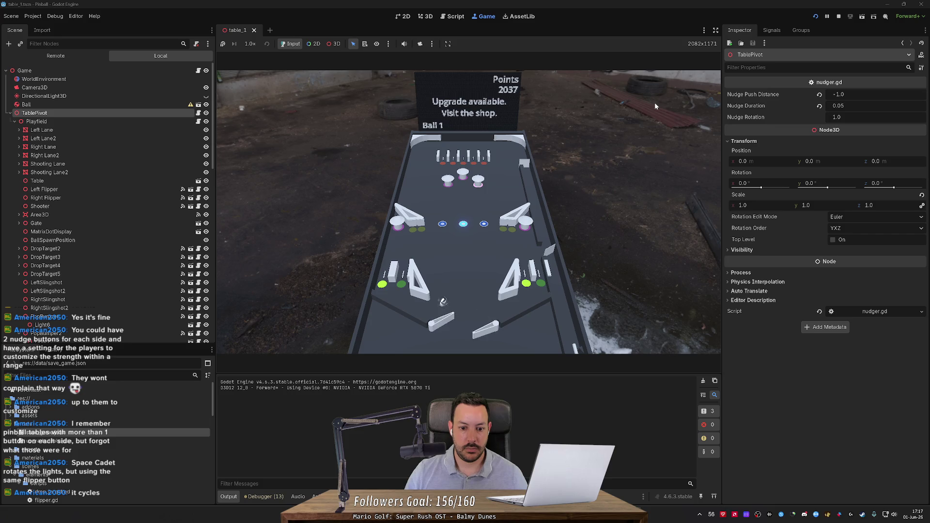
key(Right)
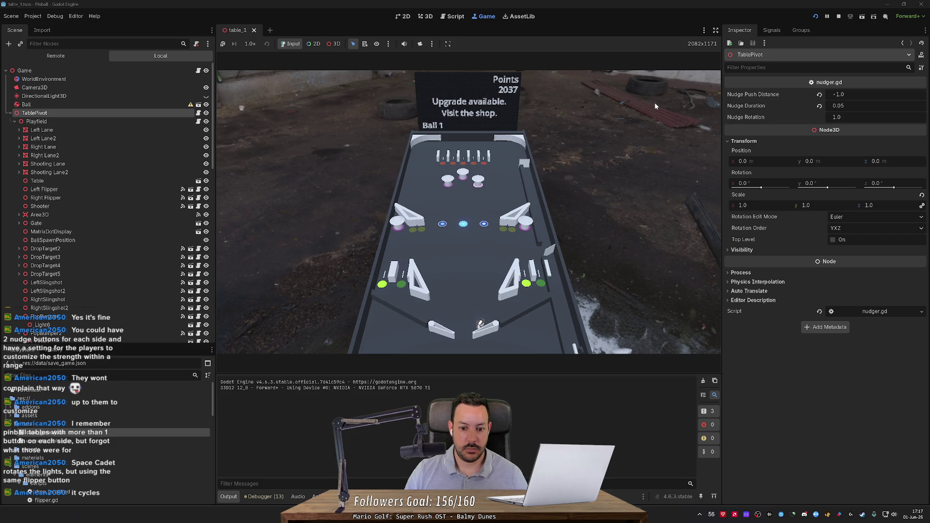
key(Right)
key(Left)
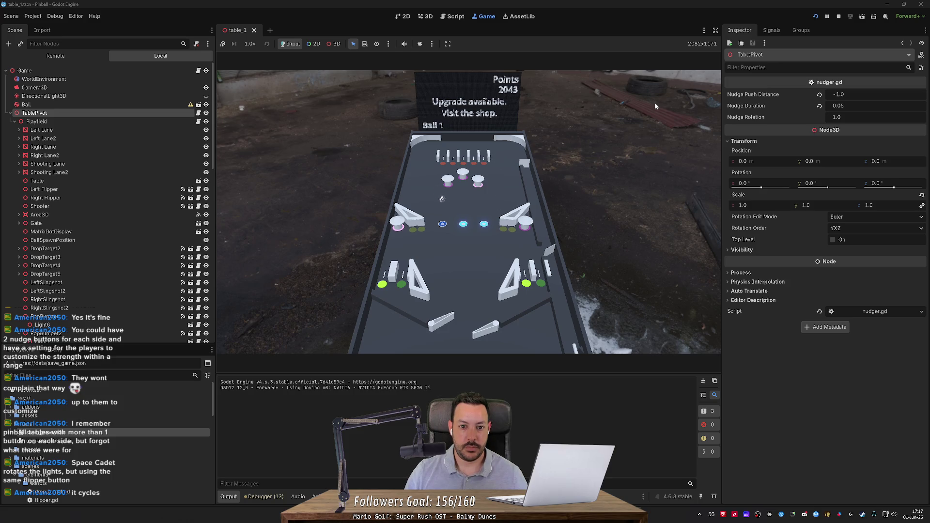
key(Right)
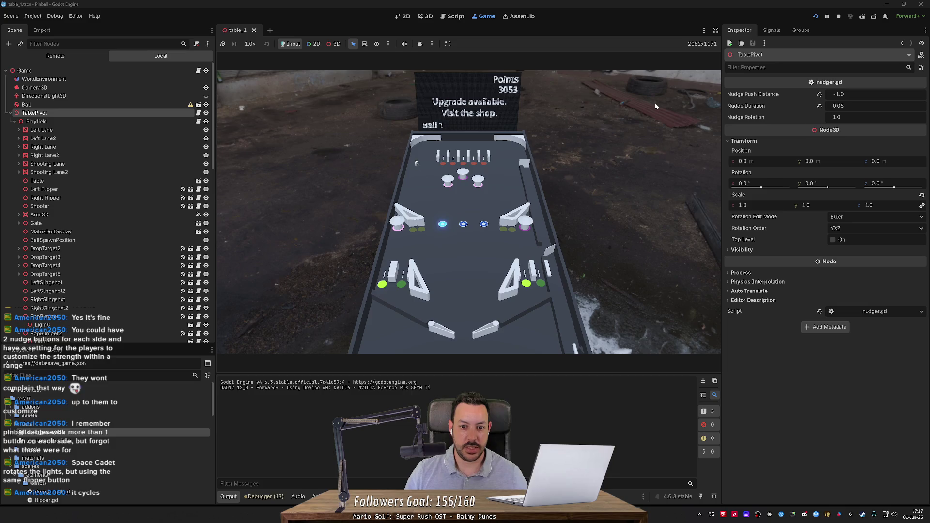
key(Right)
key(Left)
key(Left)
key(Right)
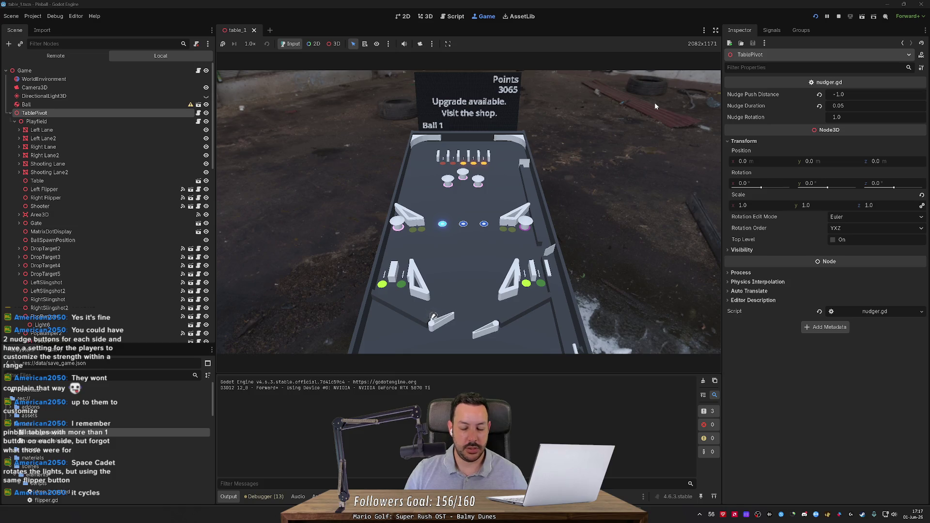
key(Left)
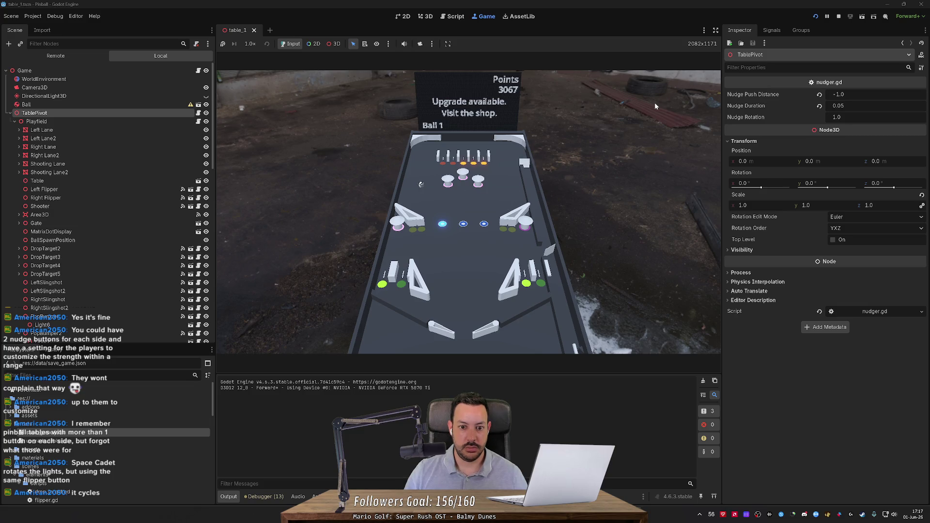
key(Left)
key(Right)
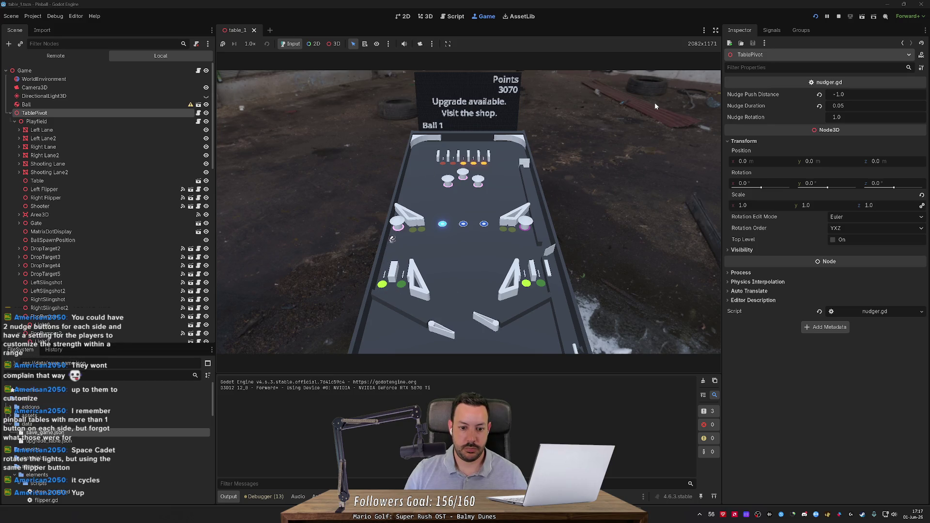
key(Left)
key(Right)
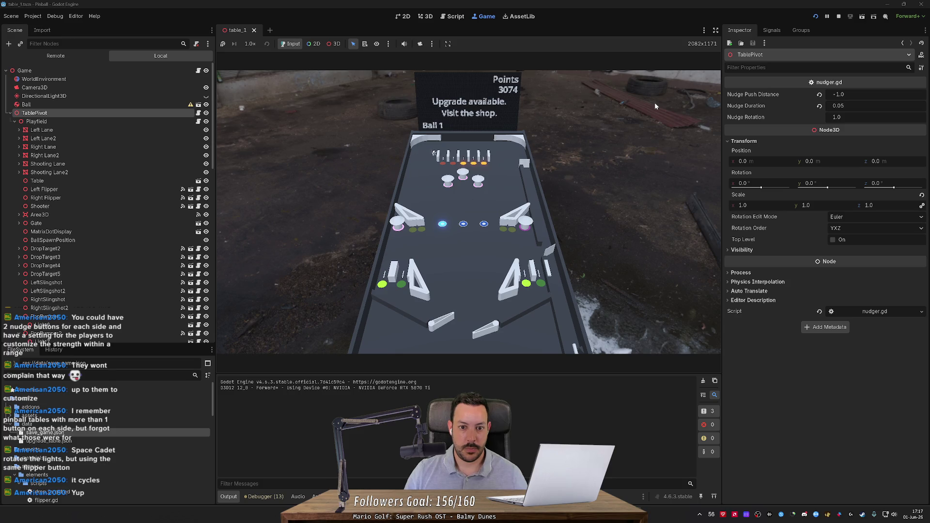
key(space)
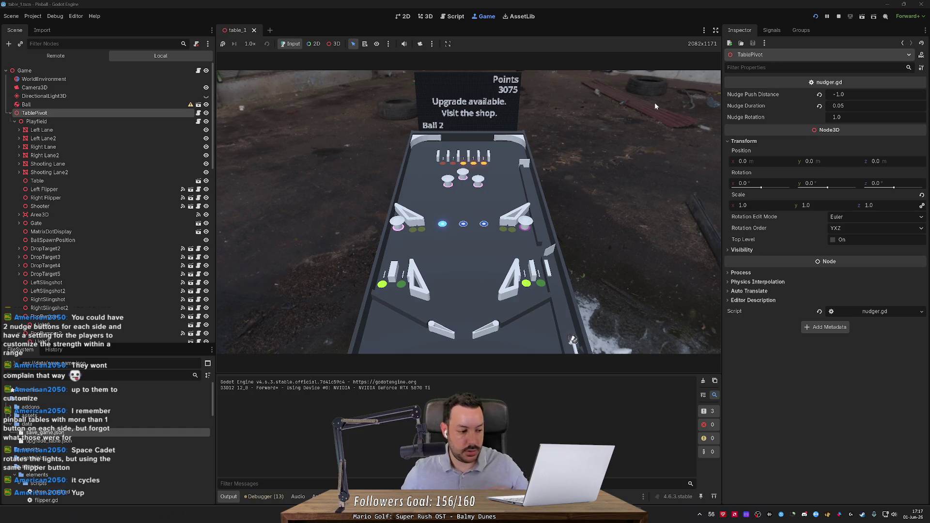
Step: Stop the game and bring up the context menu for light.gd in the script editor
click(838, 18)
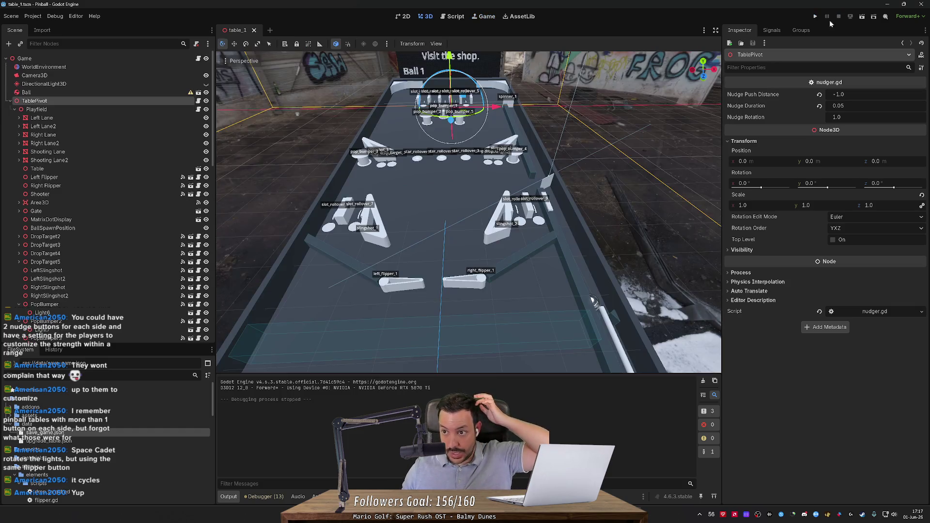
click(458, 17)
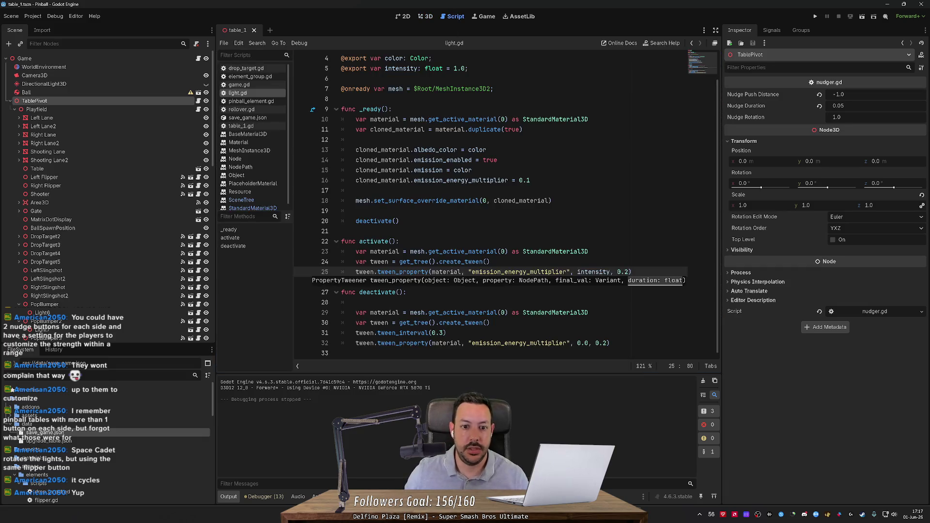
right_click(248, 94)
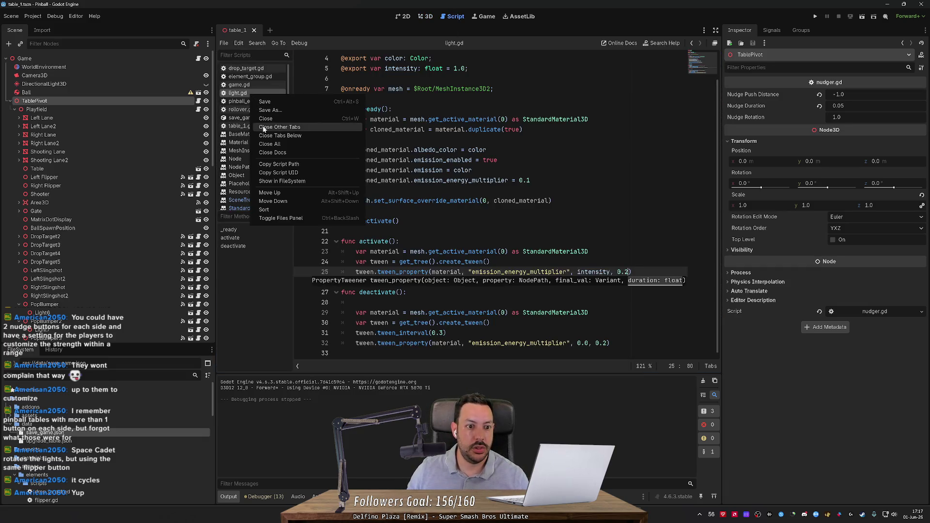
Step: Close light.gd and the other scripts, leaving only TablePivot's nudger.gd open
click(279, 126)
middle_click(242, 71)
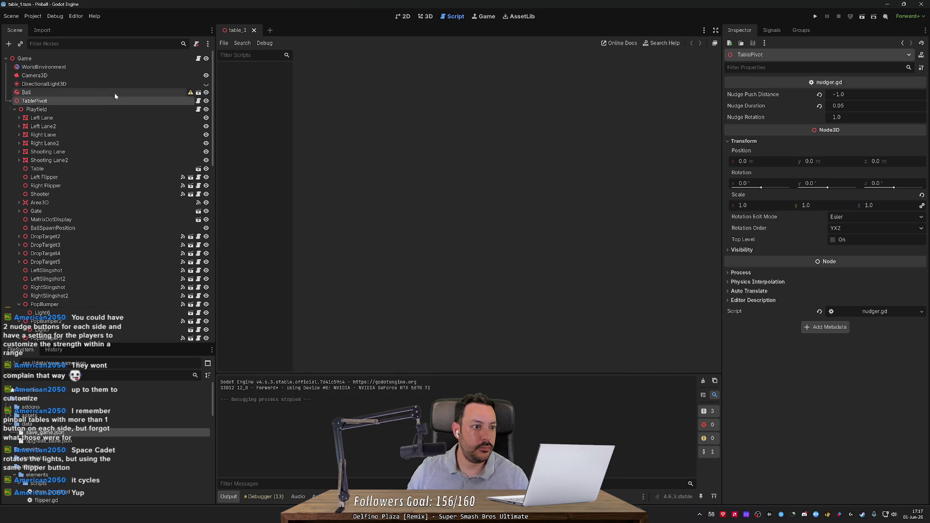
click(197, 109)
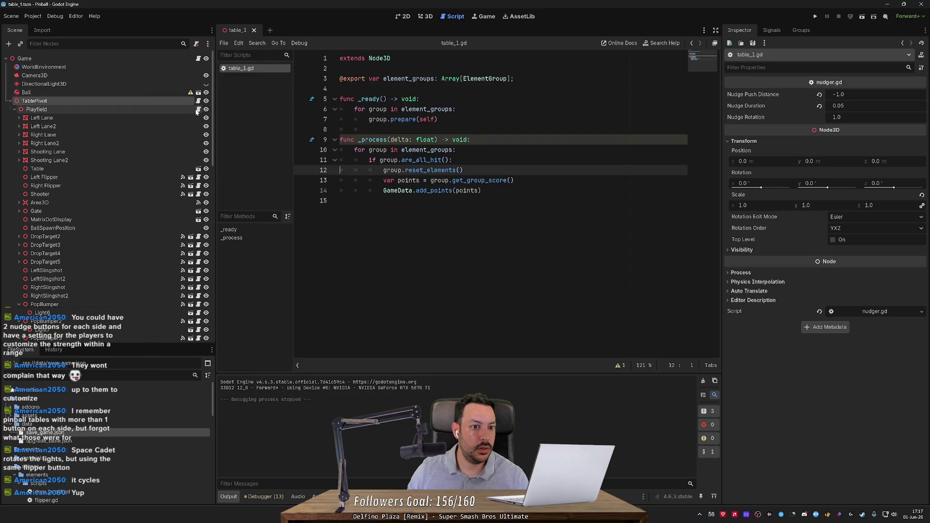
click(198, 102)
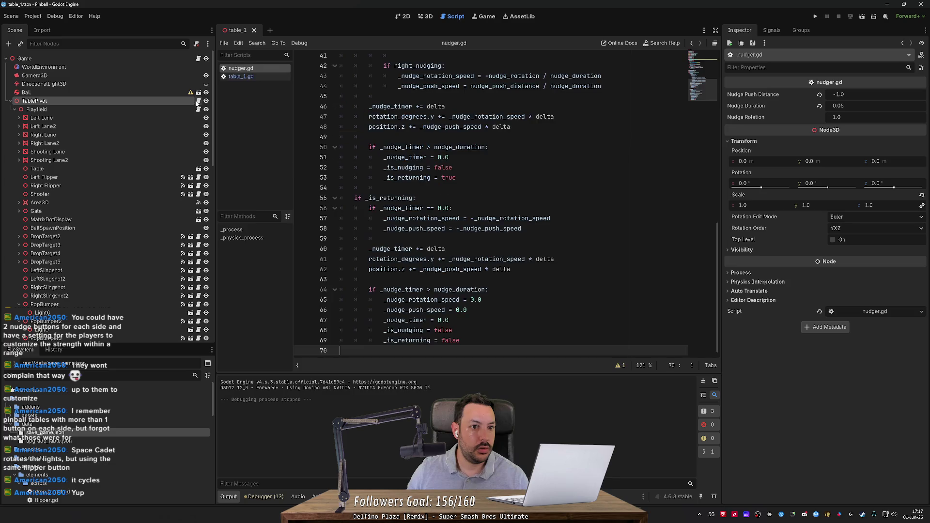
scroll(338, 119, up, 3)
middle_click(240, 77)
Step: Scroll to the top of nudger.gd and place the caret after line 12
scroll(443, 204, up, 4)
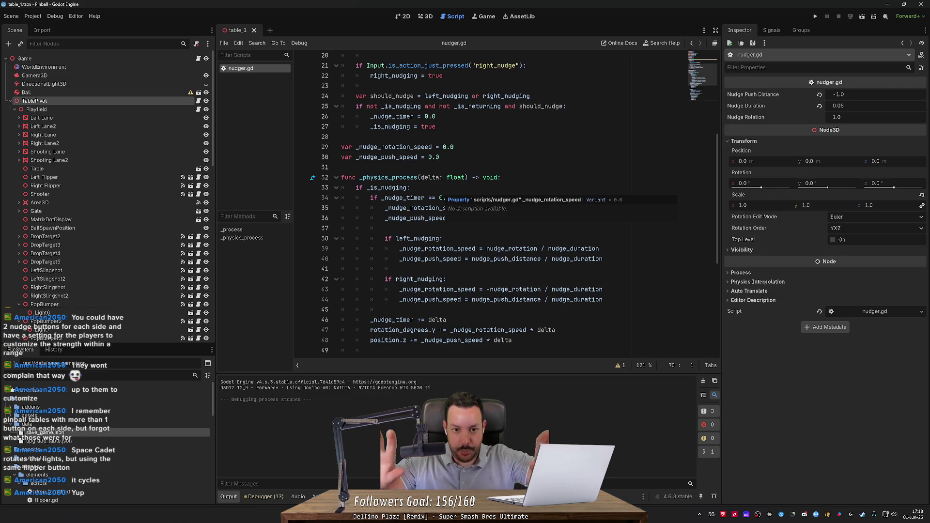
scroll(443, 203, up, 4)
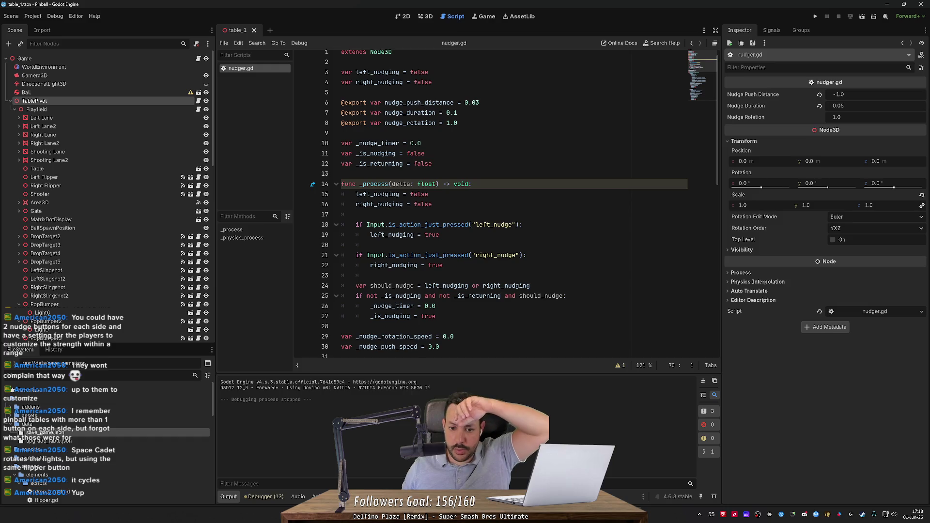
mouse_move(443, 265)
mouse_down()
mouse_move(353, 261)
mouse_move(342, 224)
mouse_up()
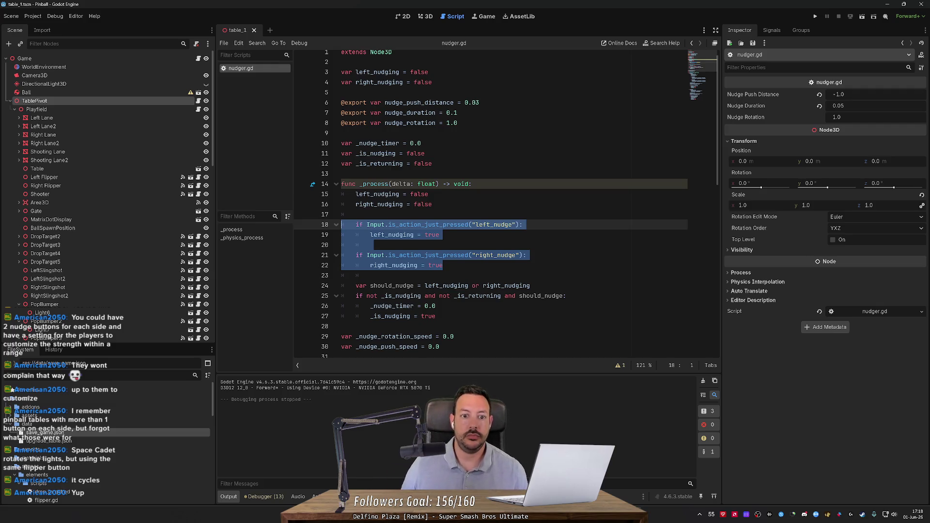
click(432, 163)
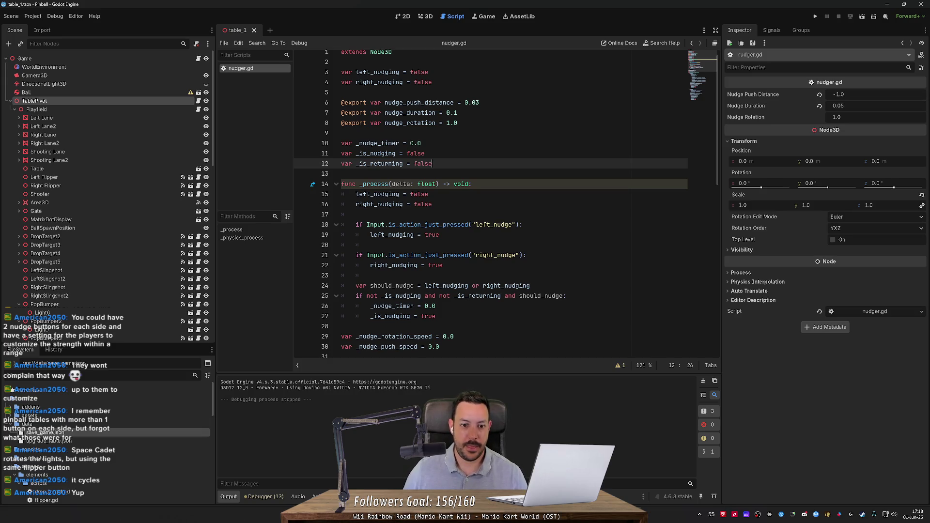
Step: Select the left_nudge check (lines 18–19), then the right_nudge check (lines 21–22)
mouse_move(438, 225)
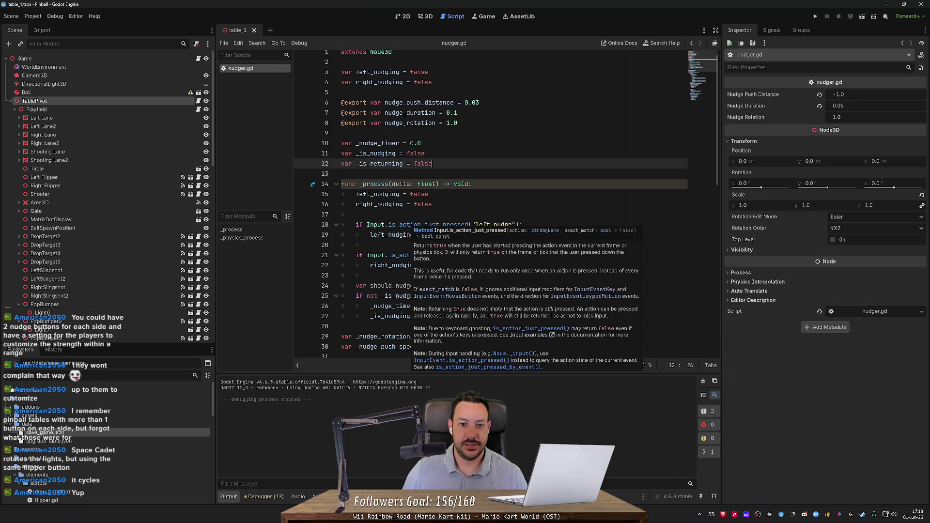
scroll(413, 224, up, 1)
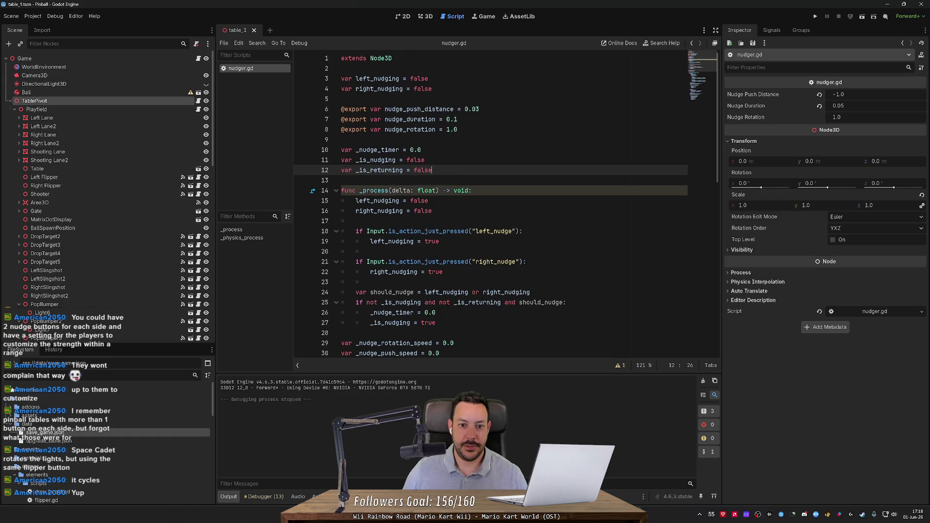
scroll(506, 204, down, 2)
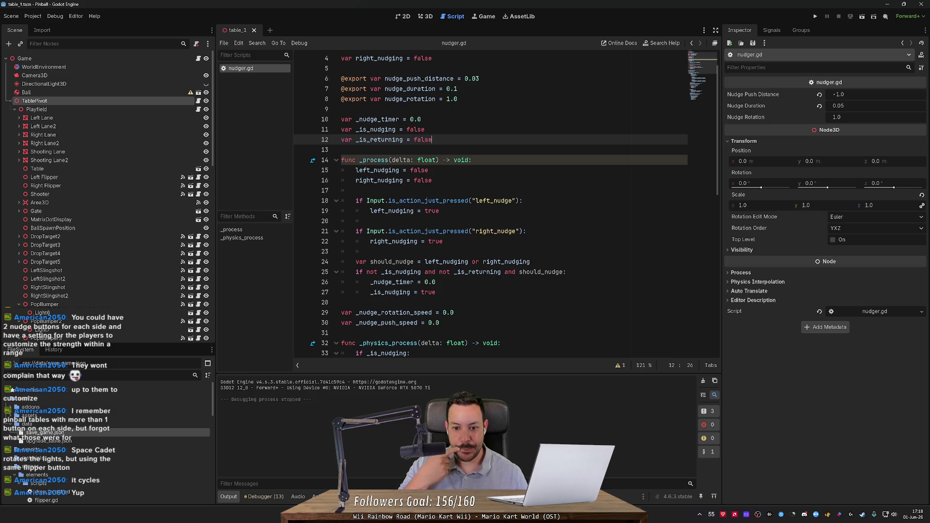
scroll(490, 204, down, 1)
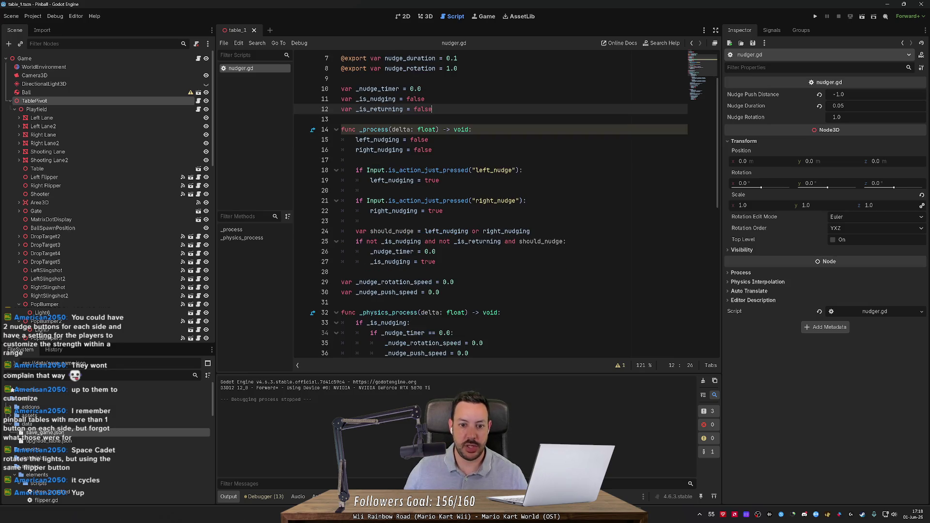
drag(439, 180, 342, 170)
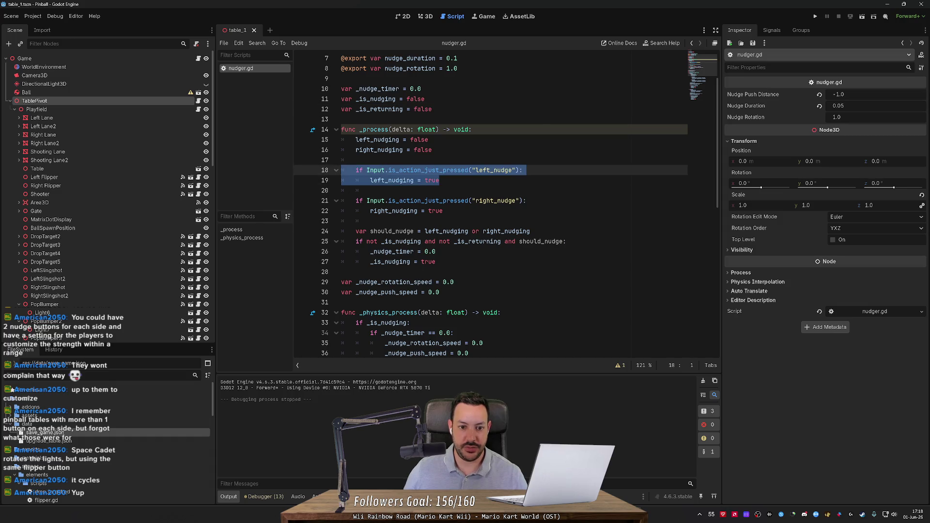
click(443, 210)
mouse_move(442, 210)
mouse_down()
mouse_move(342, 190)
mouse_move(342, 201)
mouse_up()
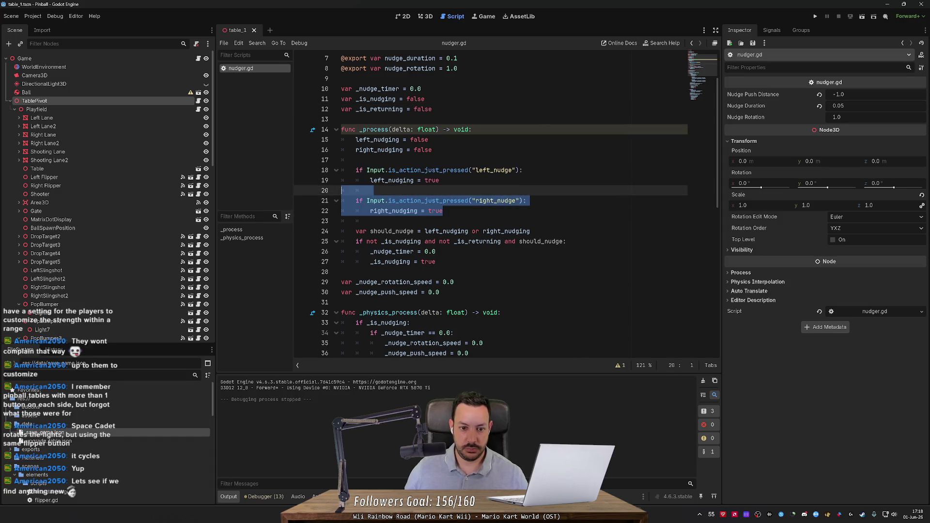
click(450, 231)
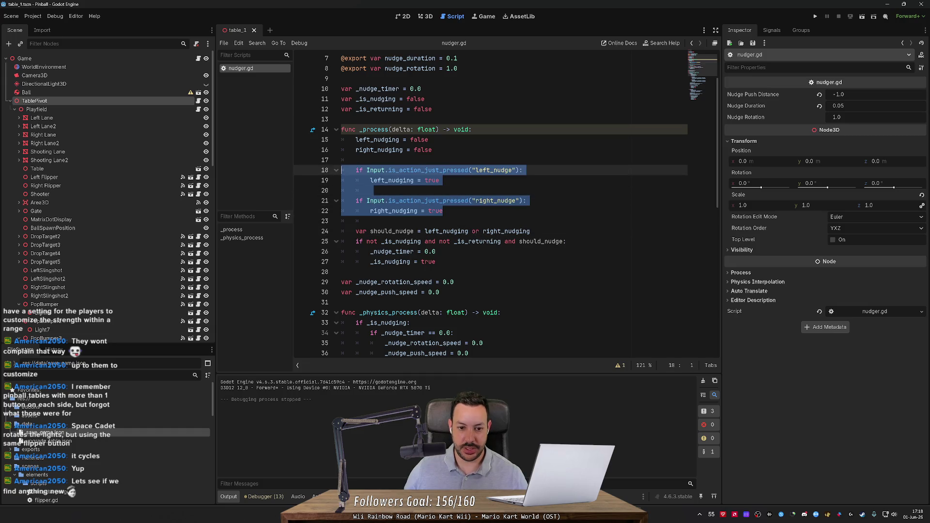
Step: Select lines 18–22 so both nudge input checks form one block
click(376, 210)
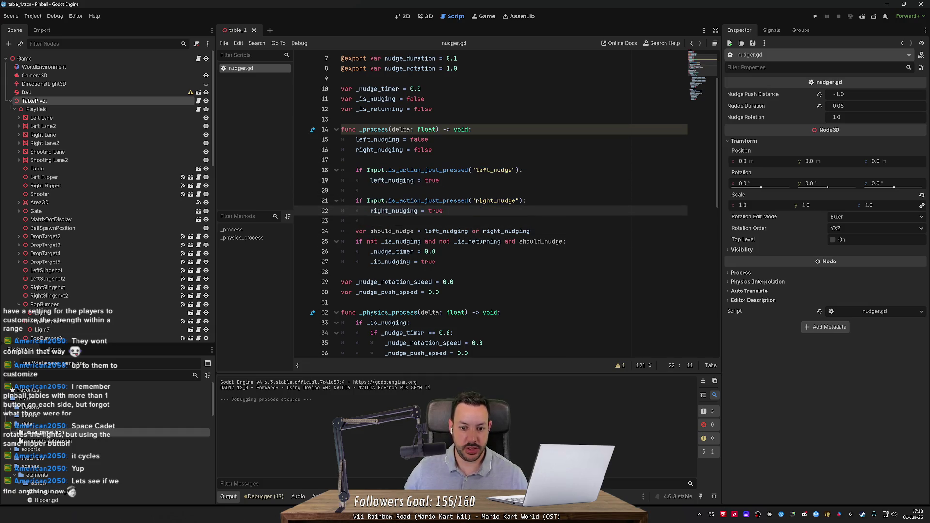
click(406, 201)
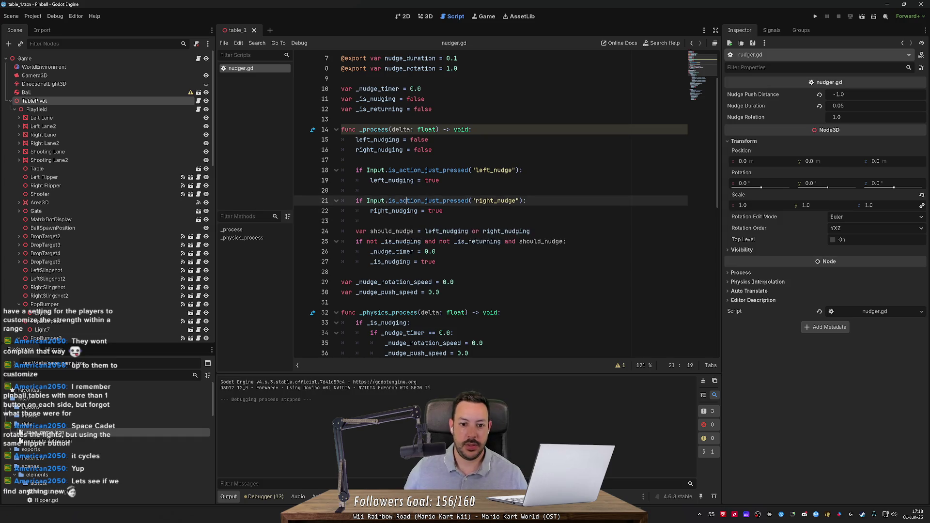
click(443, 170)
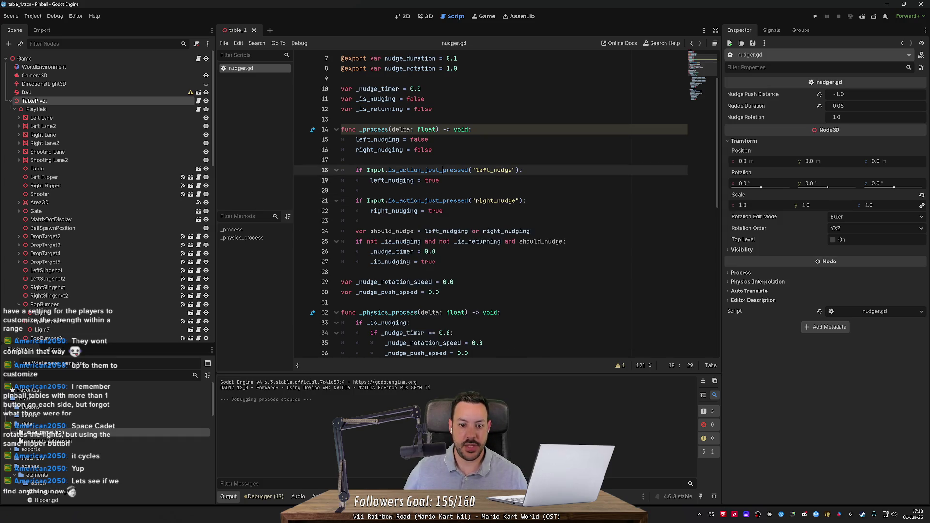
mouse_move(443, 210)
mouse_down()
mouse_move(342, 180)
mouse_move(342, 170)
mouse_up()
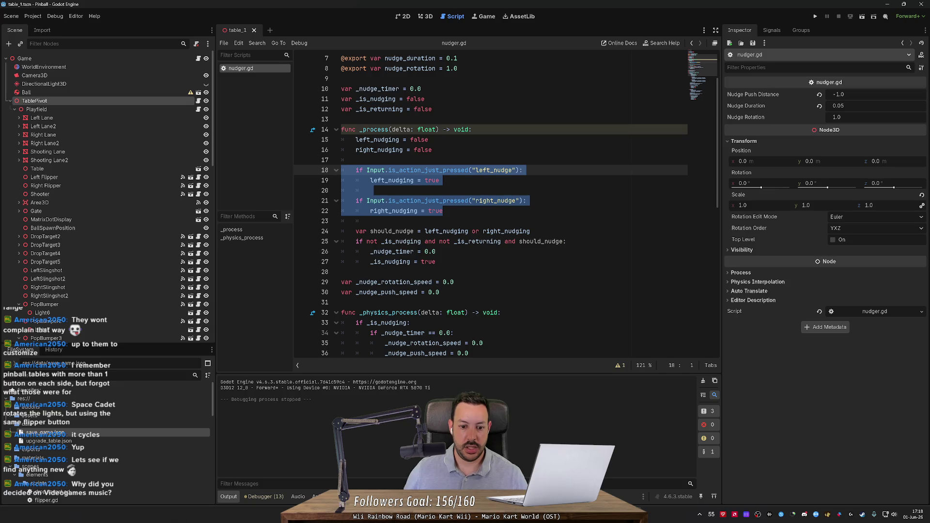
scroll(506, 206, down, 3)
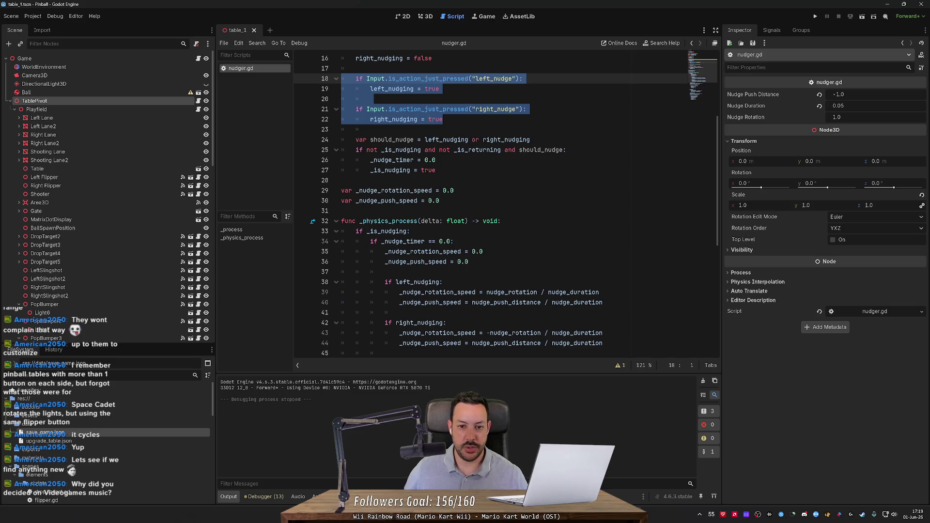
scroll(490, 204, up, 2)
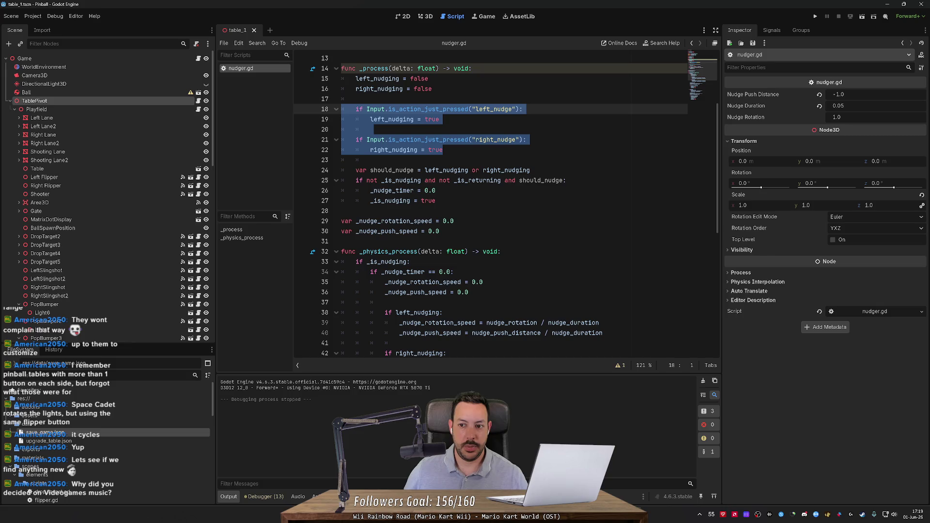
scroll(719, 135, down, 1)
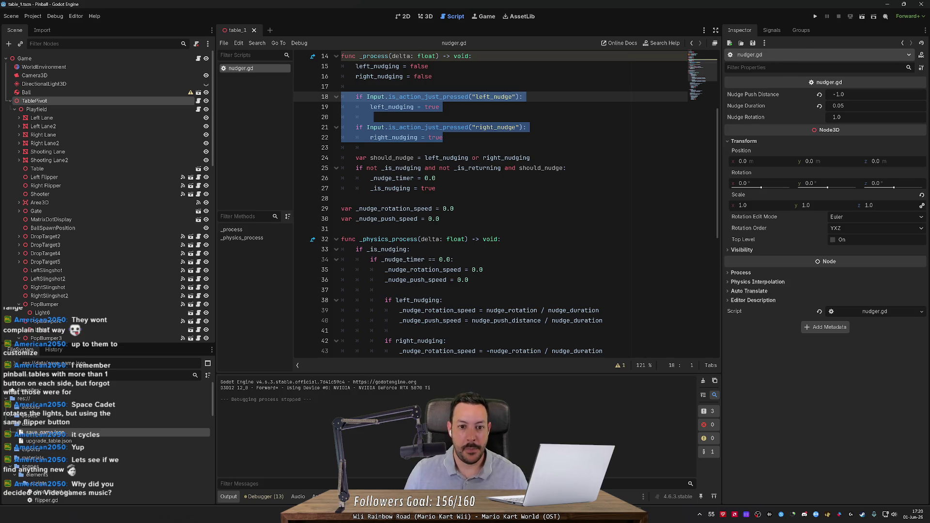
scroll(506, 203, up, 2)
scroll(506, 203, down, 3)
scroll(506, 204, up, 2)
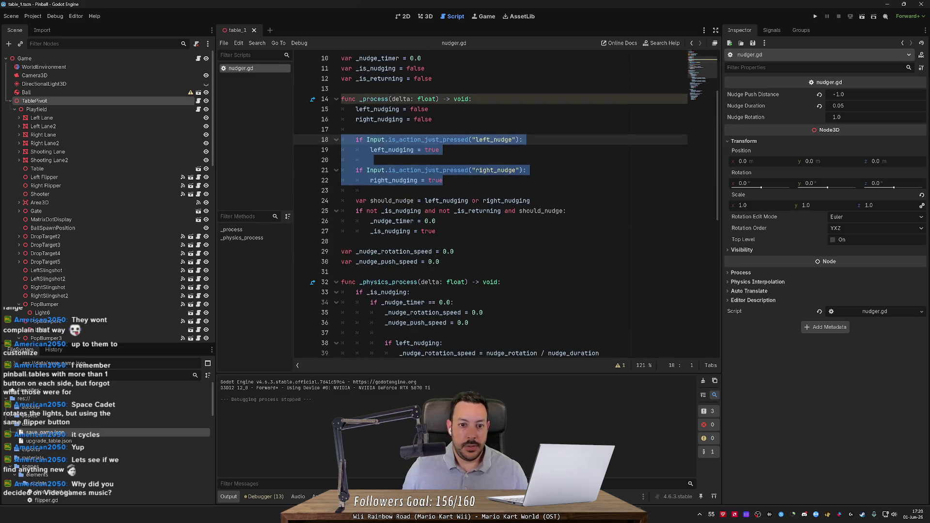
scroll(506, 203, down, 1)
scroll(506, 204, up, 1)
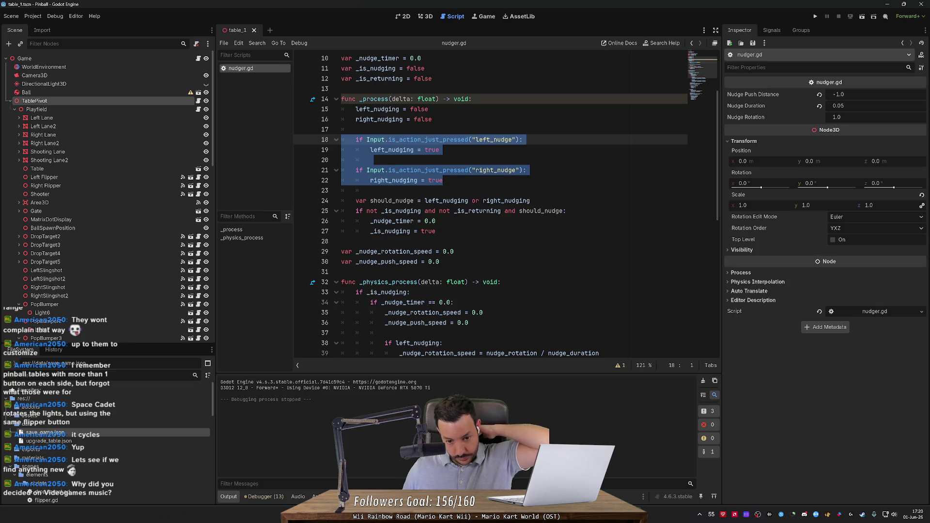
scroll(506, 203, up, 2)
scroll(506, 204, up, 1)
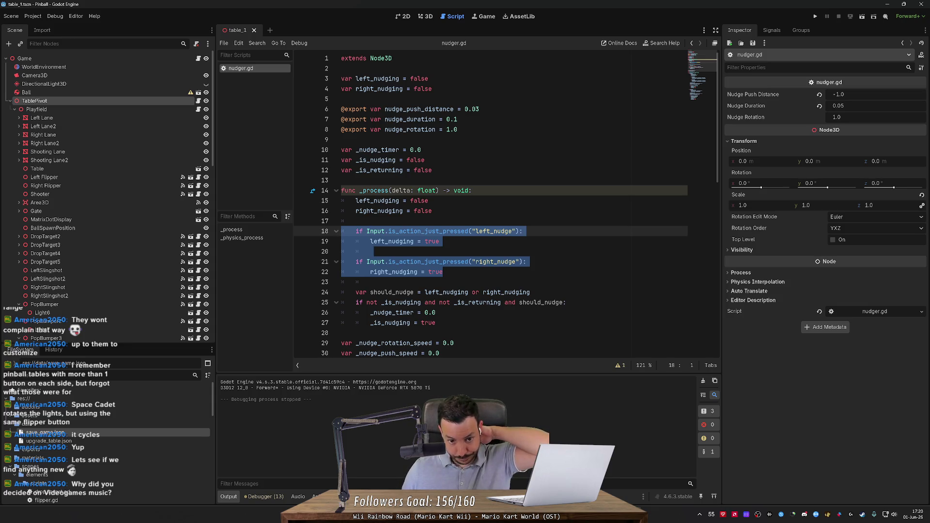
scroll(506, 204, down, 1)
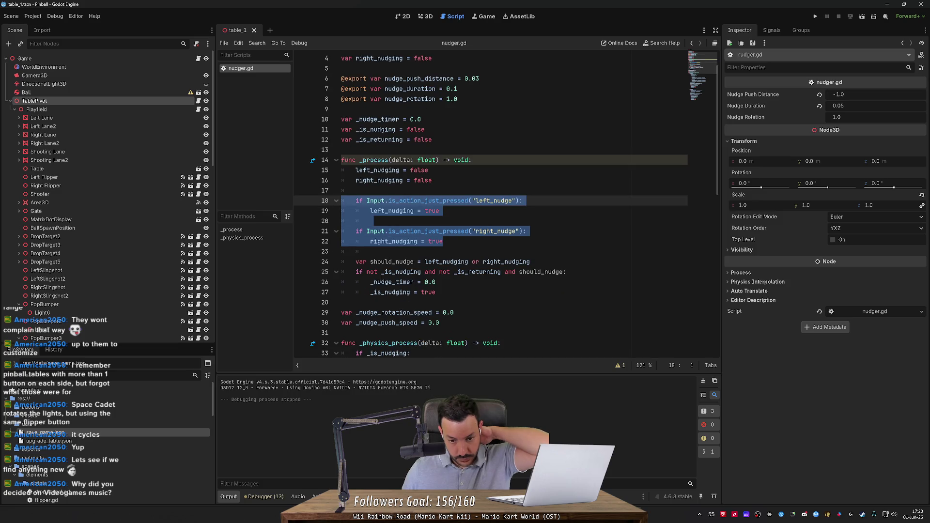
drag(443, 242, 310, 206)
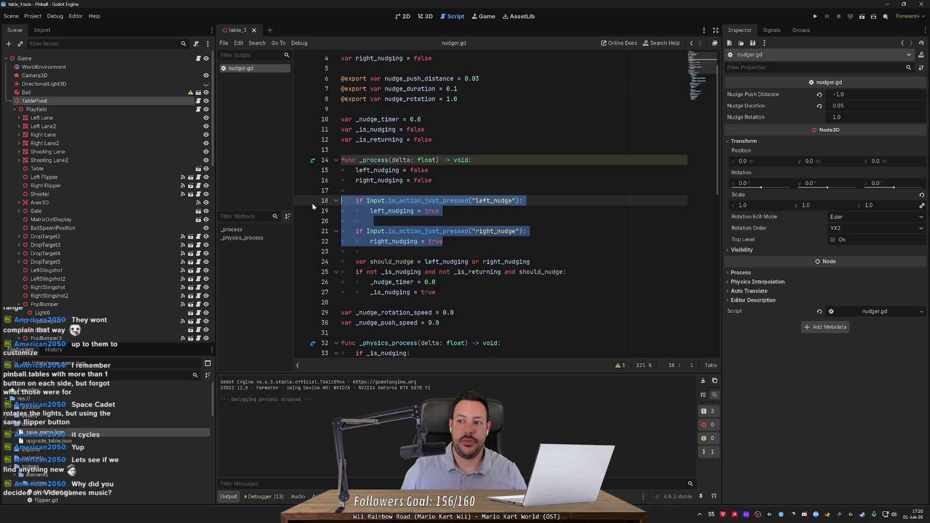
click(341, 150)
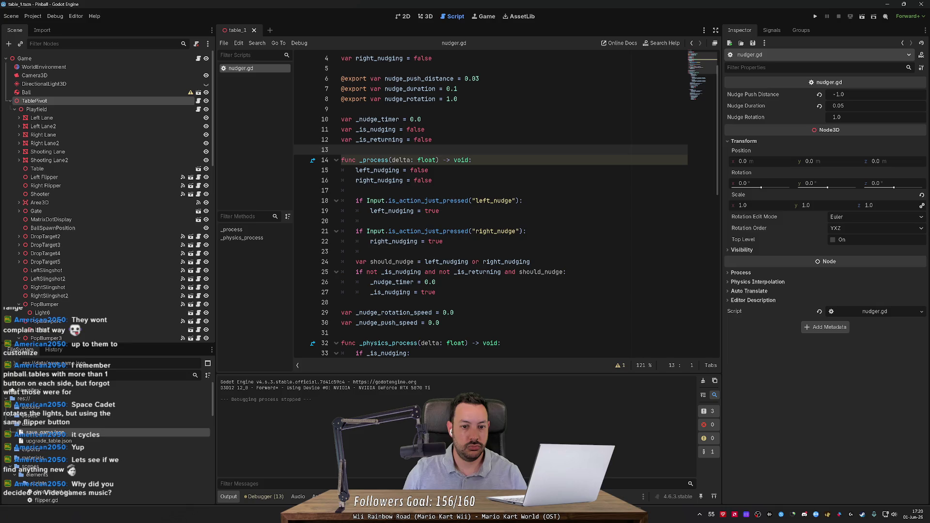
Step: Add a new line below the state flags declaring var prepare_nudge_duration
click(432, 139)
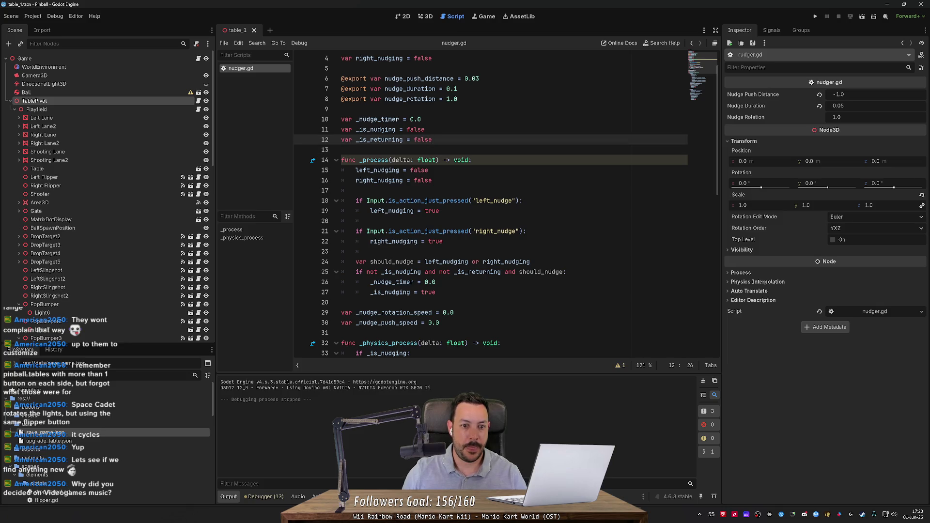
key(Return)
key(Return)
text(var )
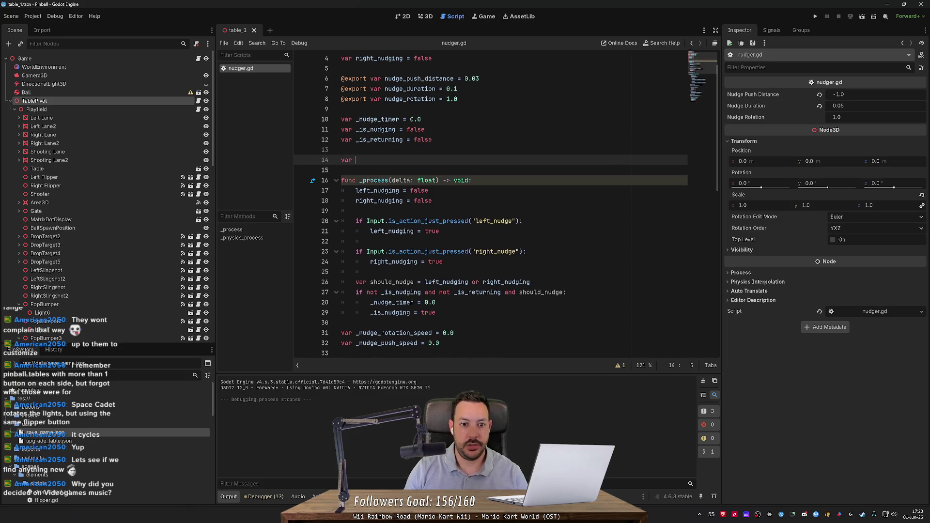
text(prepare_)
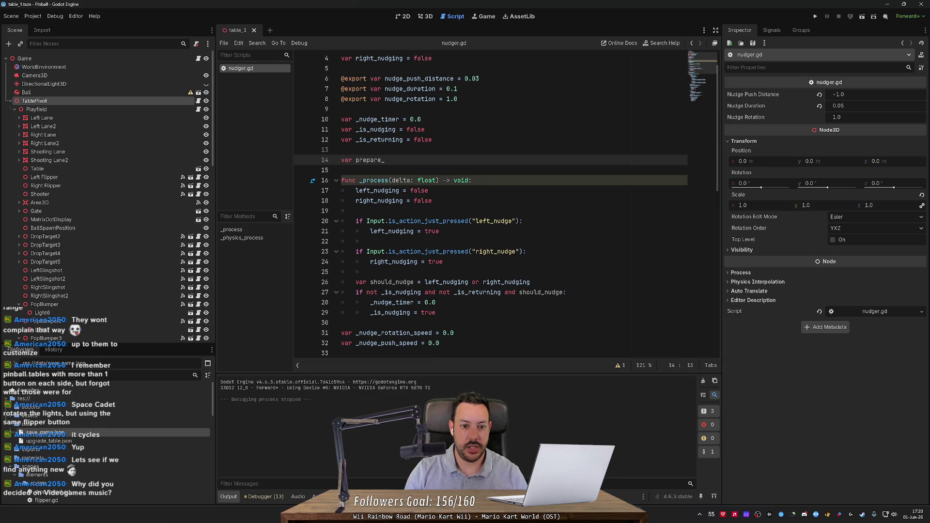
text(nud)
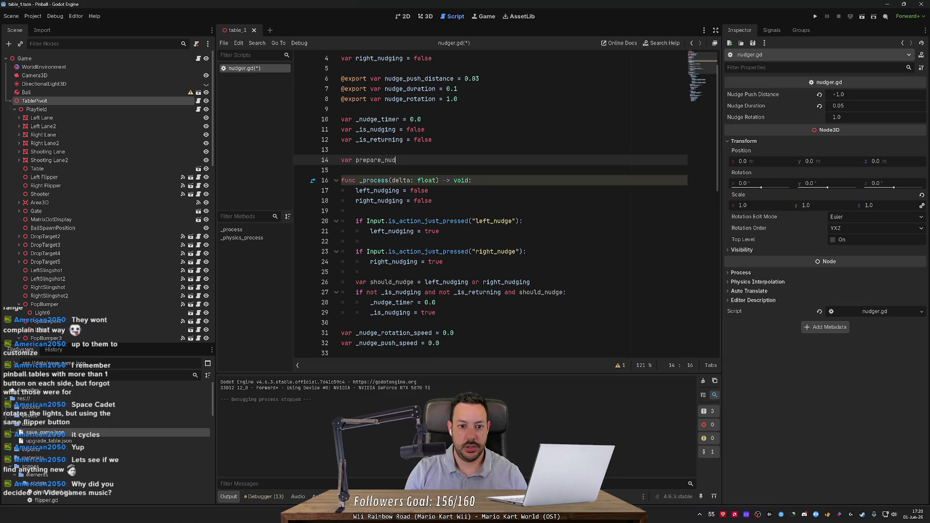
key(ctrl+BackSpace)
text(_pr)
text(repare_nud)
text(ge_timer)
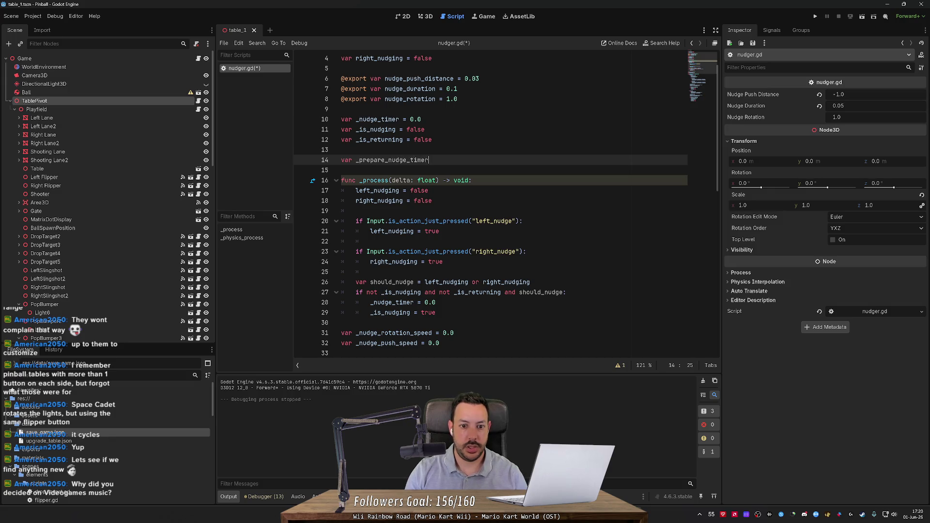
text(=)
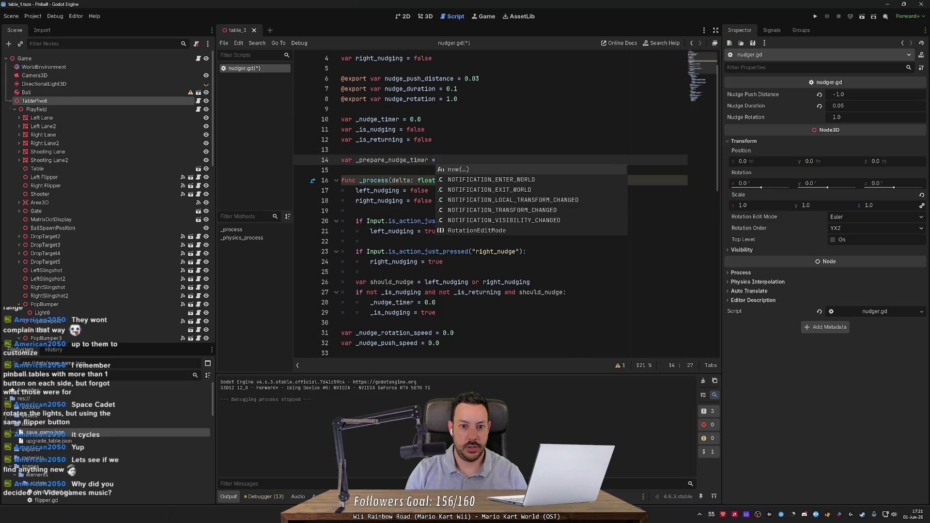
key(BackSpace)
key(BackSpace)
key(BackSpace)
text(du)
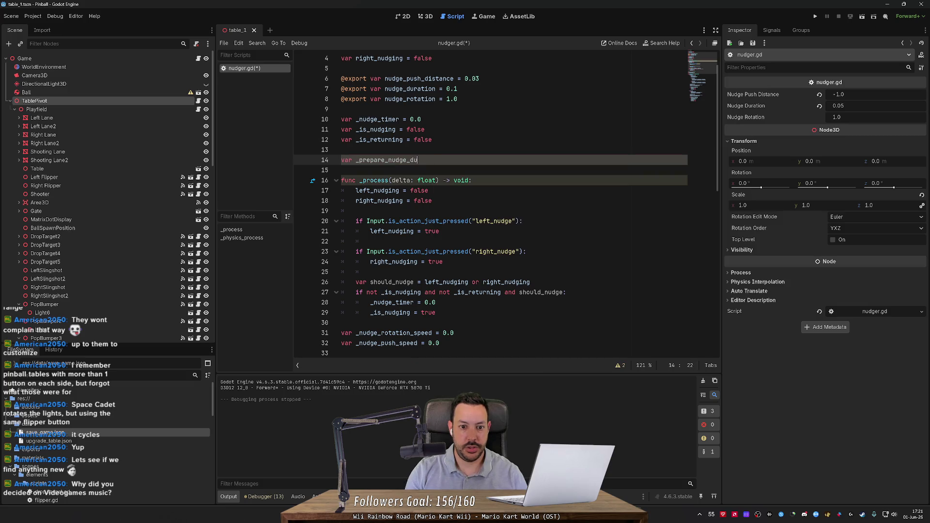
text(ration)
key(Delete)
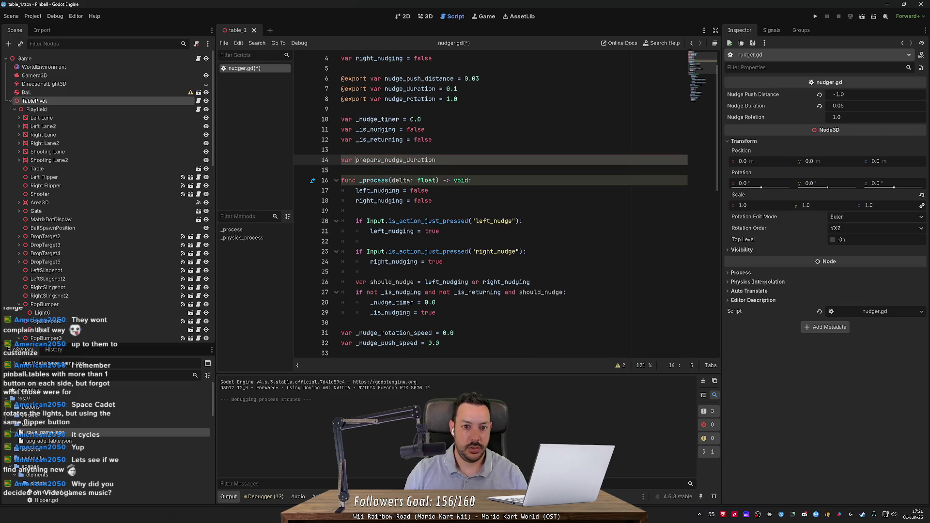
key(End)
key(Down)
key(Up)
Step: Set prepare_nudge_duration to 0.075 and save nudger.gd
text(= )
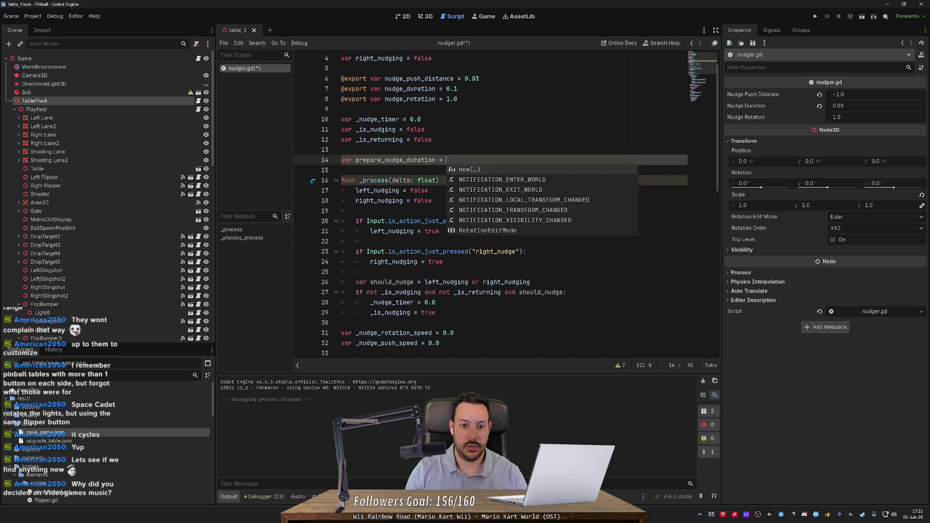
text(0.1)
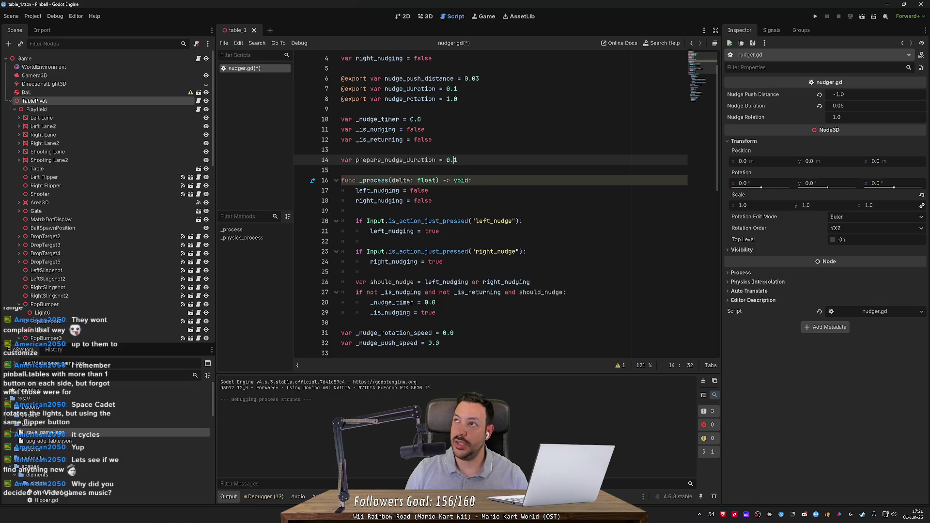
click(457, 160)
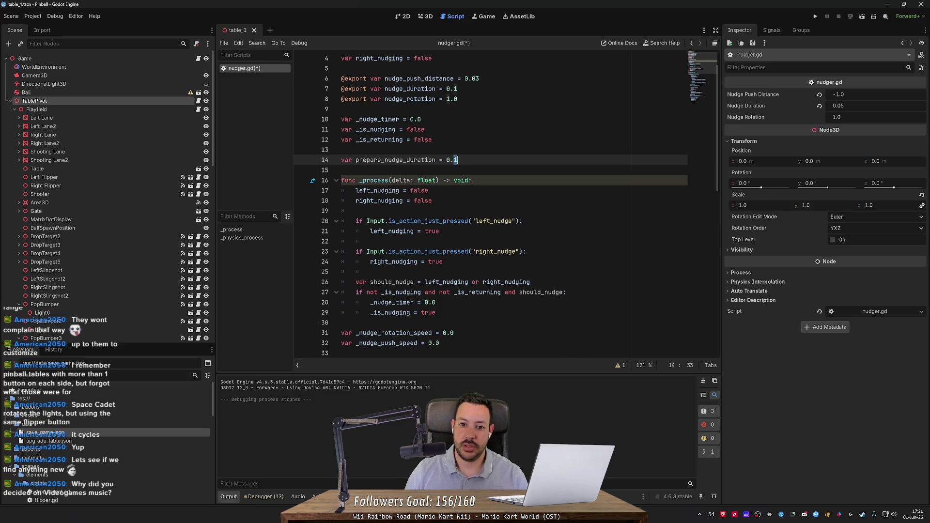
text(075)
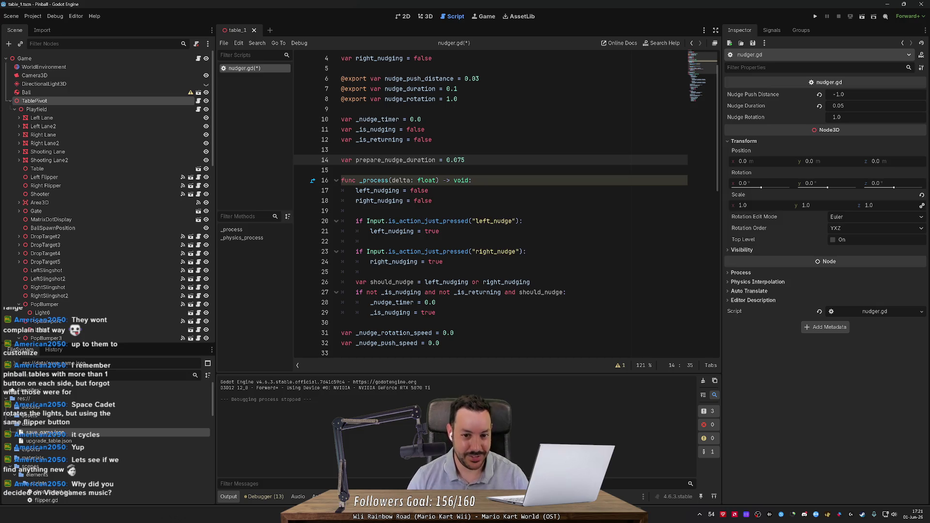
key(ctrl+s)
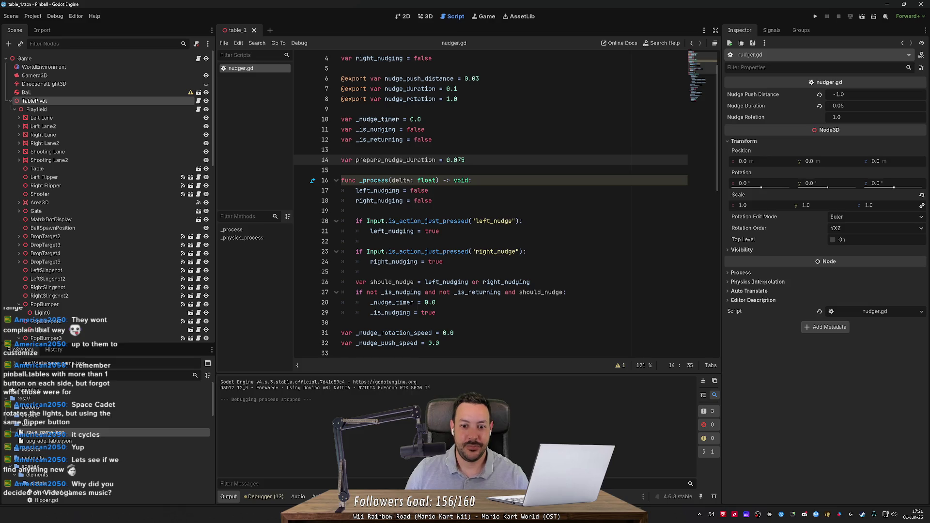